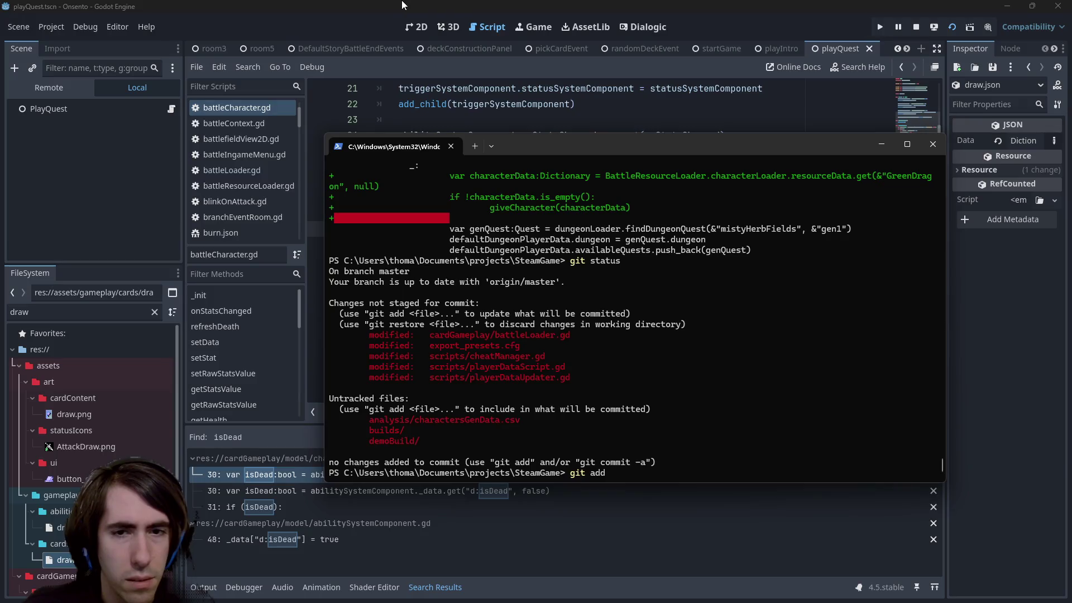
Bring the editor back and save the edited draw.json.
double_click(64, 559)
click(463, 260)
key(ctrl+s)
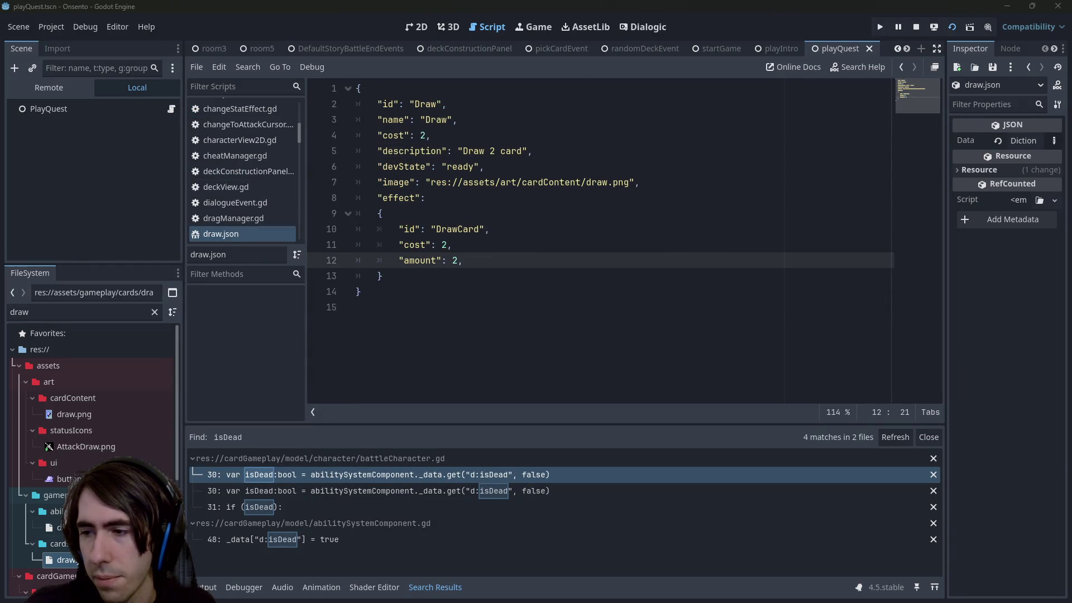
In the terminal, run git status and stage the draw.json path with git add.
key(alt+Tab)
key(BackSpace)
key(BackSpace)
key(BackSpace)
text(status)
key(Return)
text(git add)
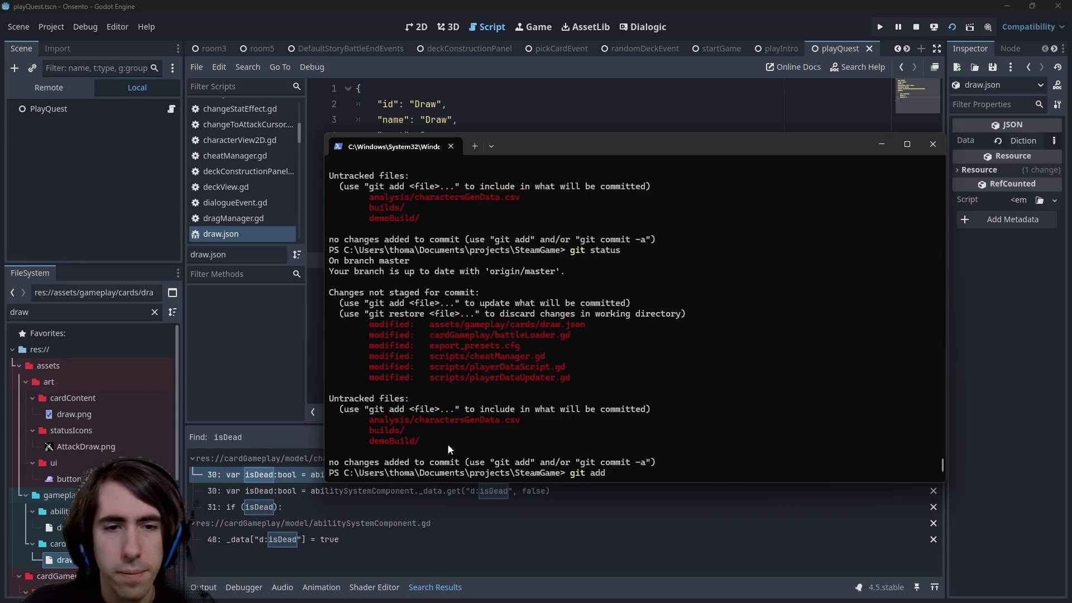
drag(427, 327, 587, 327)
right_click(644, 336)
right_click(644, 336)
key(Return)
Commit with the message "[hotfix] Draw card now costs less".
text(git commit -m "")
key(Left)
text([hotfix] Draw )
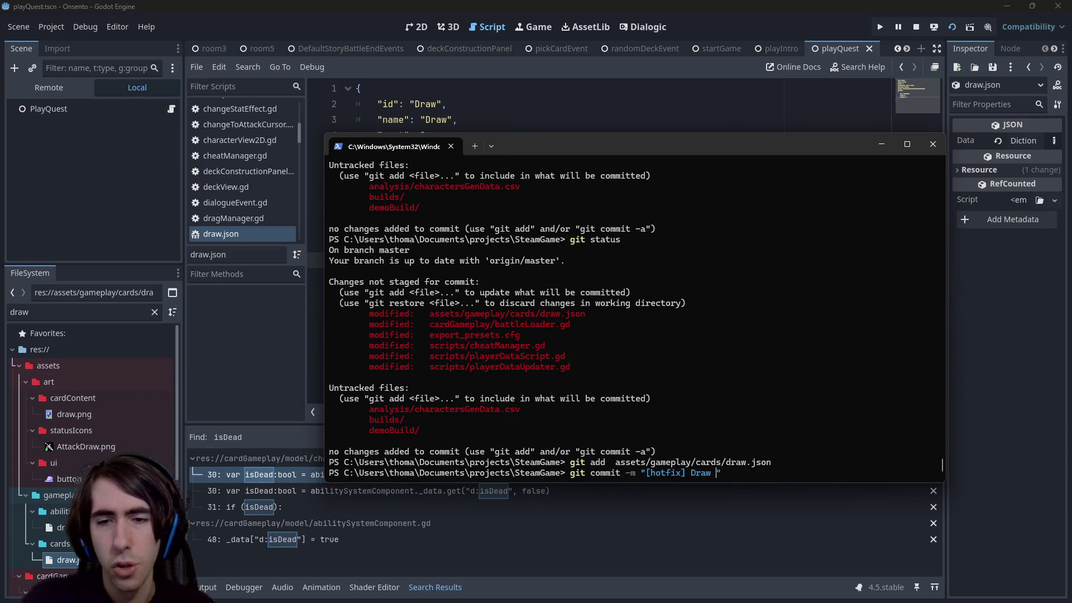
text(card no)
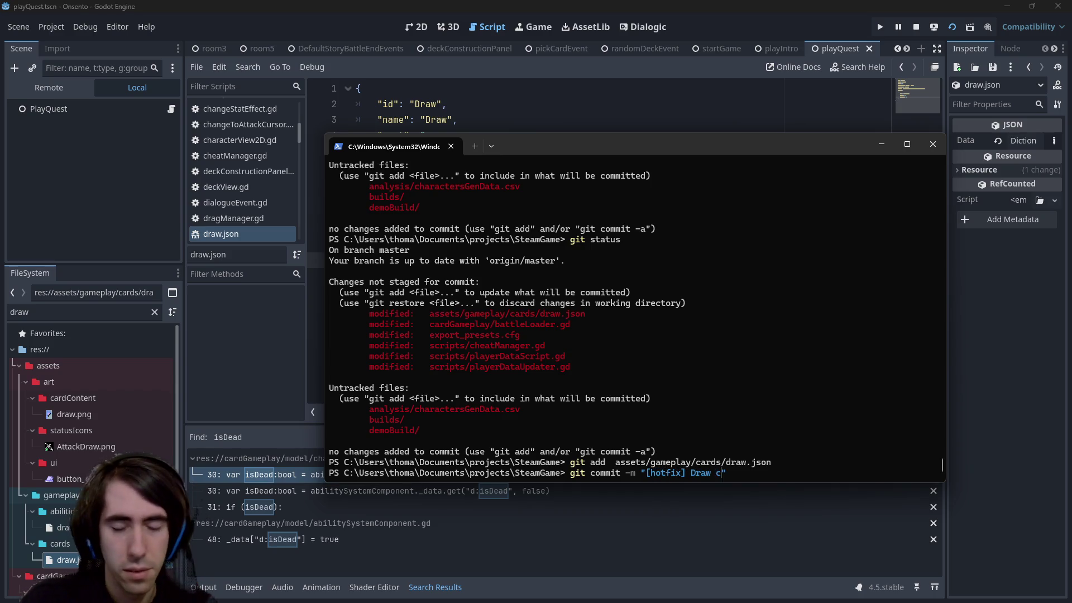
text(w costs less)
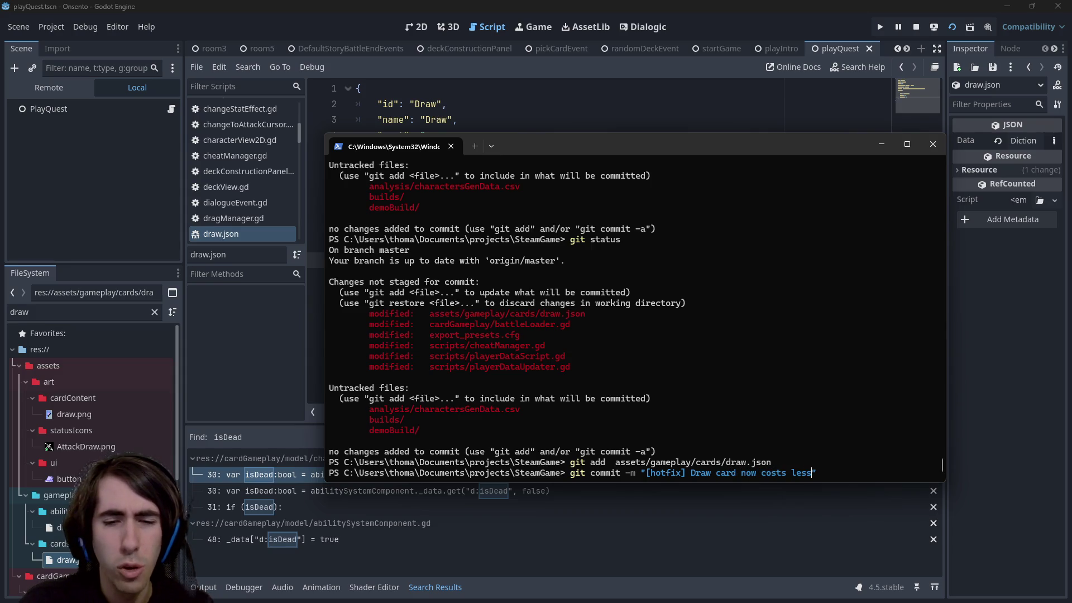
key(Return)
Run git push and return to draw.json in the editor.
text(git push)
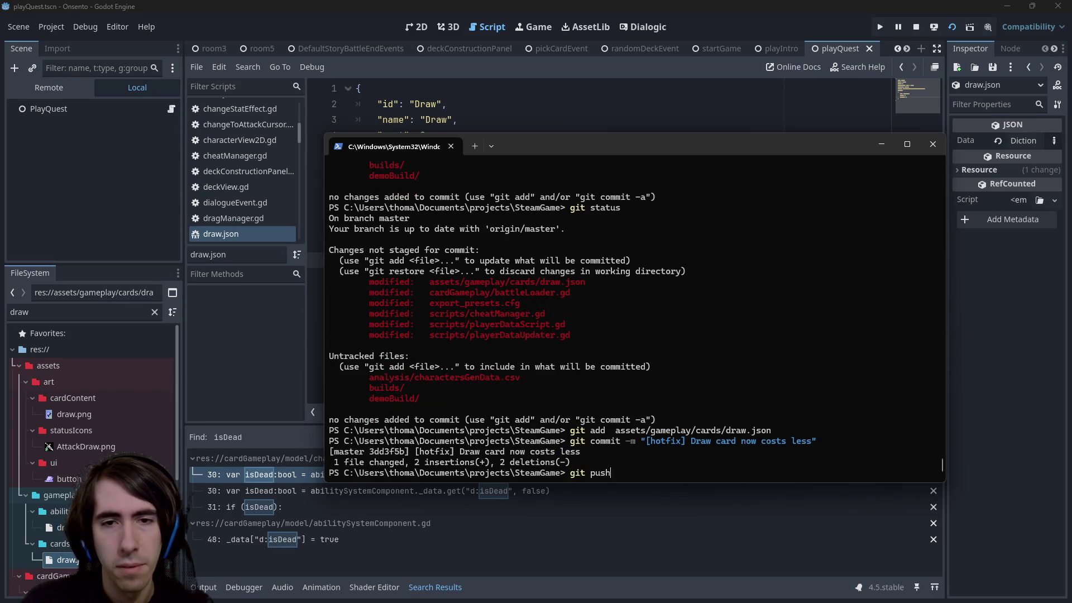
key(Return)
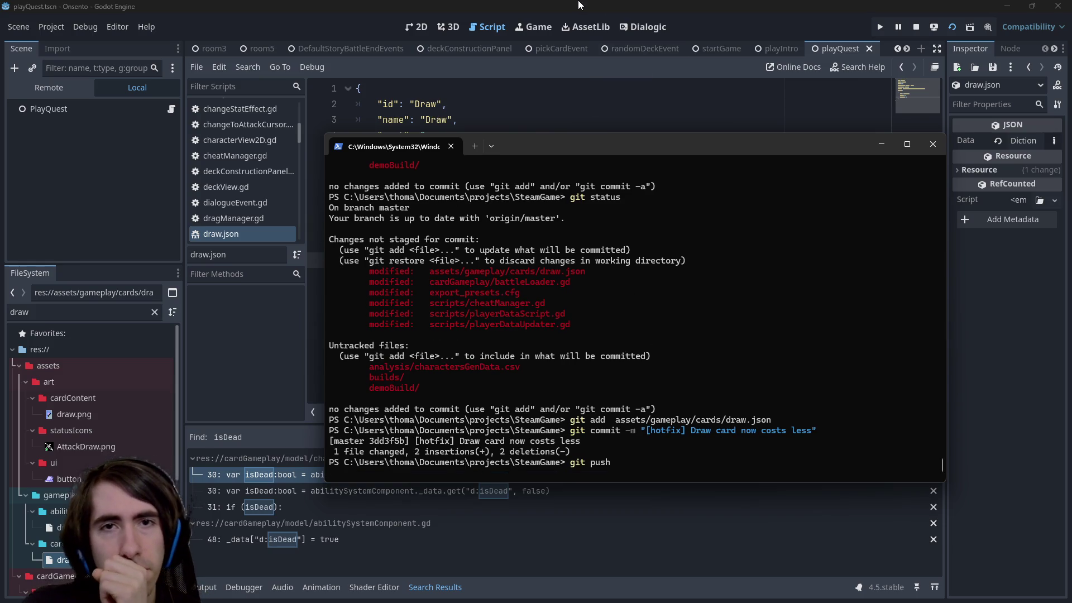
click(487, 67)
click(521, 165)
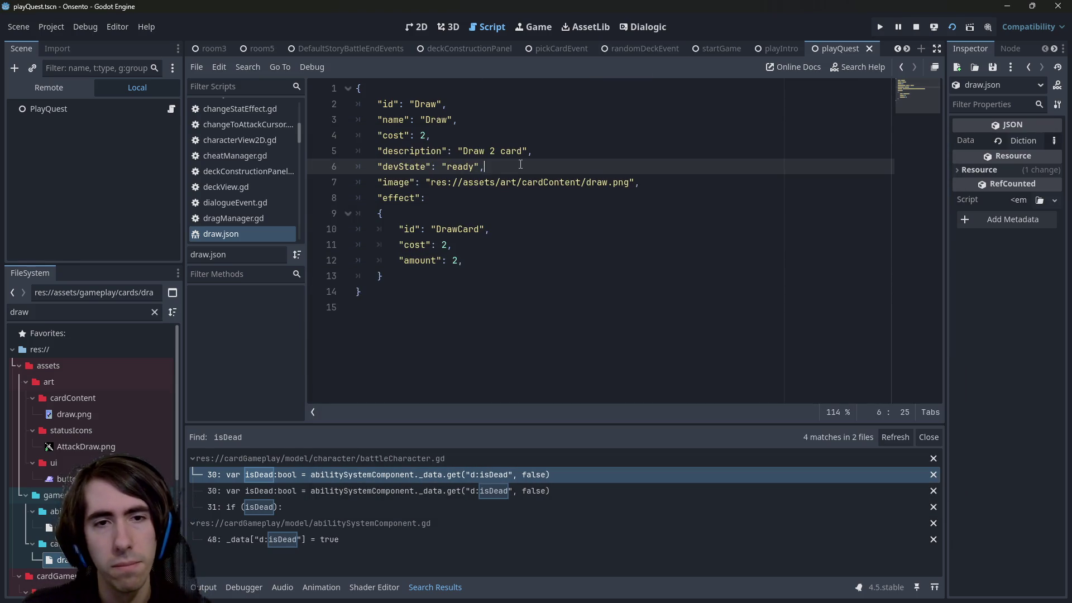
Go back to battleCharacter.gd line 30 and examine the _data d:isDead lookup in refreshDeath.
key(alt+Left)
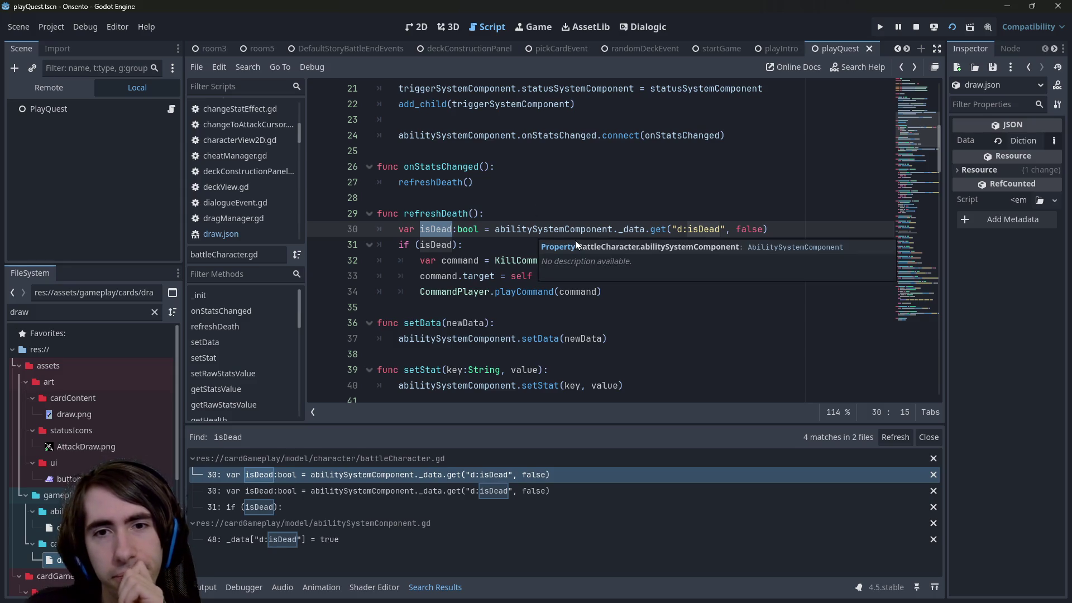
click(512, 241)
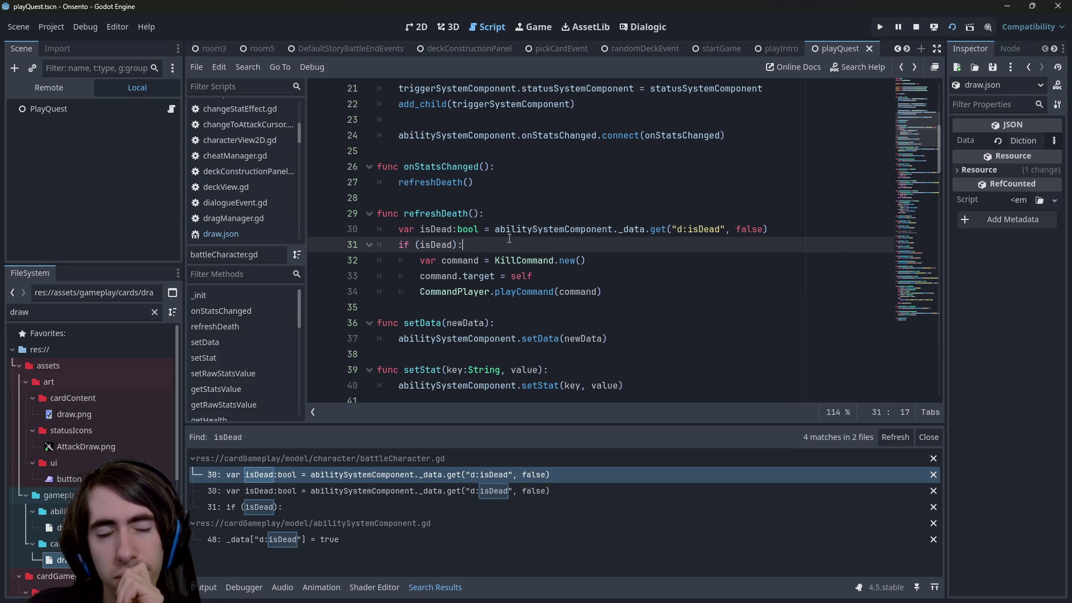
double_click(696, 227)
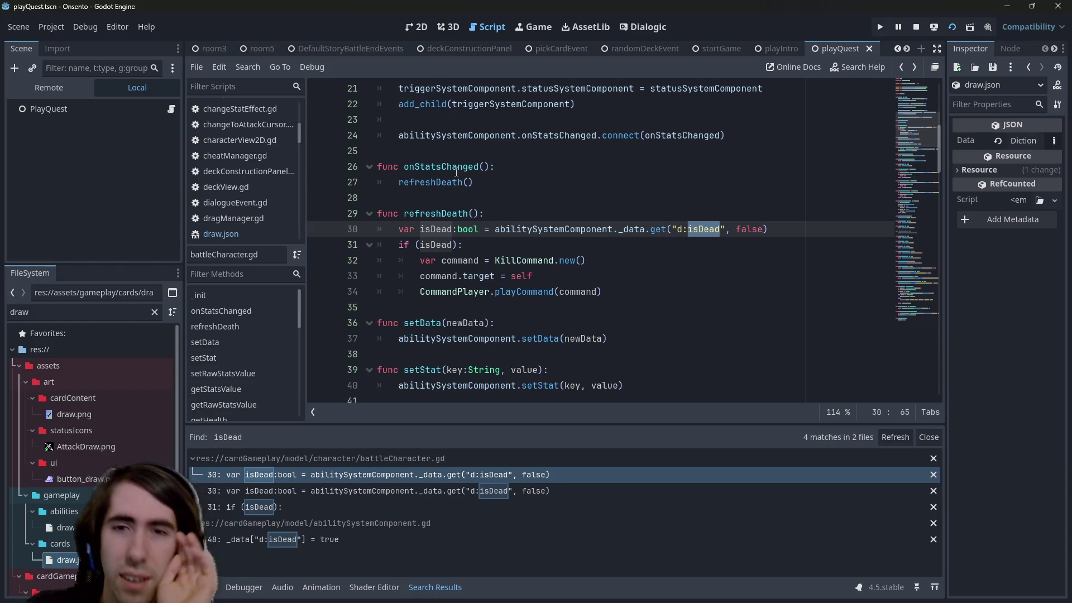
click(625, 229)
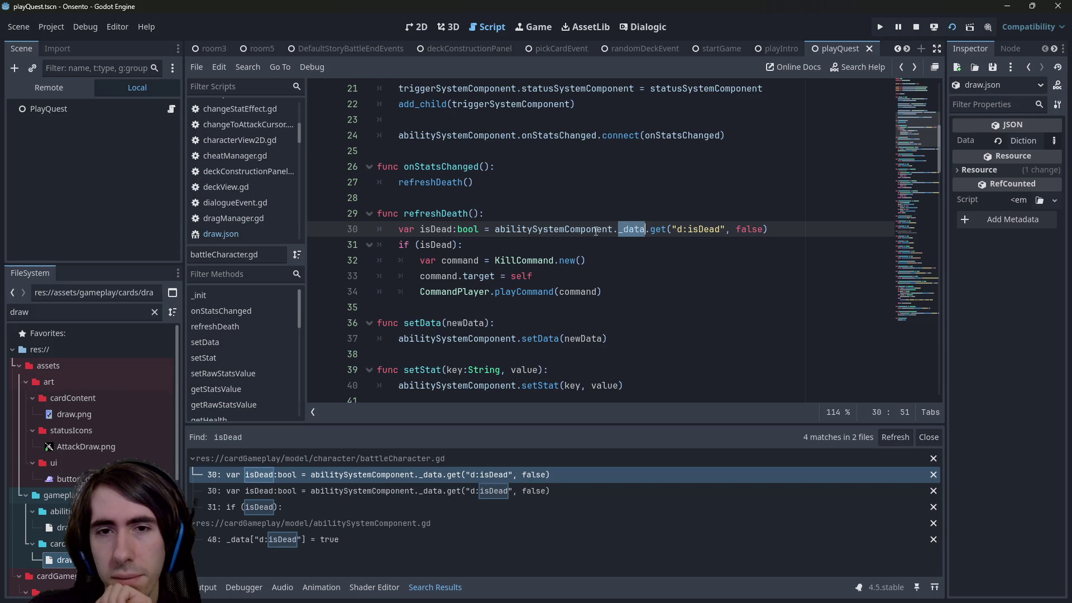
double_click(595, 231)
mouse_move(678, 231)
mouse_down()
mouse_move(735, 231)
mouse_move(466, 246)
mouse_move(331, 235)
mouse_up()
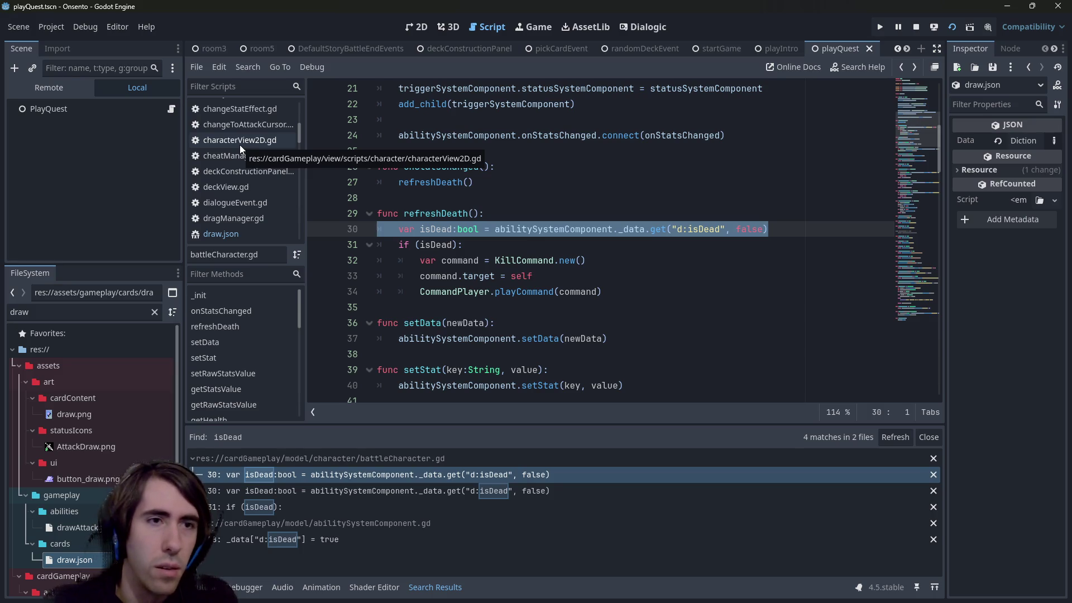
click(530, 261)
key(shift+alt+o)
Find and open battleLoader.gd after first searching for 'playerload'.
text(playerload)
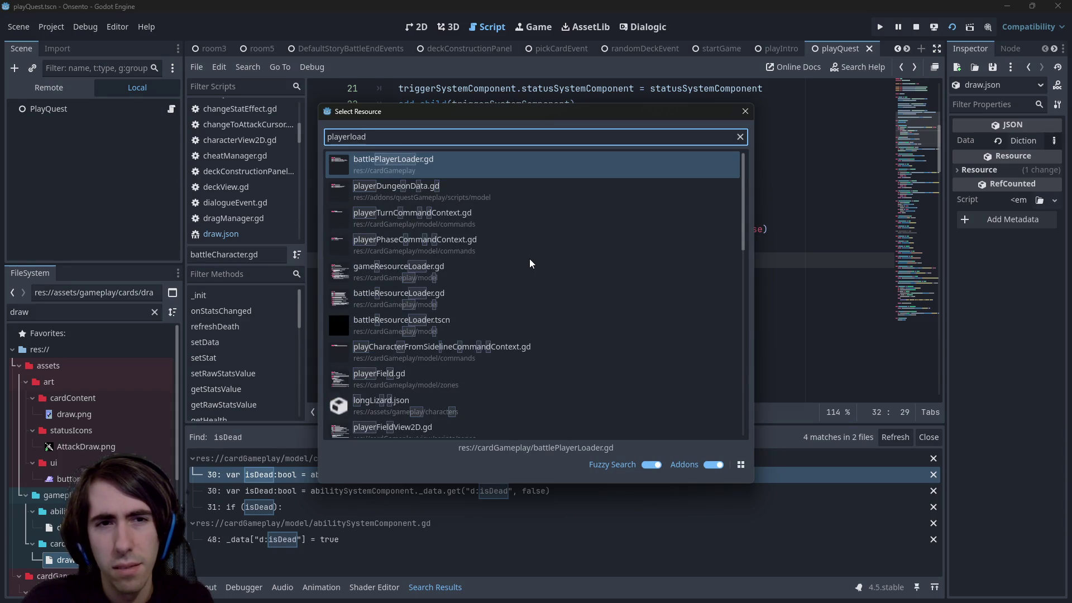
key(ctrl+BackSpace)
text(battlelo)
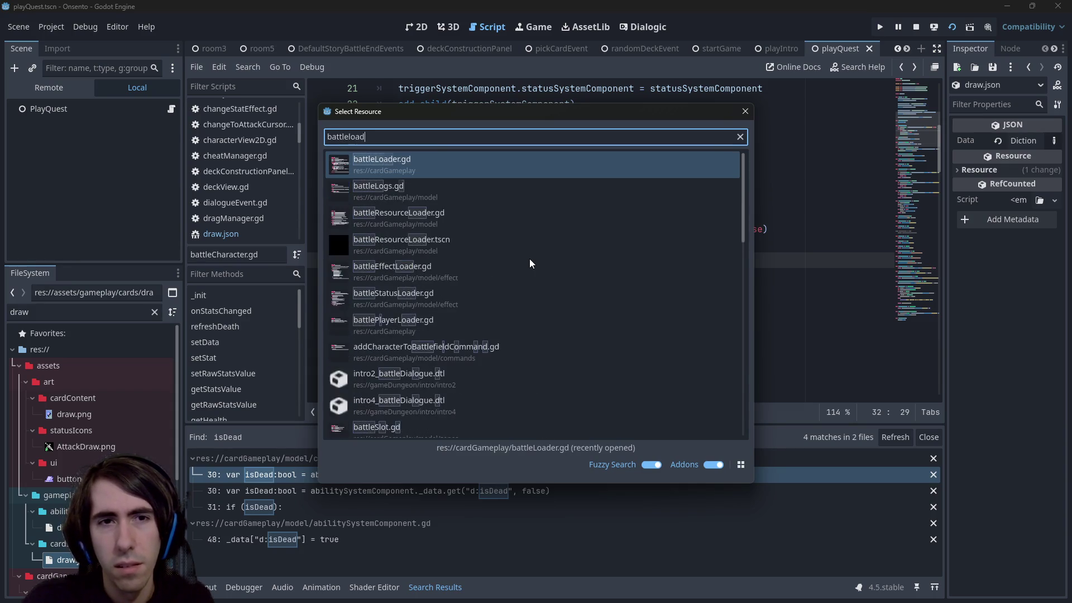
text(ader)
key(Return)
scroll(531, 259, down, 15)
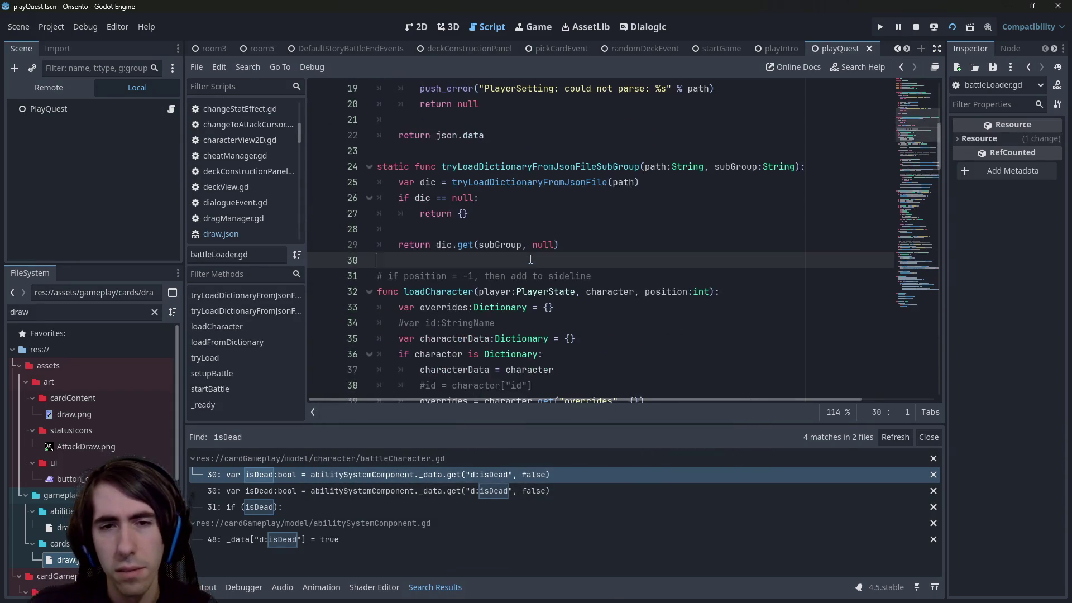
key(ctrl+f)
scroll(530, 237, down, 2)
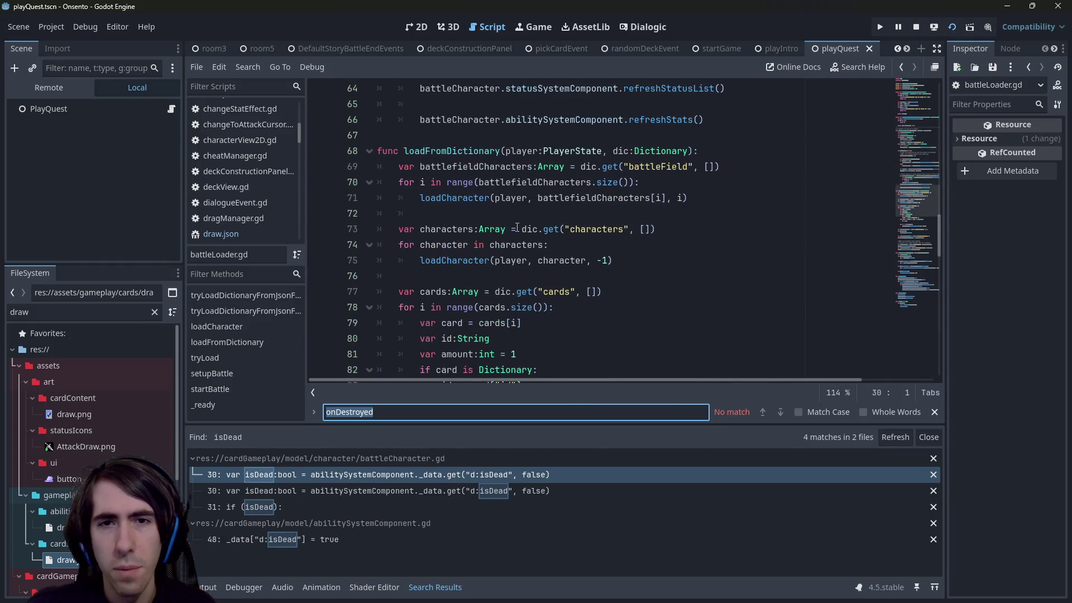
scroll(509, 189, up, 8)
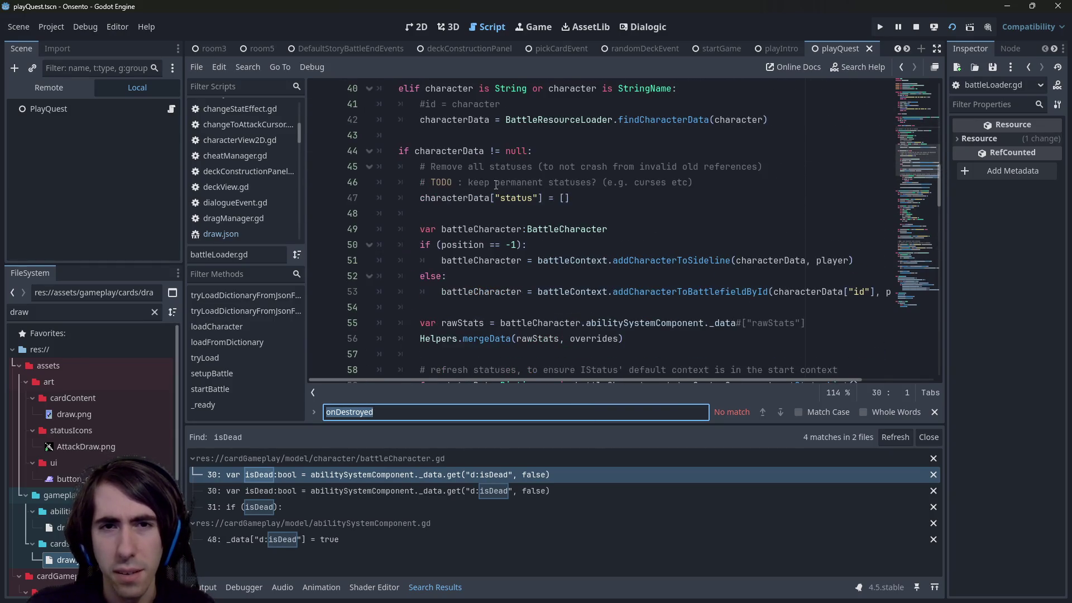
Paste the isDead lookup on a new line after line 47, replacing _data with characterData.
click(655, 191)
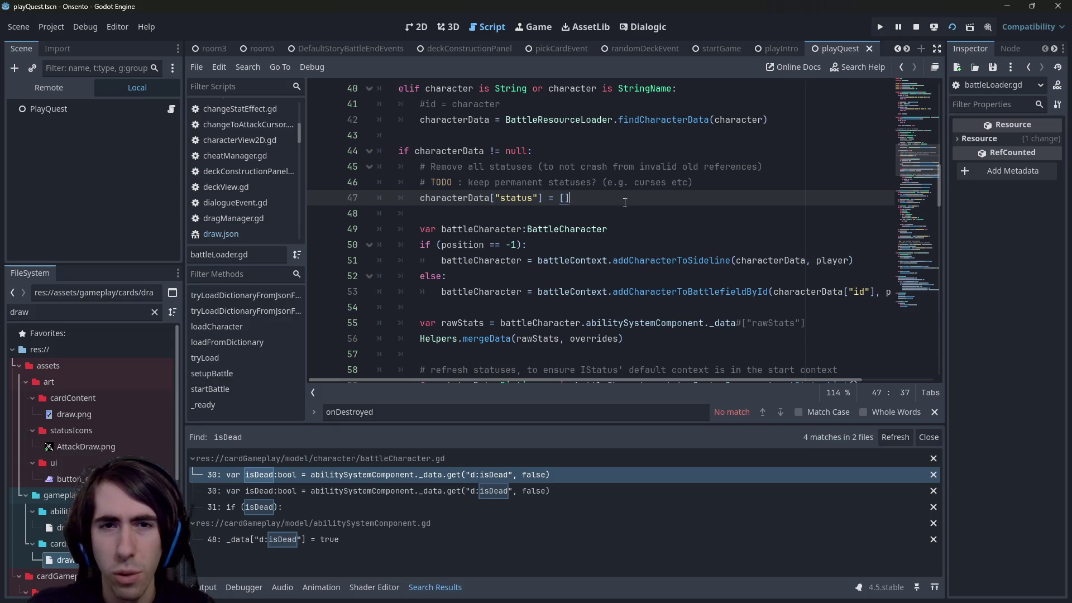
key(Return)
text(var isDead:bool = abilitySystemComponent._data.get("d:isDead", false))
key(Up)
key(Return)
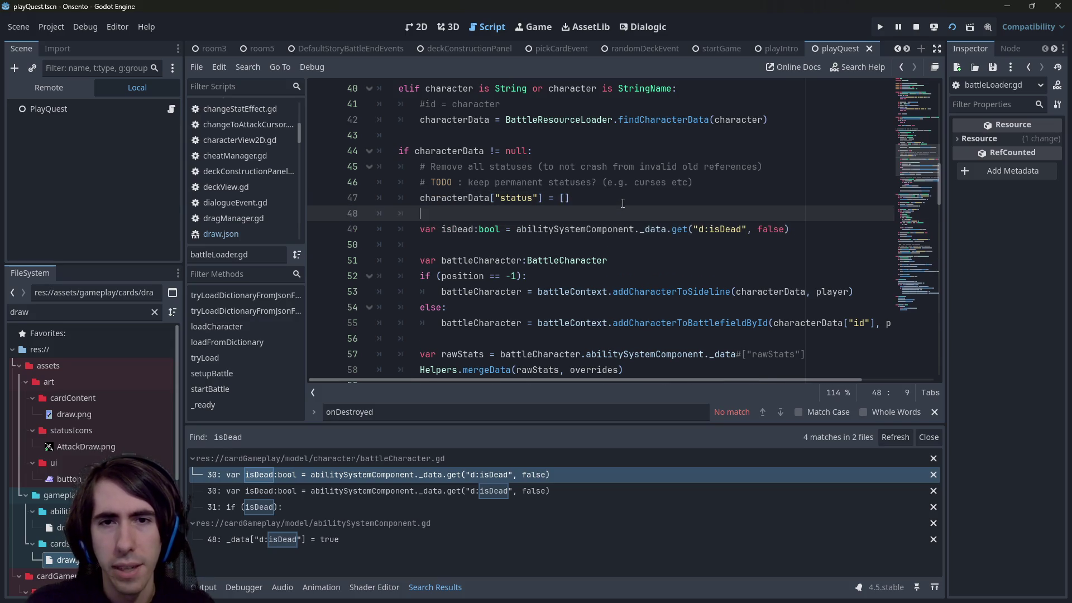
double_click(446, 202)
key(ctrl+c)
drag(666, 235, 420, 230)
key(ctrl+v)
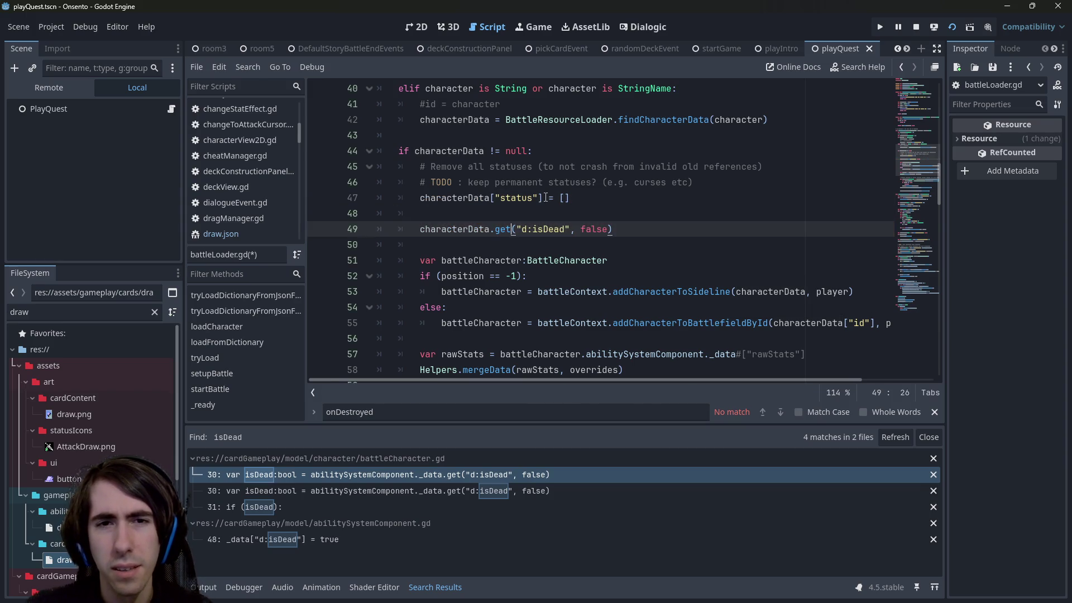
Rewrite the pasted line as the indexed assignment characterData["d:isDead"] =.
key(BackSpace)
key(BackSpace)
key(BackSpace)
key(BackSpace)
text([)
key(Right)
key(Right)
key(Right)
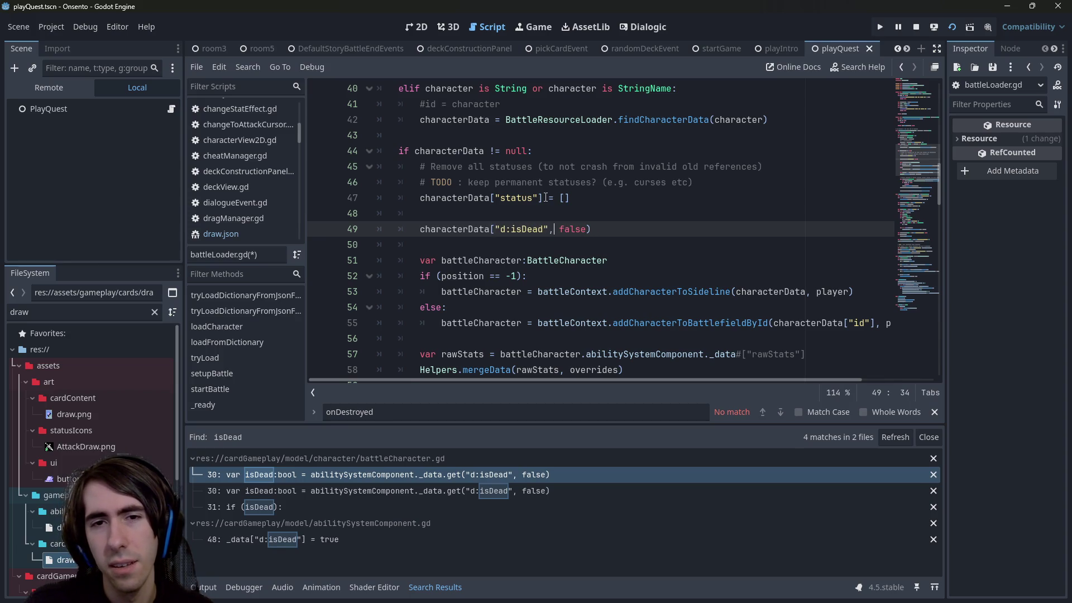
text(])
key(Delete)
key(Delete)
text(=)
Convert the line to characterData.erase("d:isDead") and remove the leftover = false.
key(End)
key(BackSpace)
key(Left)
key(Left)
key(Left)
key(Right)
key(Right)
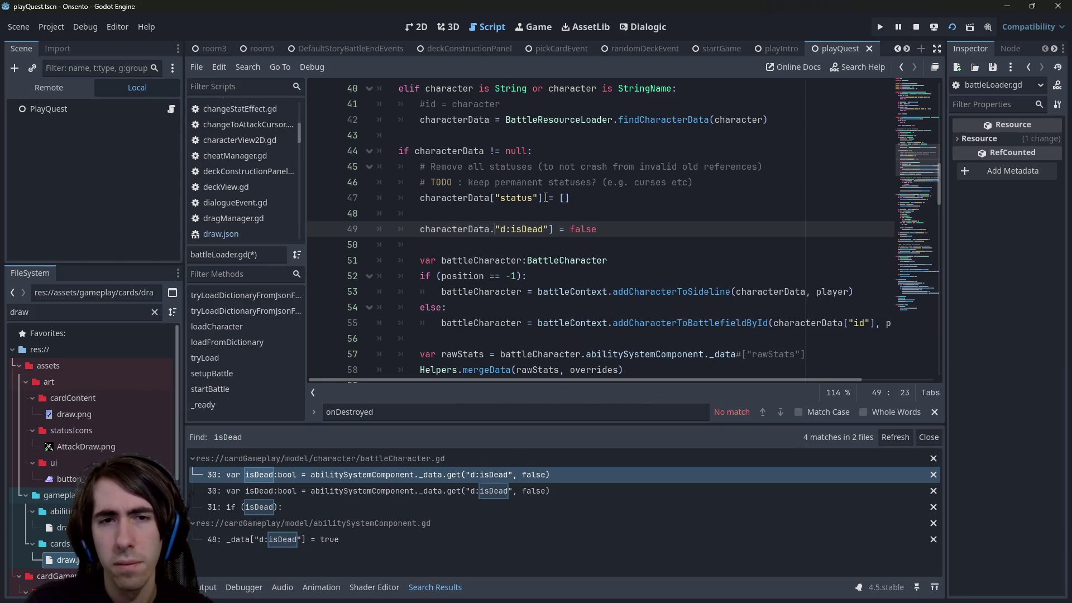
key(BackSpace)
text(.)
text(eras)
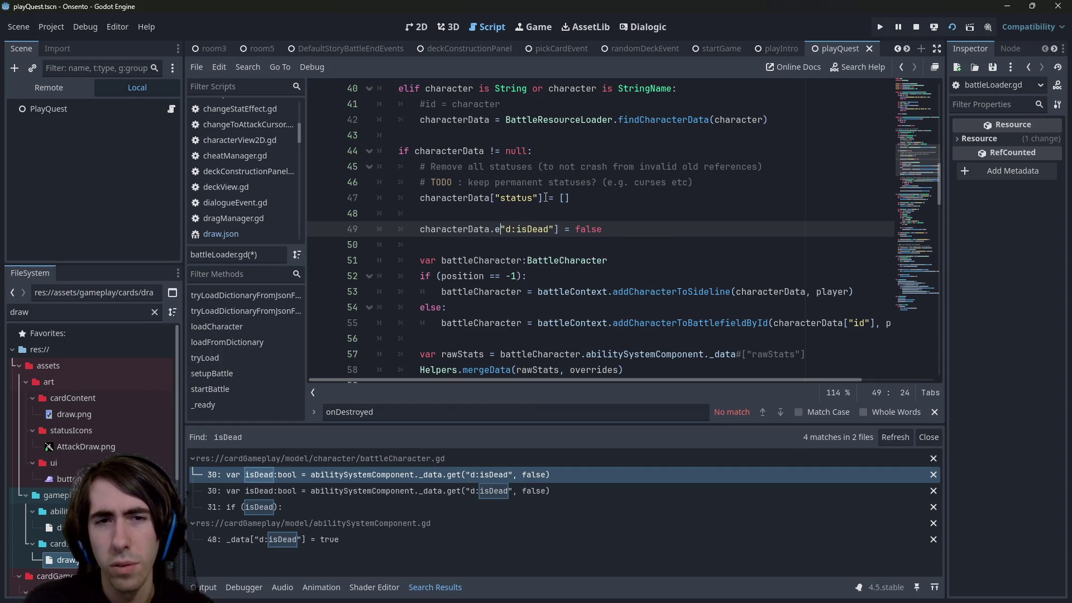
key(Return)
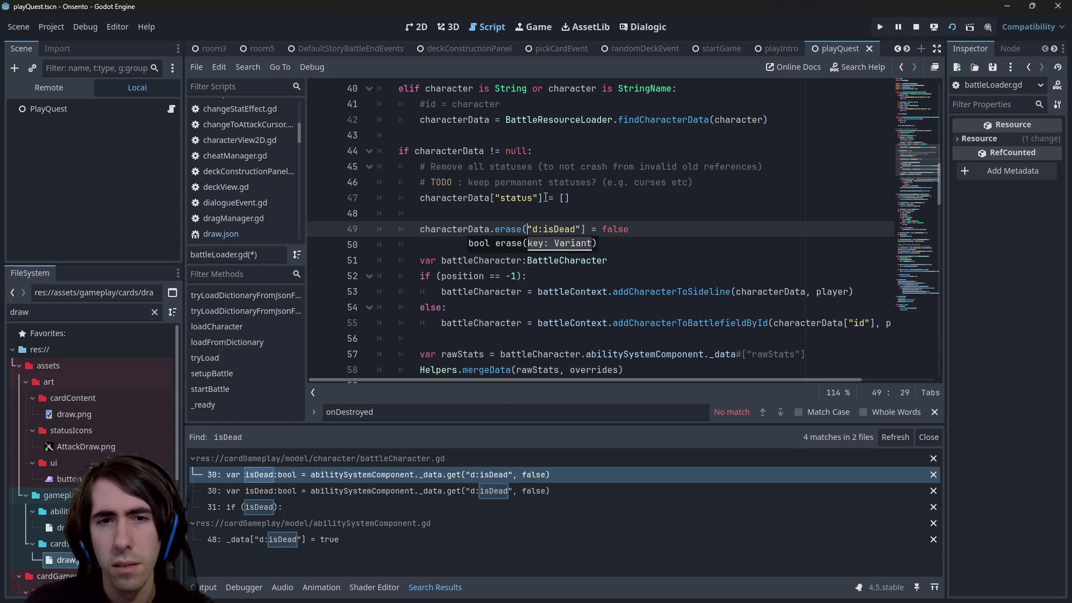
key(Right)
key(Right)
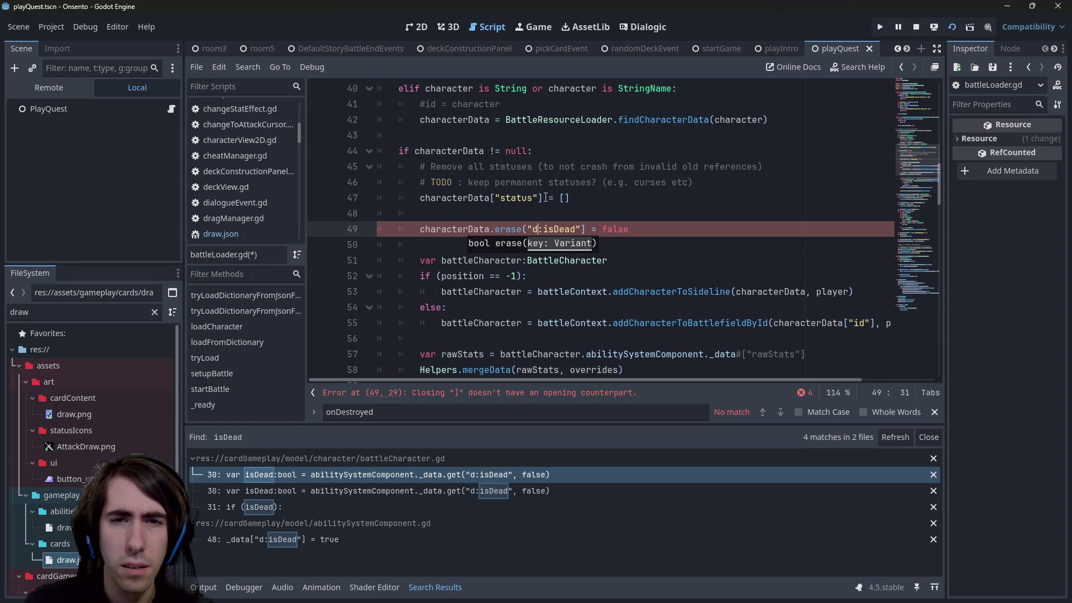
key(Delete)
text())
key(shift+Down)
key(shift+Left)
key(Delete)
Add the comment '# Characters that died are not dead anymore' and a blank line after the erase.
key(Up)
text(# )
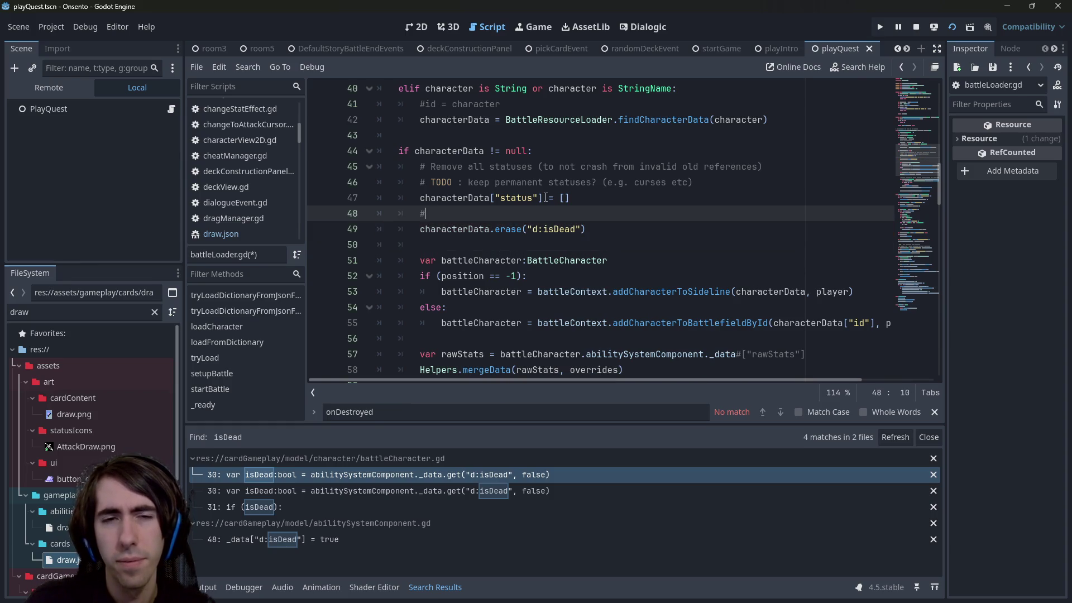
text(Remove death for)
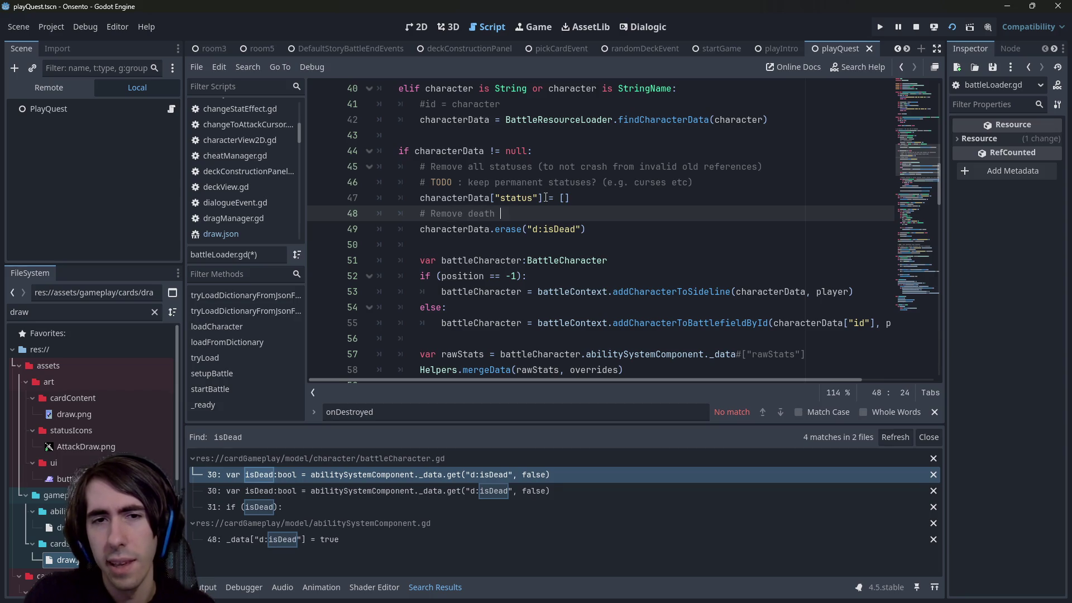
key(ctrl+BackSpace)
key(ctrl+BackSpace)
key(ctrl+BackSpace)
text(Characters that died are not dead )
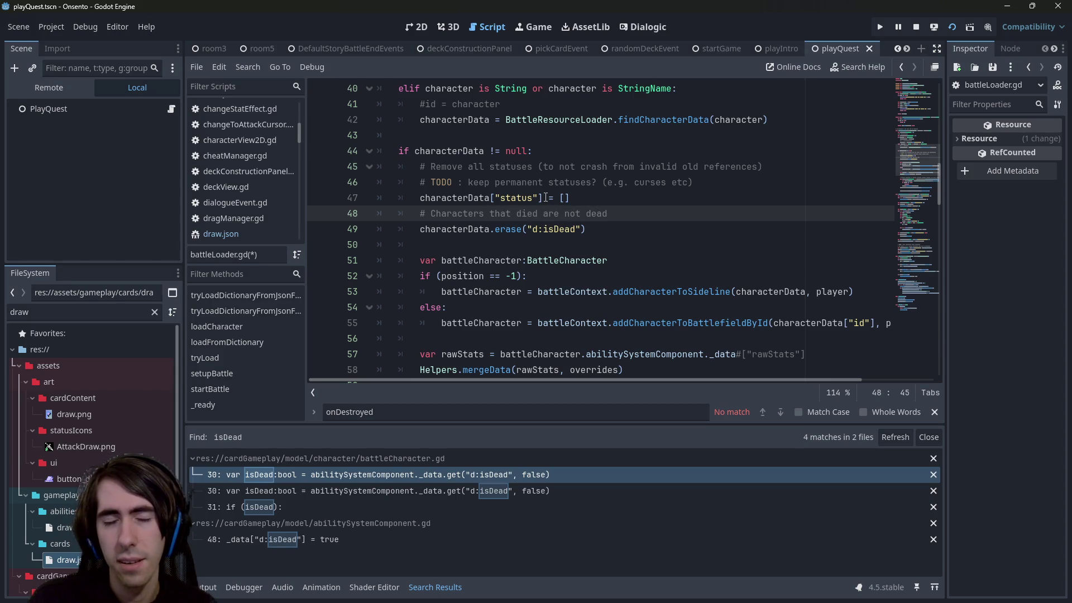
text(anymore)
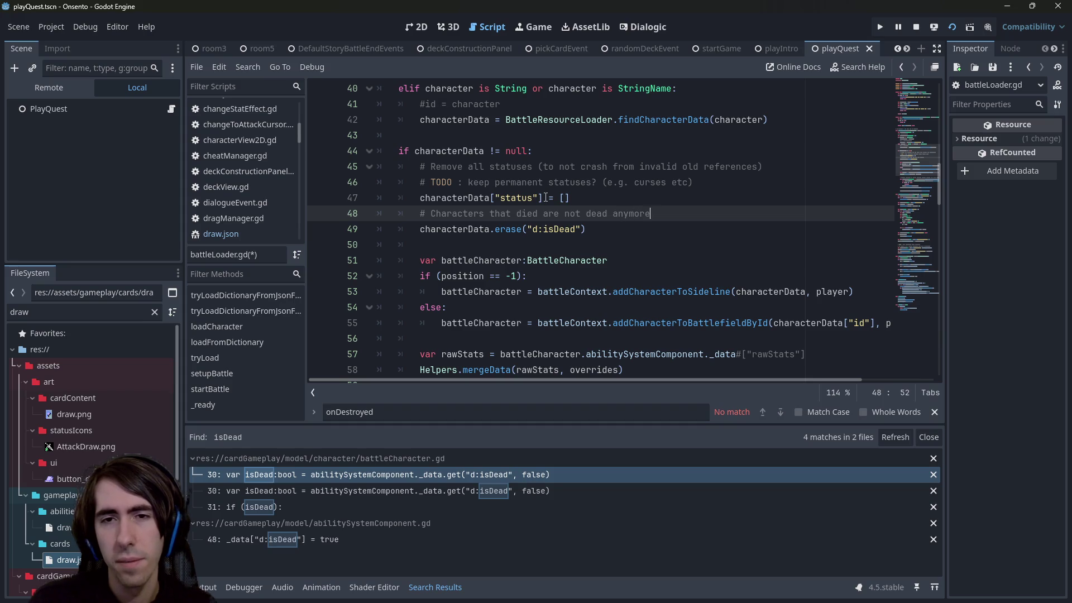
key(Down)
key(Return)
key(Up)
key(Home)
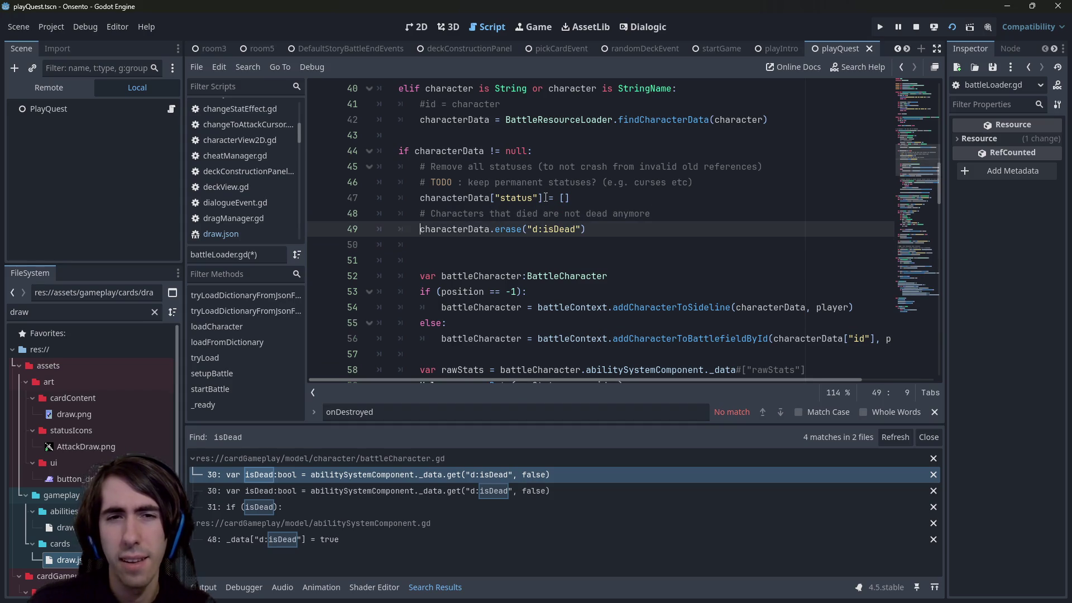
double_click(441, 229)
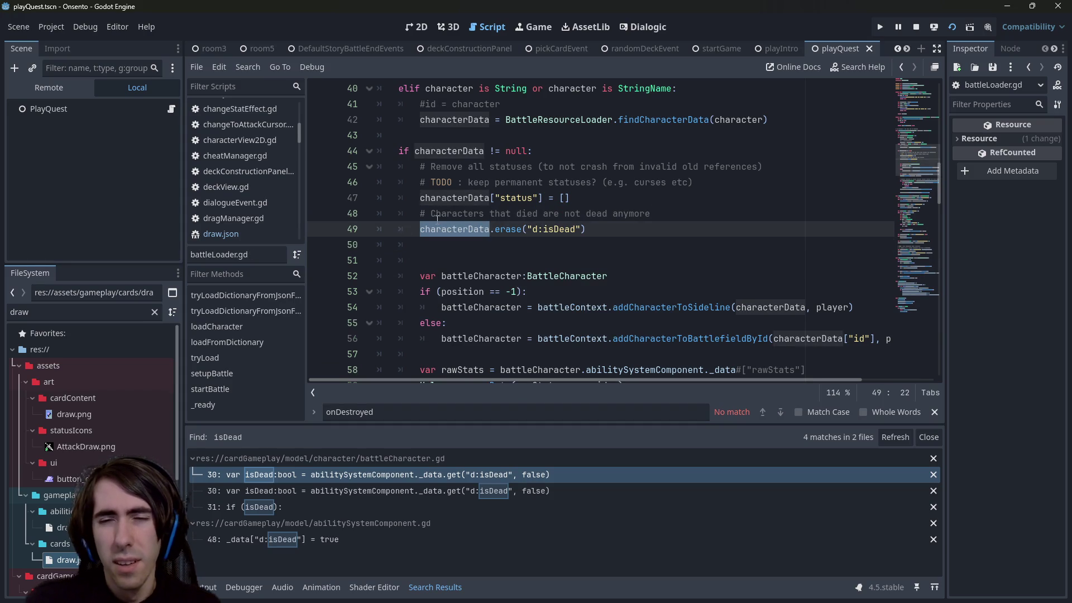
Inspect the addCharacterToBattlefieldById definition, then return to battleLoader.gd.
ctrl+click(724, 341)
click(567, 270)
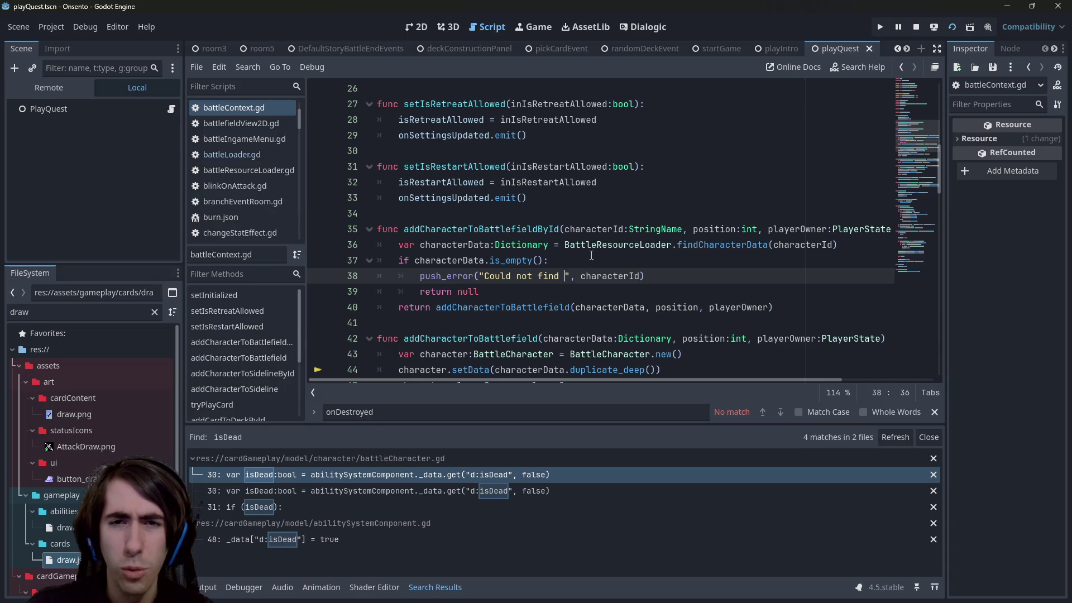
click(591, 229)
scroll(590, 229, up, 8)
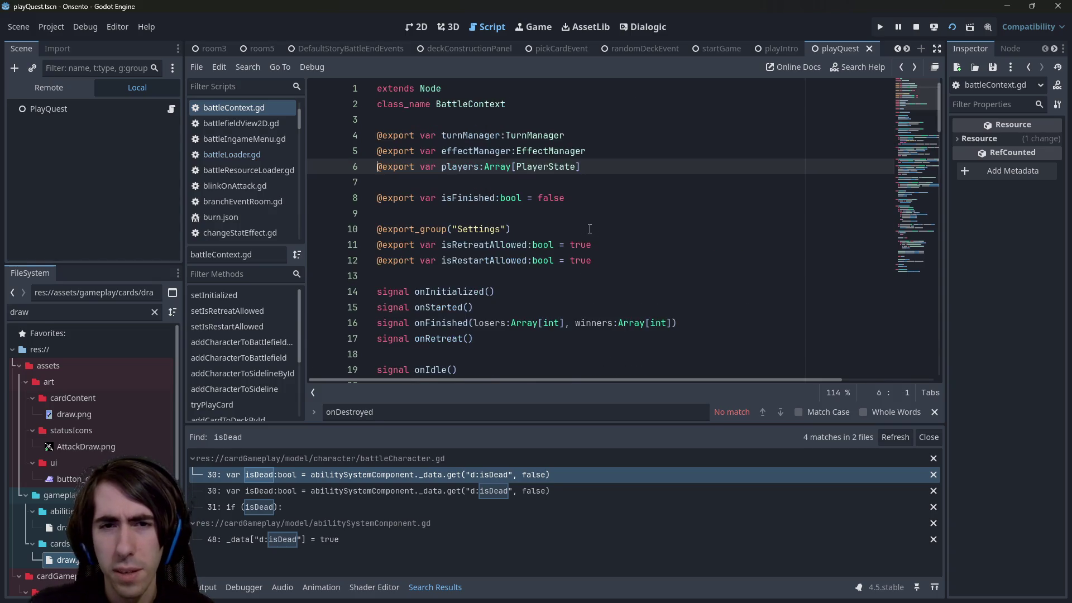
scroll(590, 229, down, 14)
key(alt+Left)
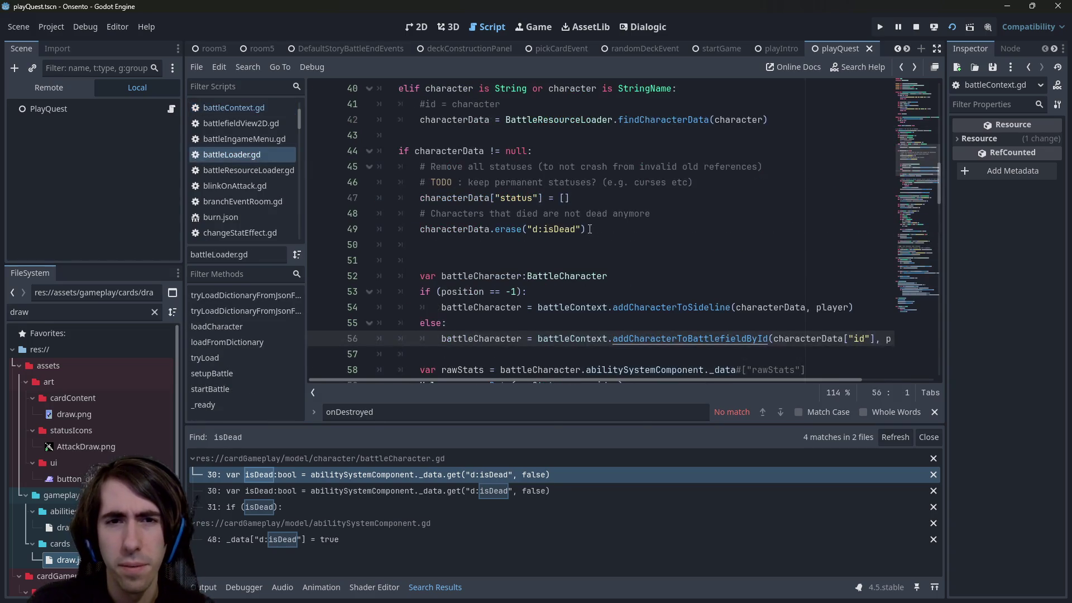
Open battleCharacter.gd and search it for 'SystemC', then 'health', to reach getHealth.
key(shift+alt+o)
text(abattleCharacter)
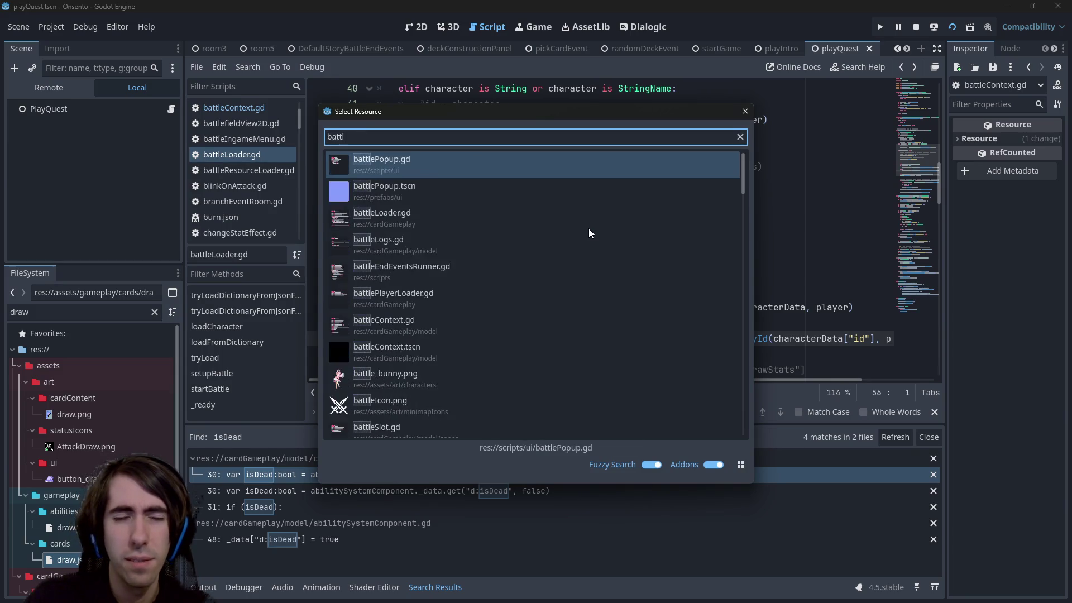
key(Return)
scroll(590, 233, up, 3)
click(591, 229)
key(ctrl+f)
text(SystemComponent.statusSystemComponent = statusSystemComponent)
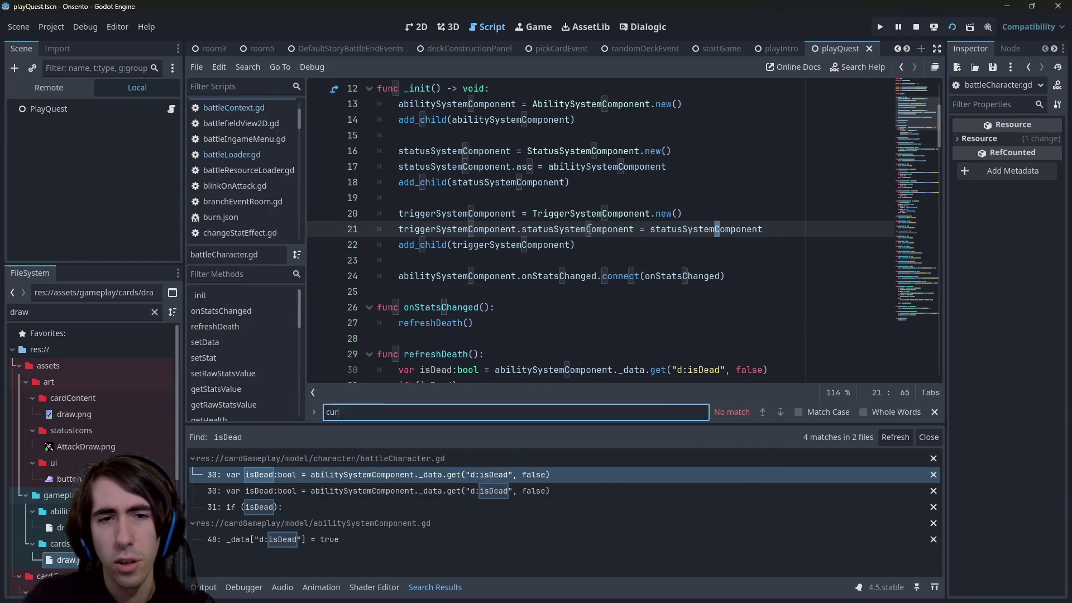
key(Escape)
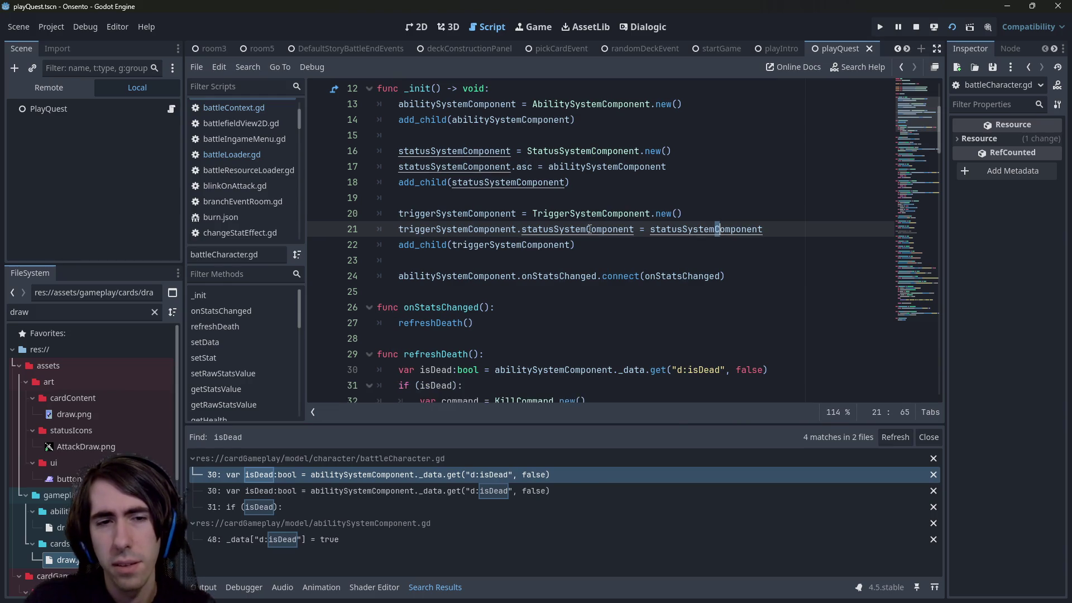
key(ctrl+f)
text(health)
scroll(541, 242, up, 1)
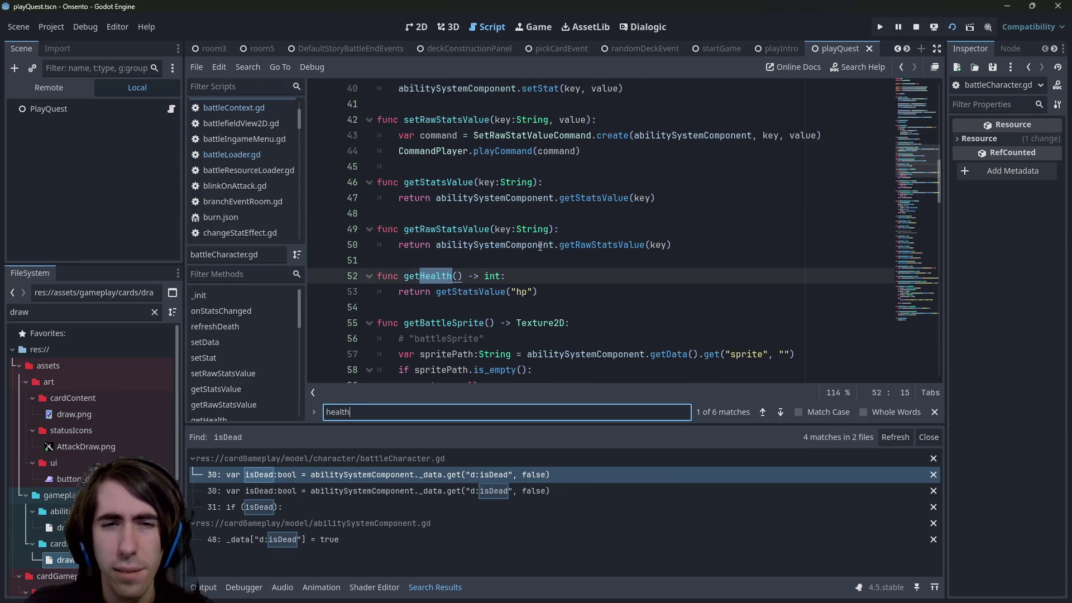
click(492, 291)
Trace getStatsValue into abilitySystemComponent.gd, through getStats to getValue.
ctrl+click(493, 291)
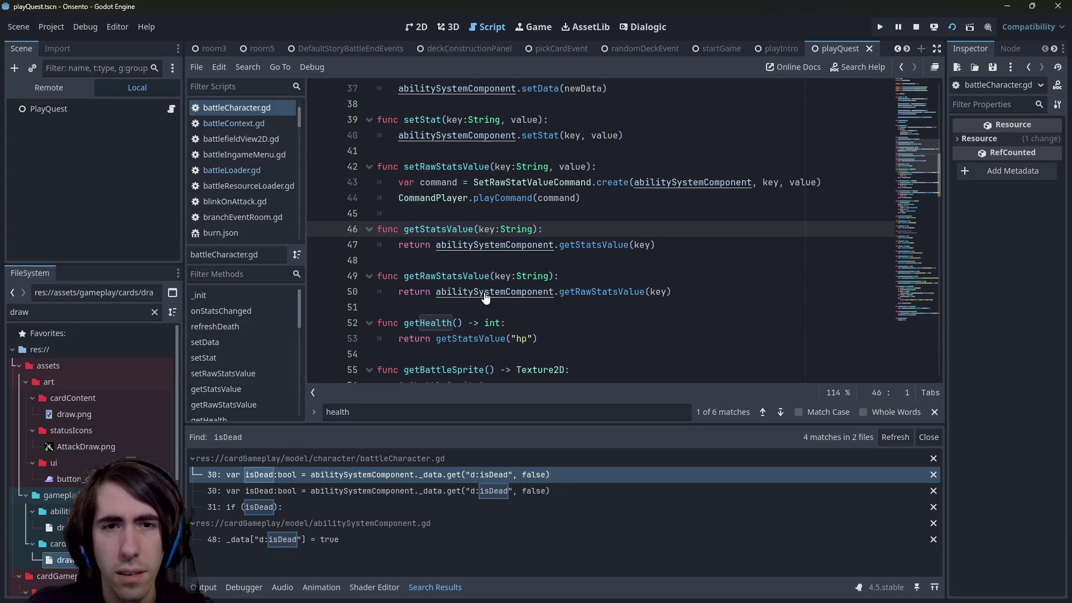
ctrl+click(574, 248)
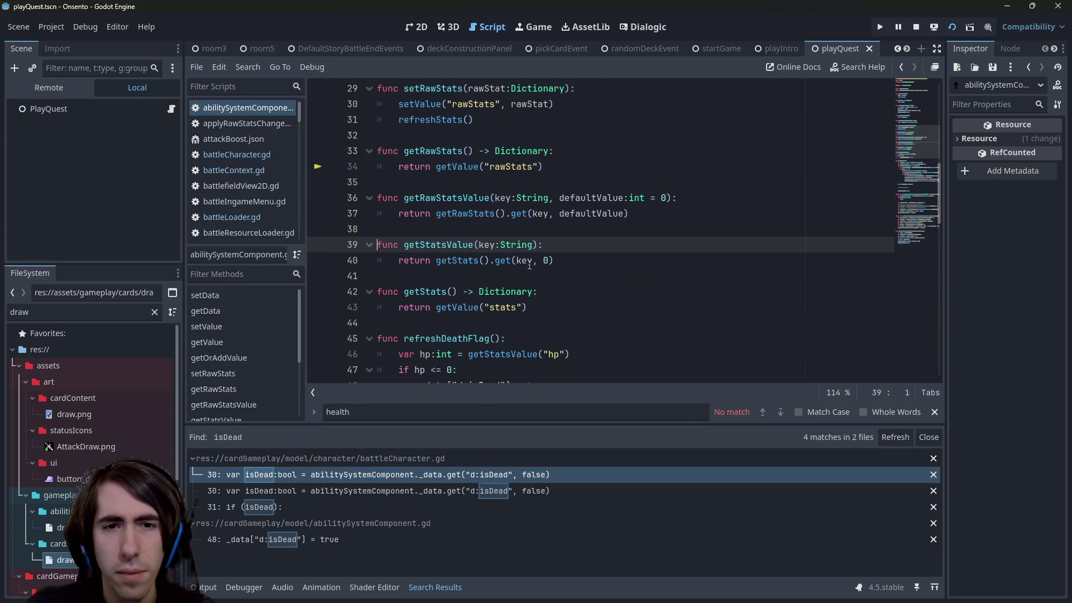
ctrl+click(468, 261)
ctrl+click(446, 244)
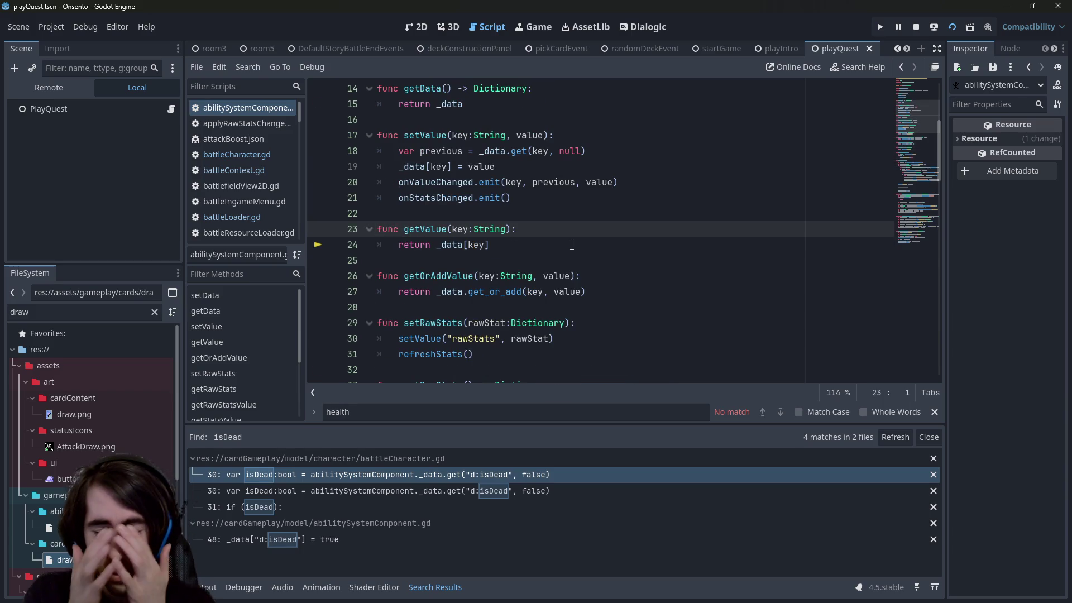
Move back and forth through the navigation history, ending at getHealth's getStatsValue call in battleCharacter.gd.
key(alt+Left)
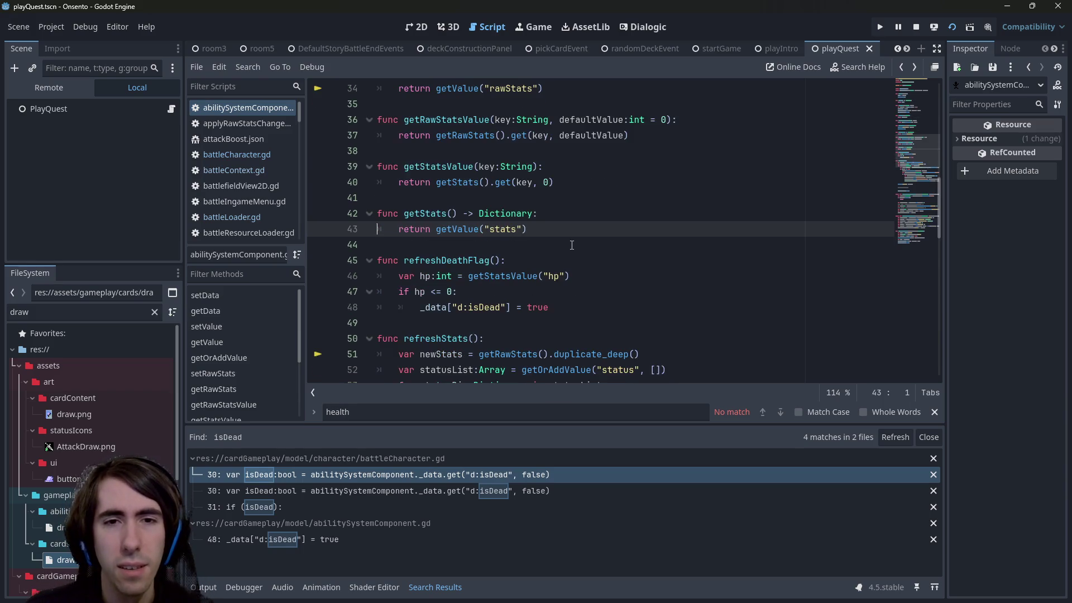
key(alt+Right)
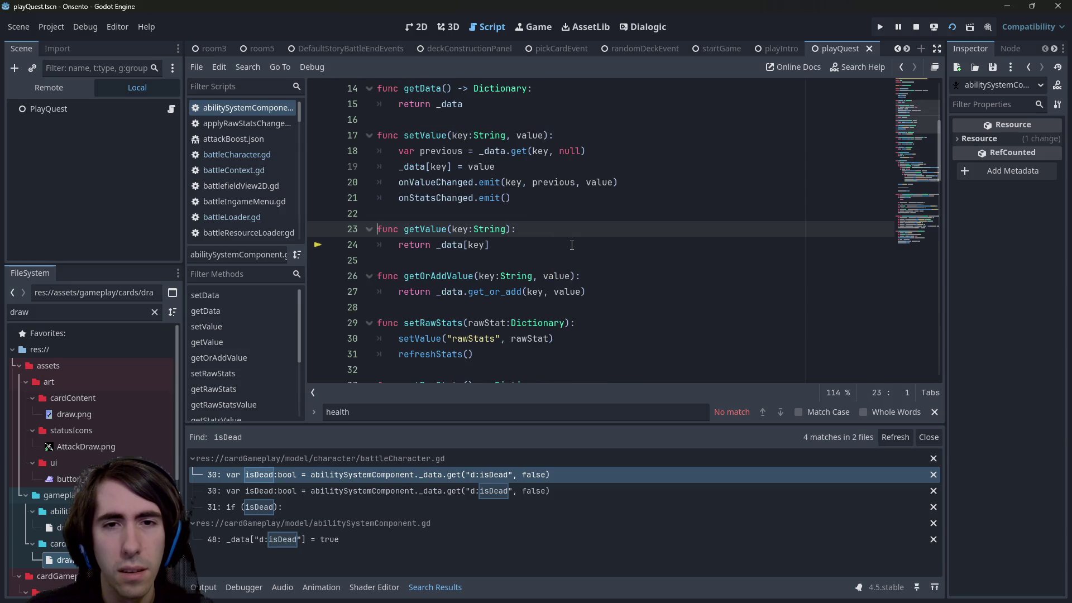
key(alt+Left)
key(alt+Right)
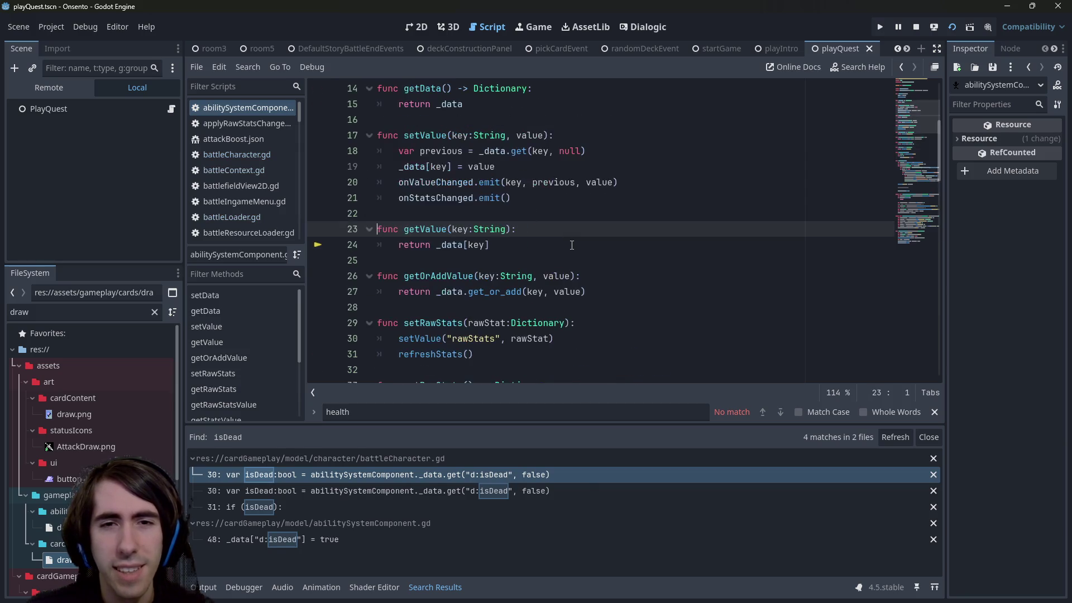
key(alt+Left)
key(alt+Left)
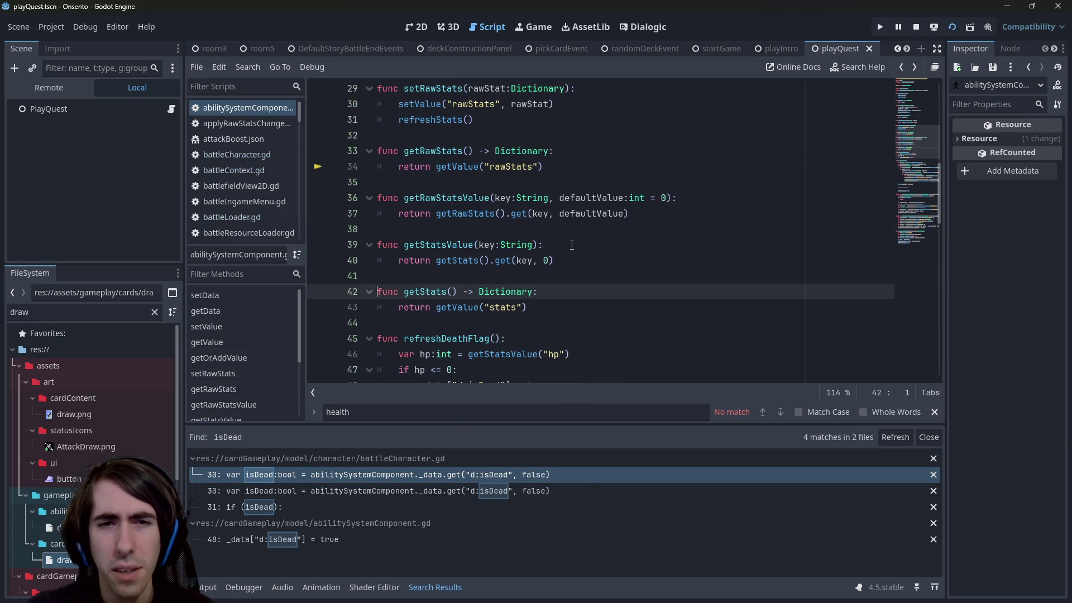
key(alt+Right)
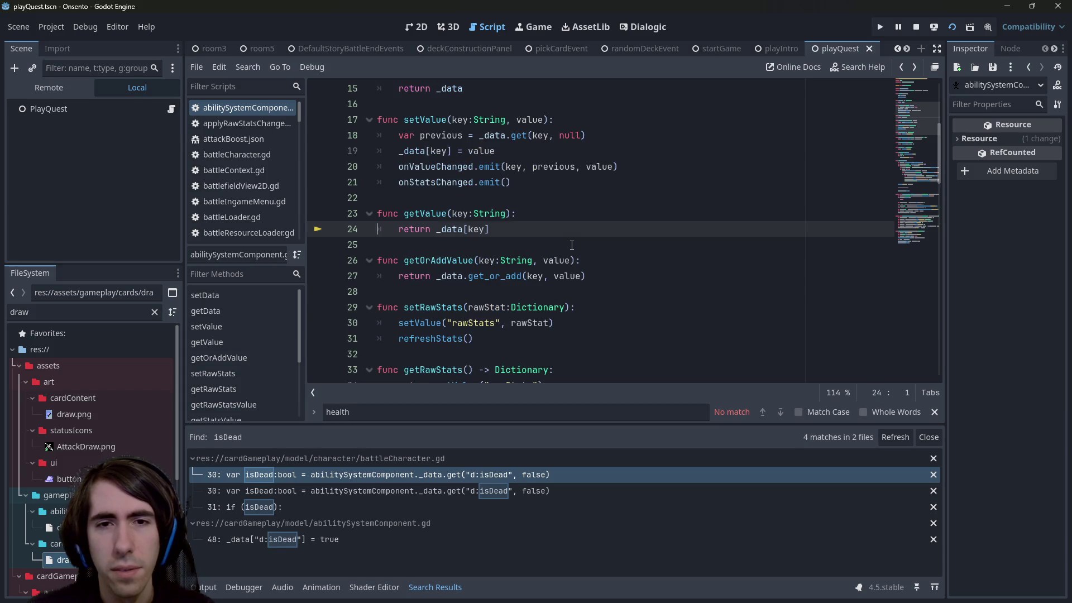
key(alt+Left)
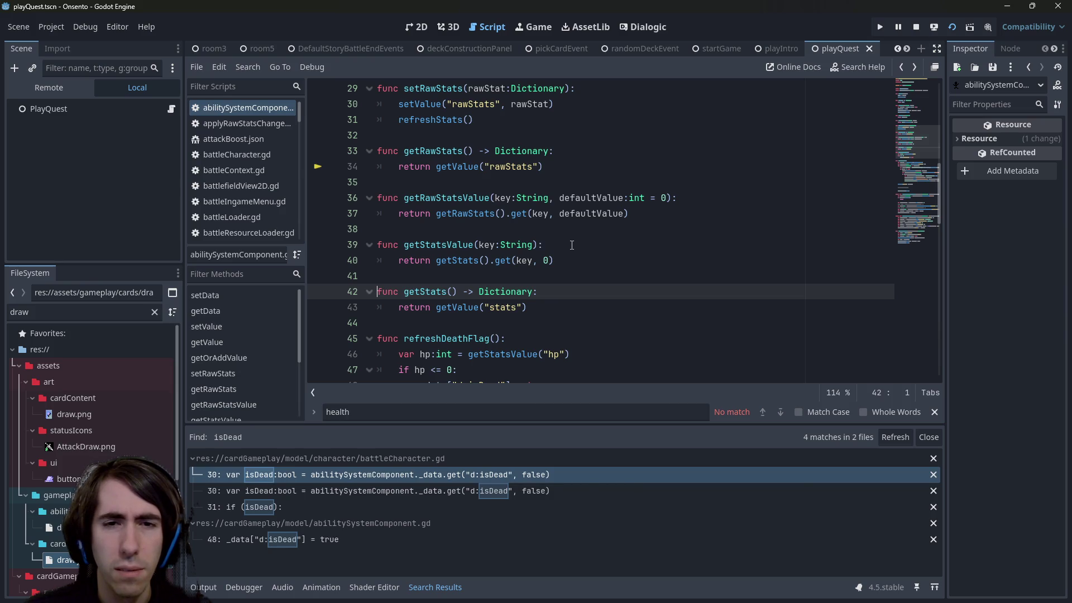
key(alt+Right)
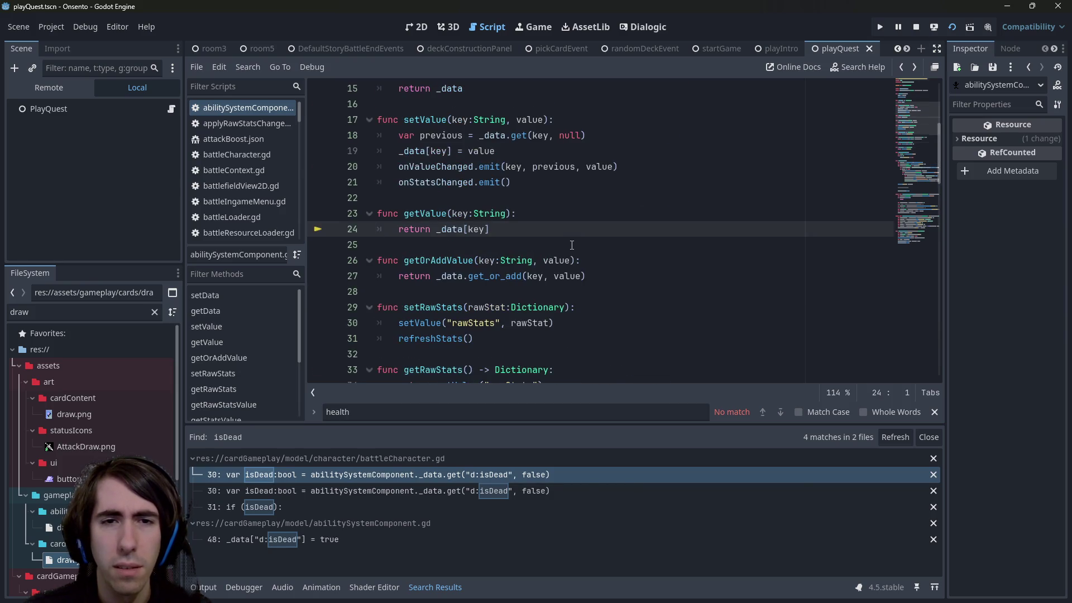
key(alt+Left)
key(alt+Left)
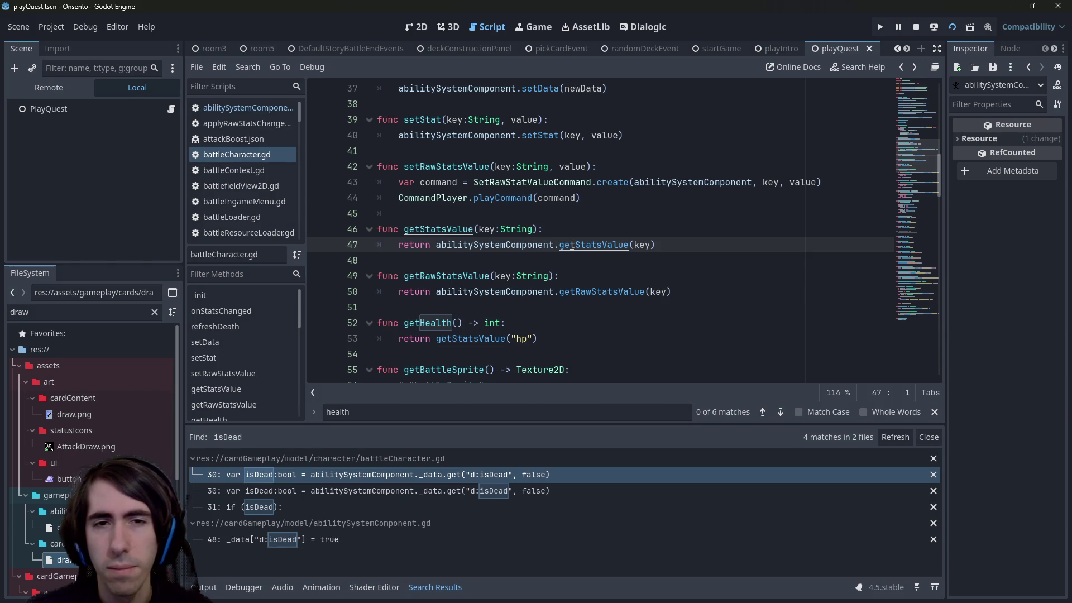
key(alt+Left)
key(alt+Left)
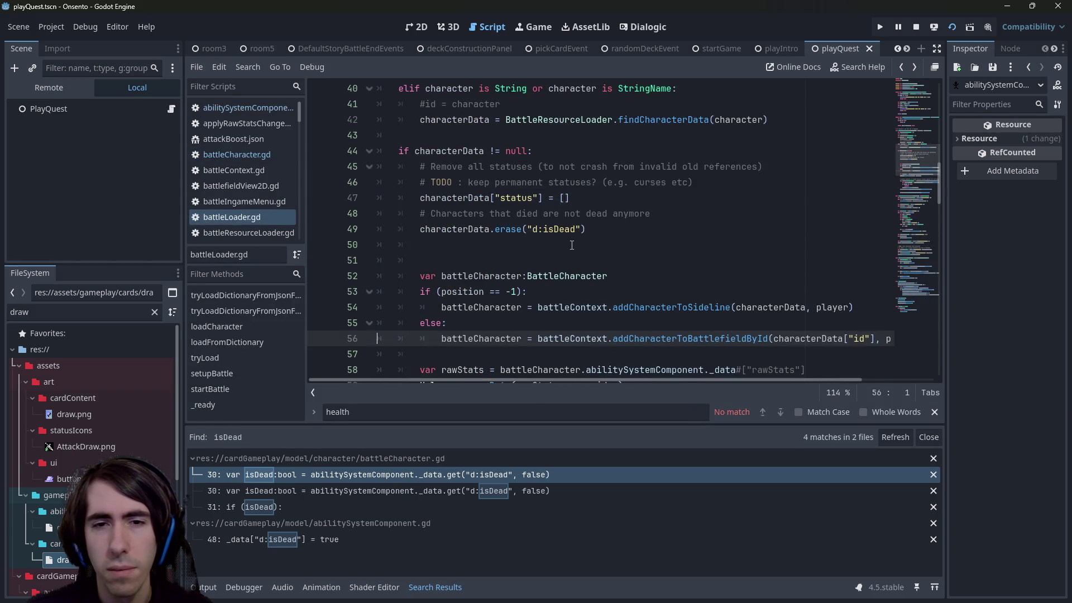
key(alt+Right)
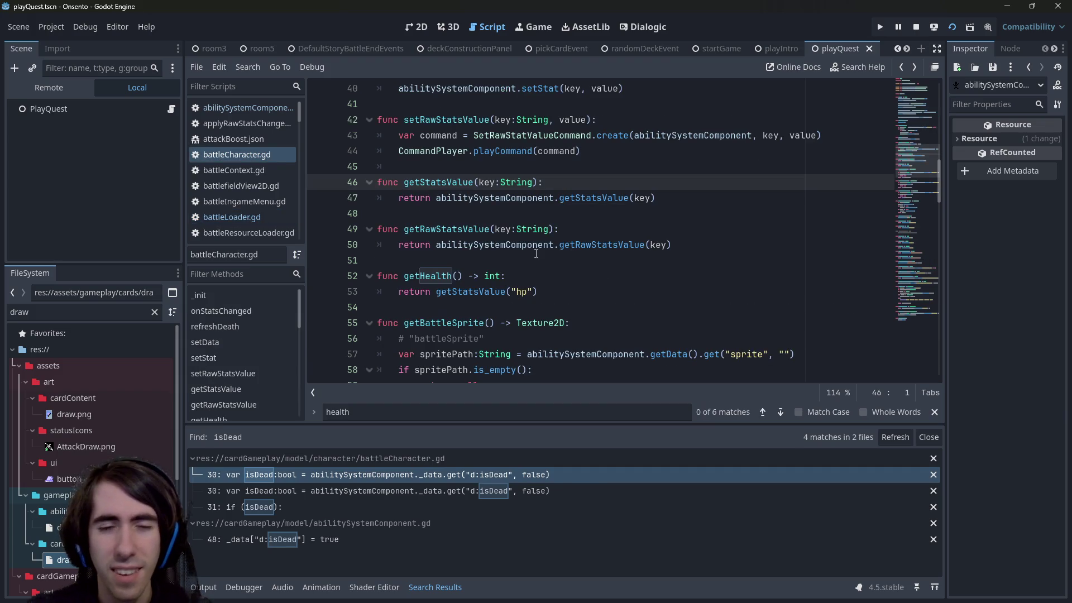
double_click(465, 292)
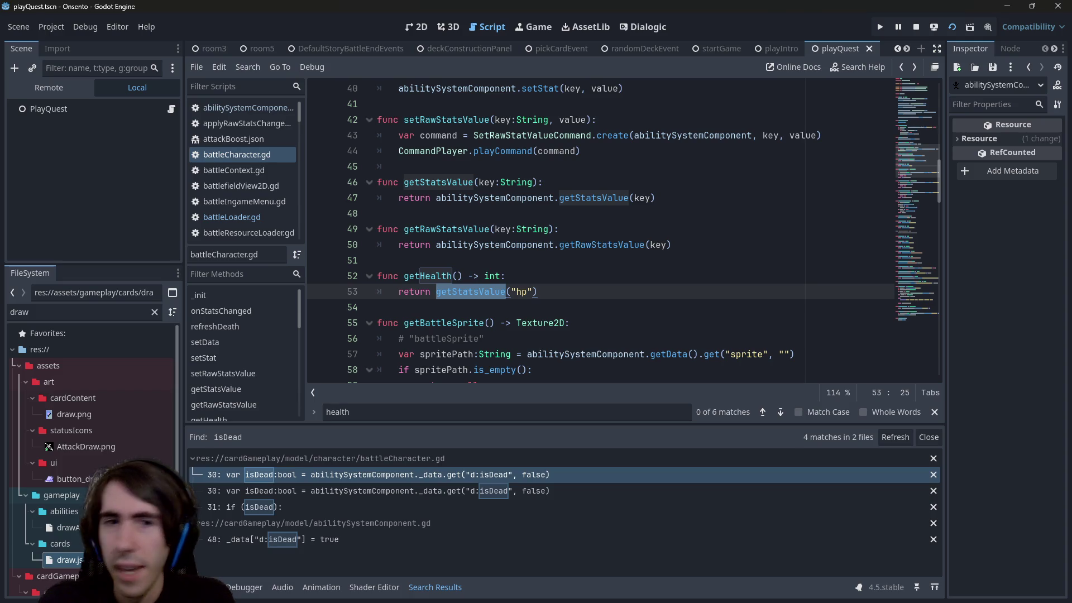
Search battleCharacter.gd for 'maxHea' and inspect maxHealth in getMaxHealth's return.
click(574, 287)
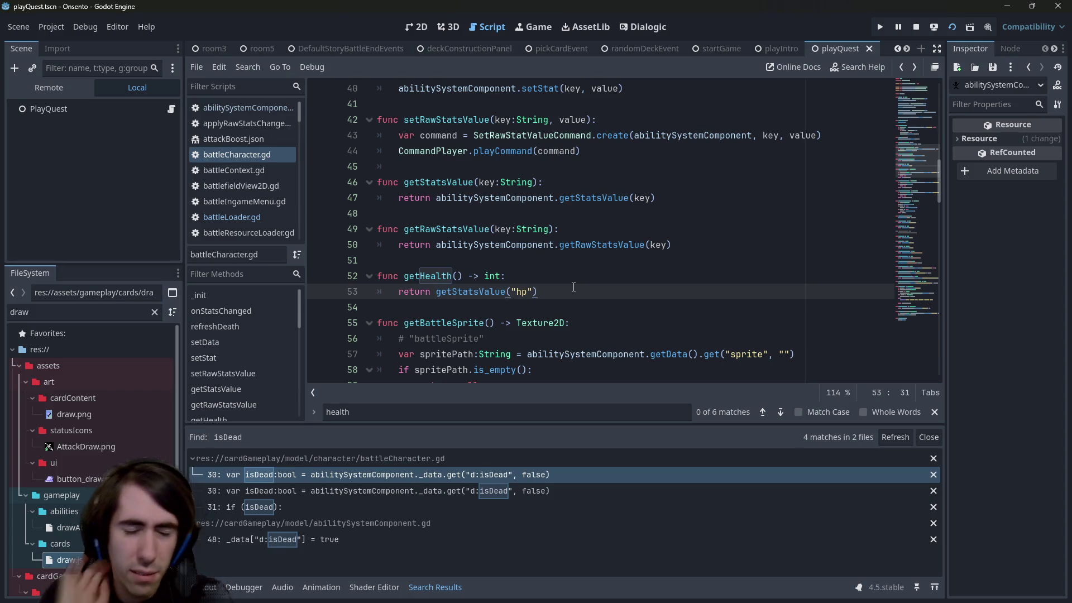
click(454, 298)
key(ctrl+f)
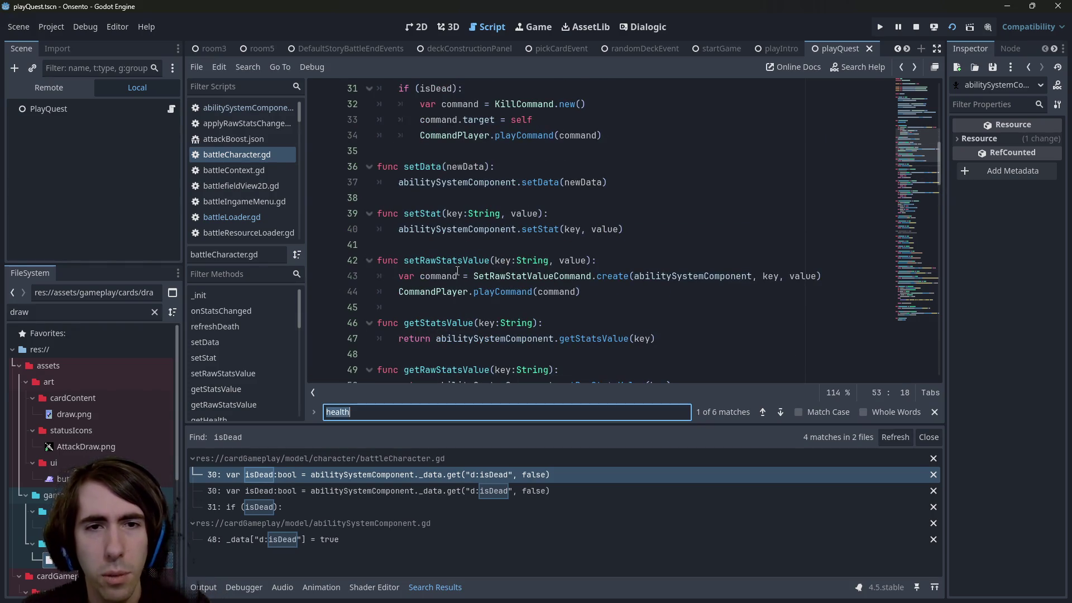
text(maxHea)
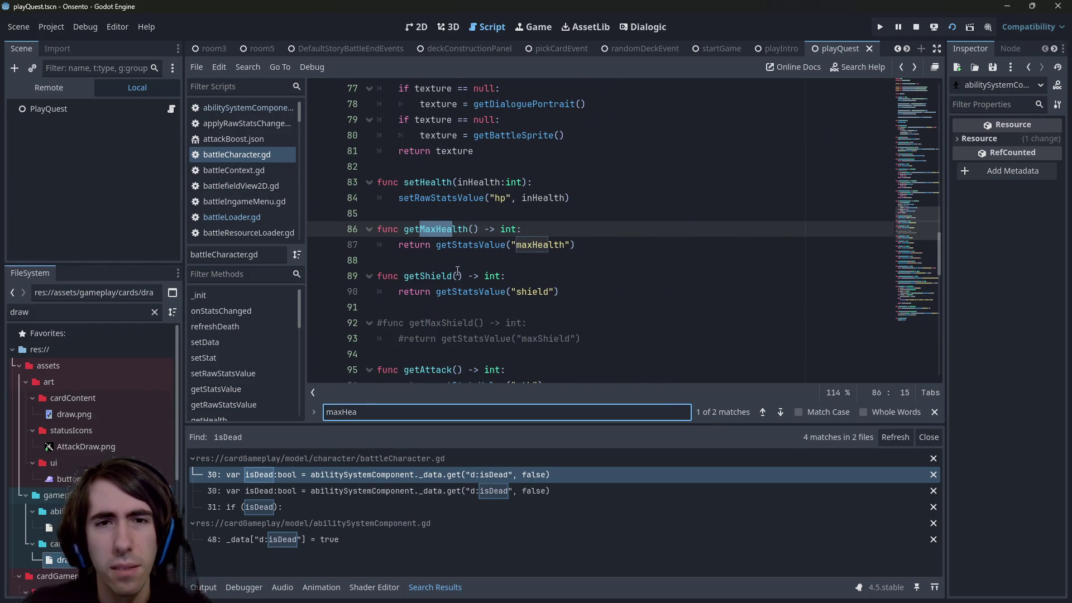
double_click(531, 238)
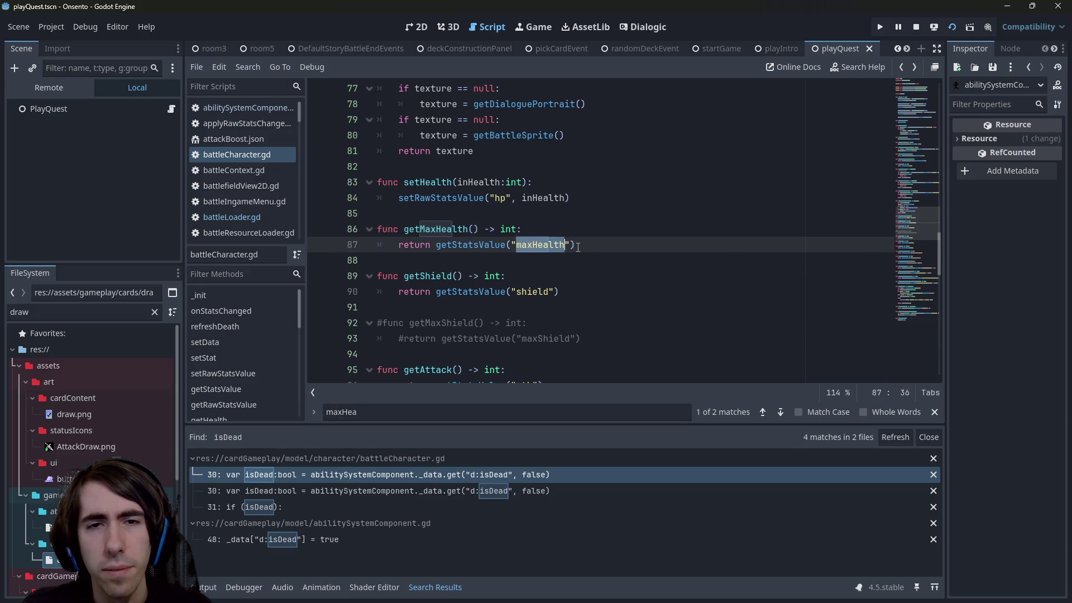
scroll(576, 244, up, 1)
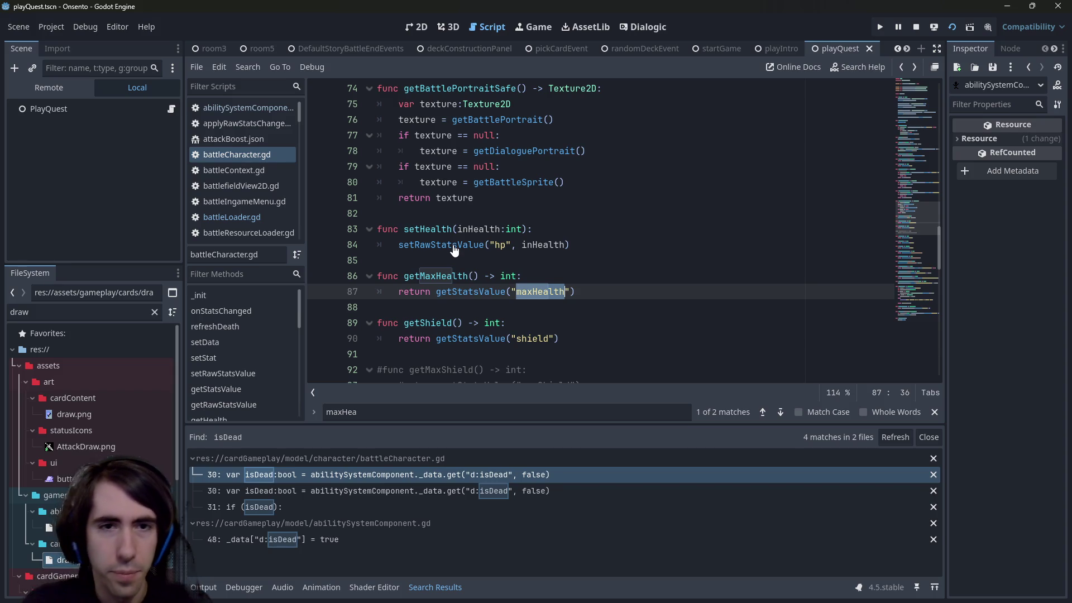
scroll(454, 251, up, 1)
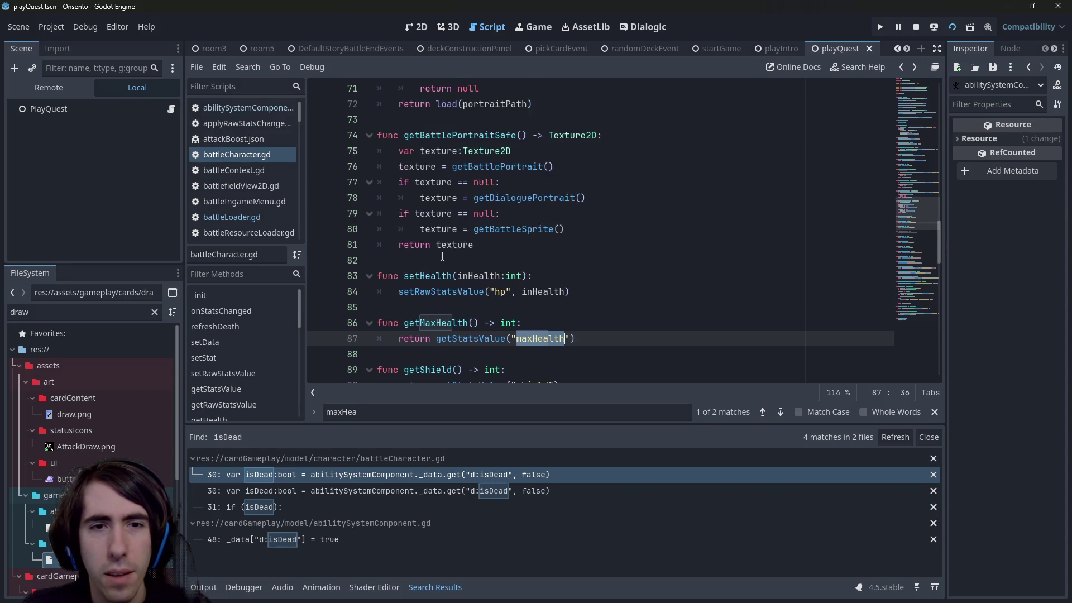
scroll(454, 250, down, 2)
key(ctrl+f)
text(se)
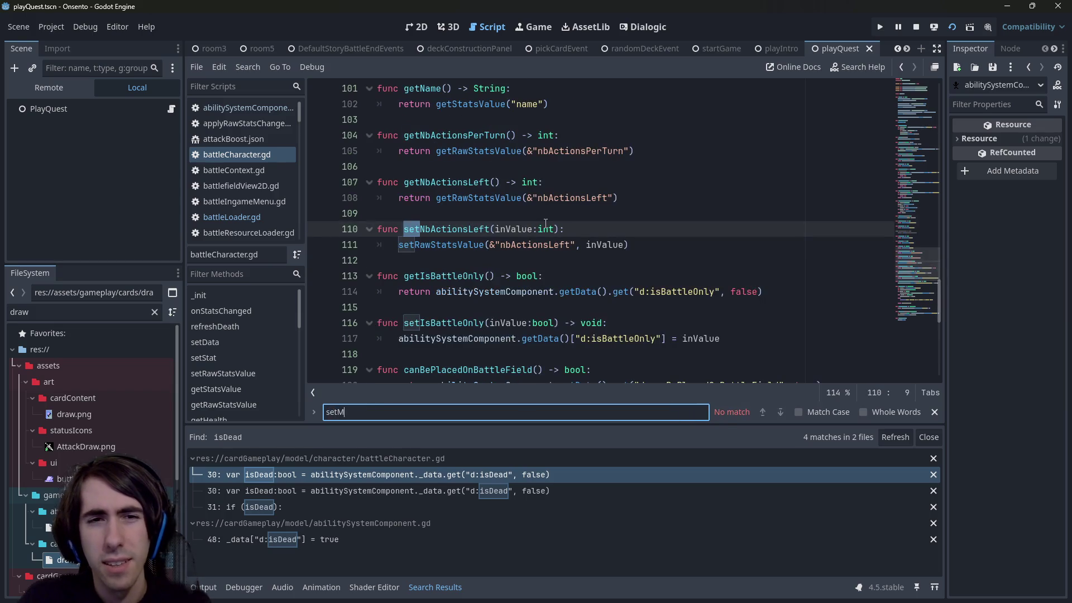
key(ctrl+z)
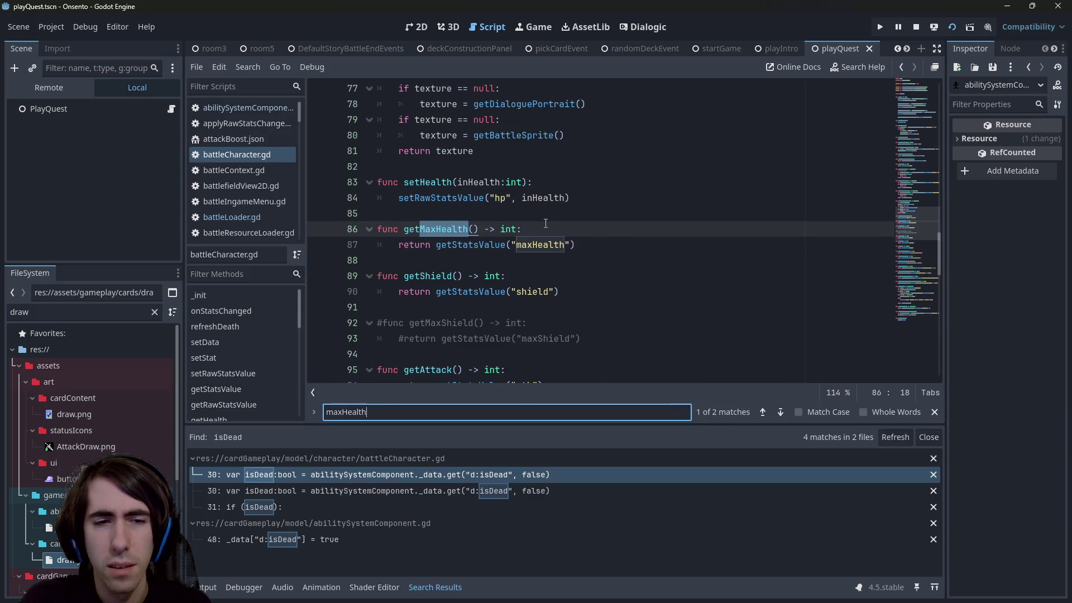
scroll(546, 224, up, 2)
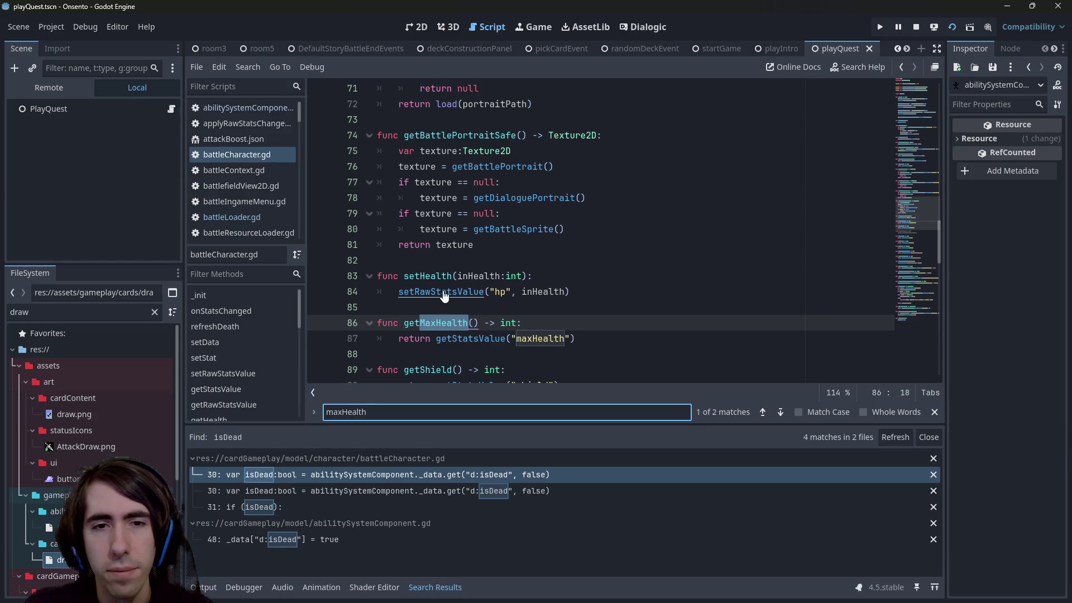
Follow setRawStatsValue through SetRawStatValueCommand to getRawStats and its "rawStats" key.
ctrl+click(444, 293)
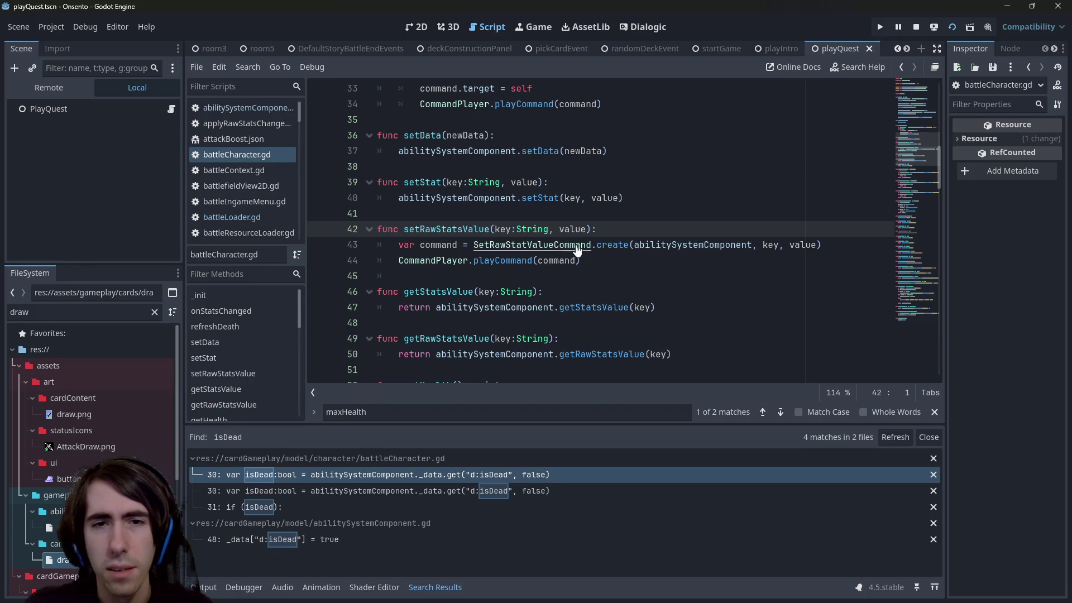
ctrl+click(559, 245)
scroll(561, 244, down, 1)
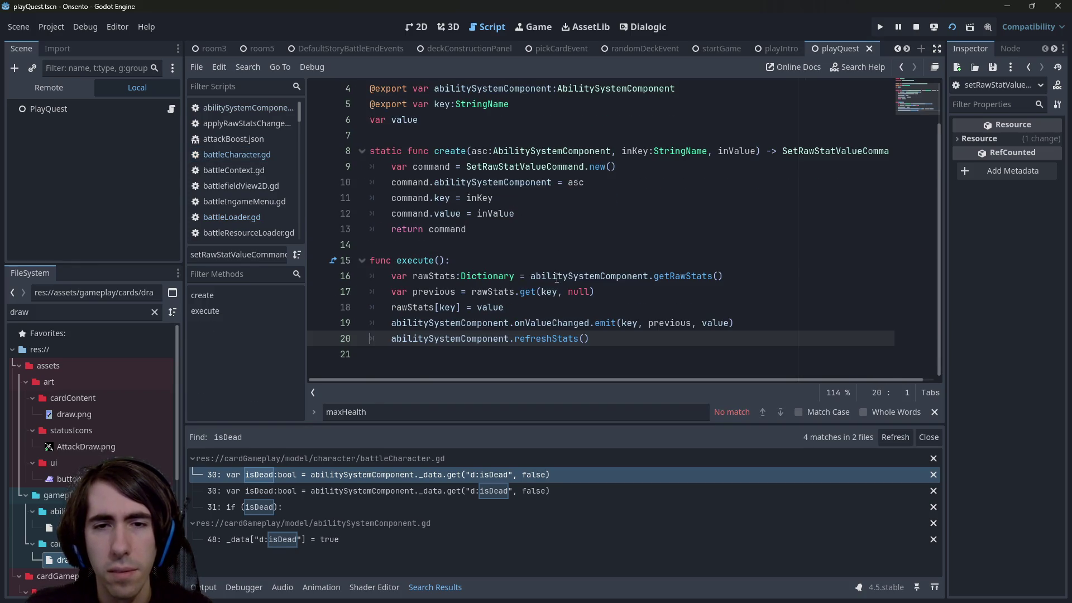
ctrl+click(686, 275)
drag(542, 245, 436, 246)
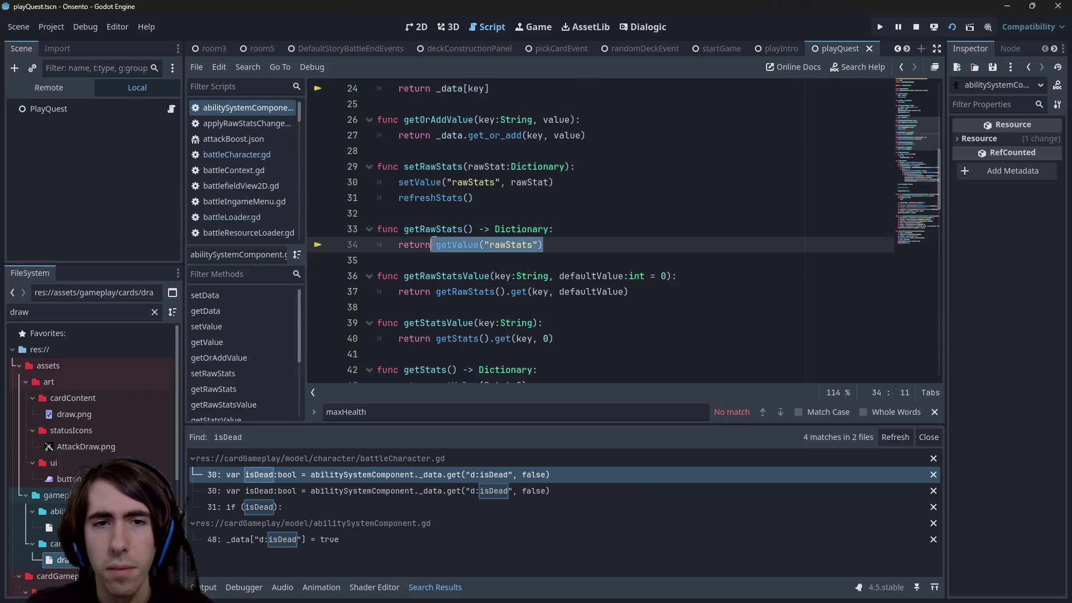
double_click(510, 244)
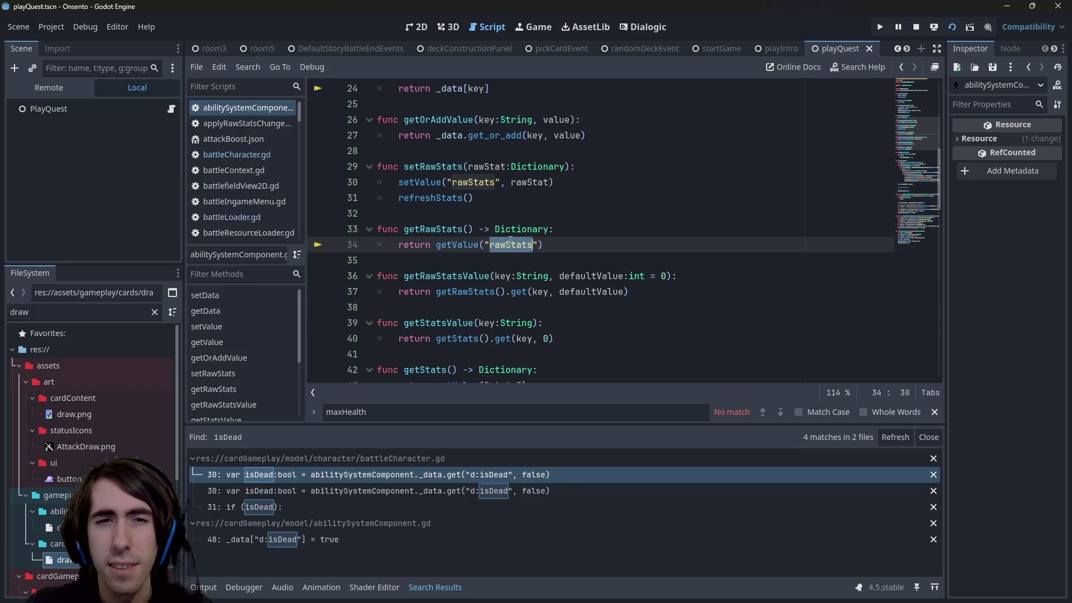
Navigate back through history to the character-loading code in battleLoader.gd.
key(alt+Left)
key(alt+Left)
key(alt+Left)
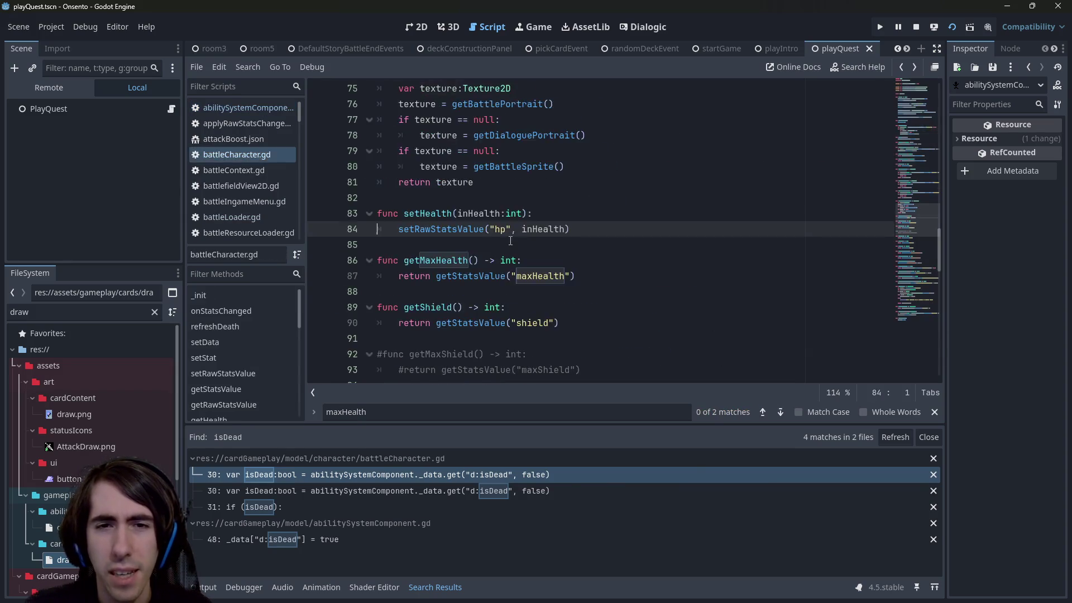
key(alt+Left)
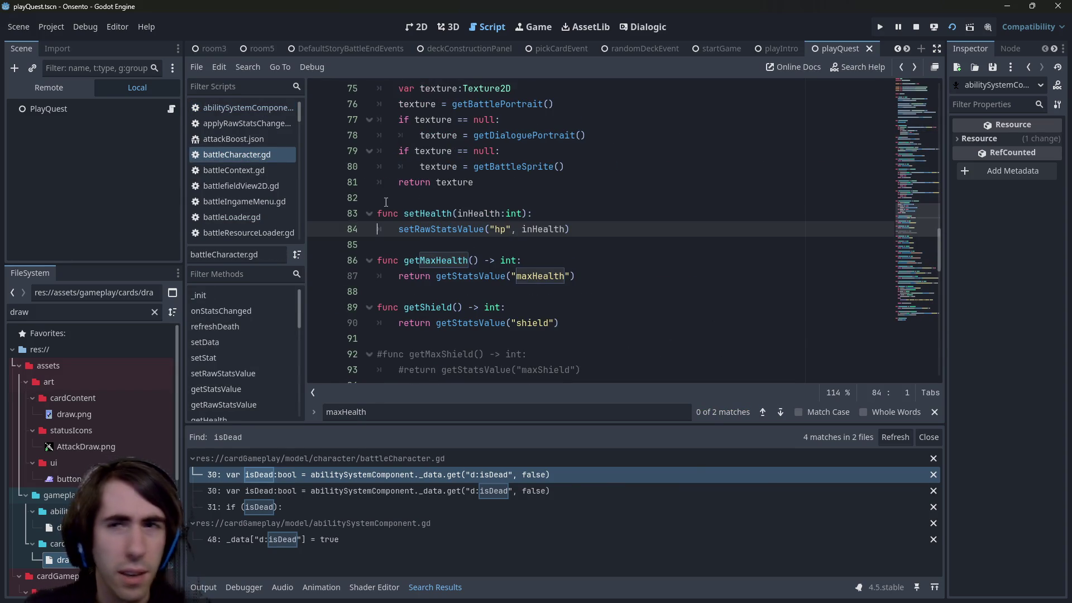
key(alt+Left)
key(alt+Left)
key(alt+Left)
key(alt+Right)
key(alt+Right)
key(alt+Left)
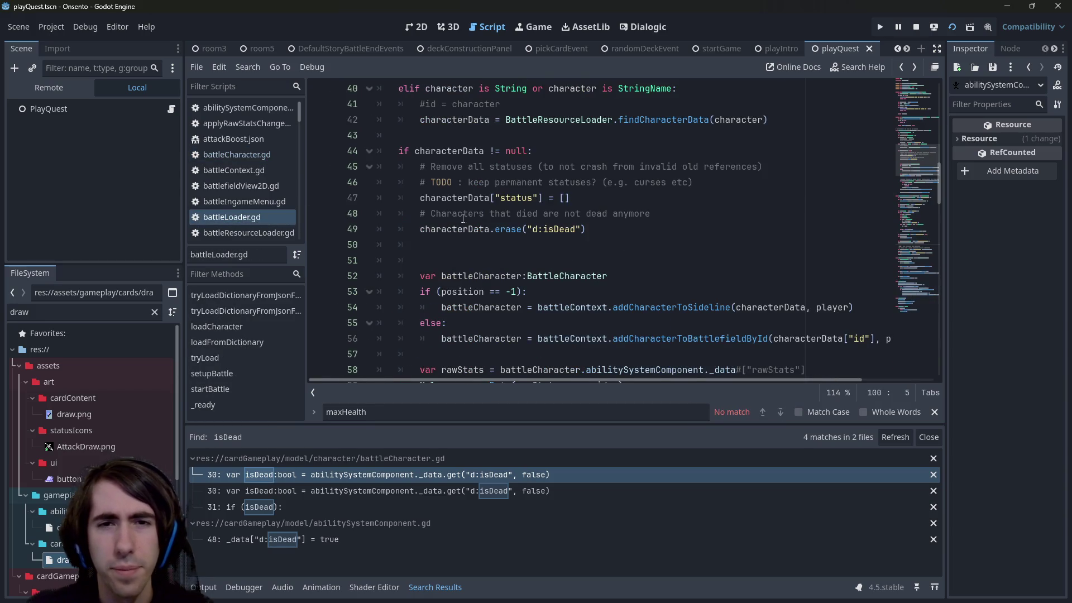
Add the comment '# set min health to 1' on line 50 and start a quoted "rawStats" key below it.
click(536, 246)
text(# set min he)
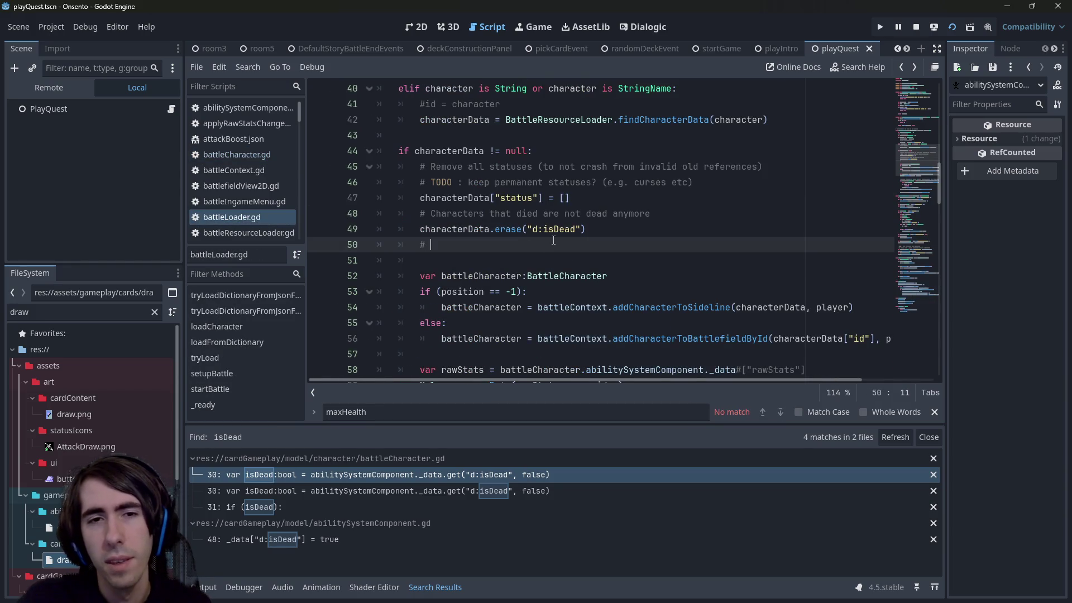
text(alth to 1)
key(Return)
text(rawStats)
key(Home)
text(:)
scroll(553, 240, down, 1)
key(BackSpace)
text(")
text(")
key(Home)
key(Home)
key(Up)
key(Up)
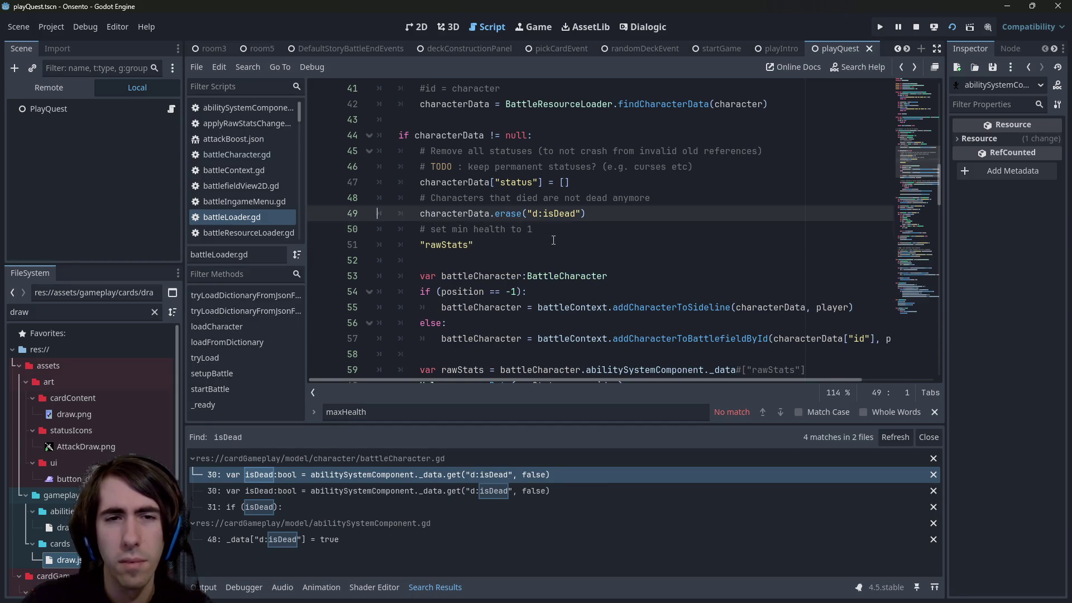
key(Right)
key(Down)
key(Down)
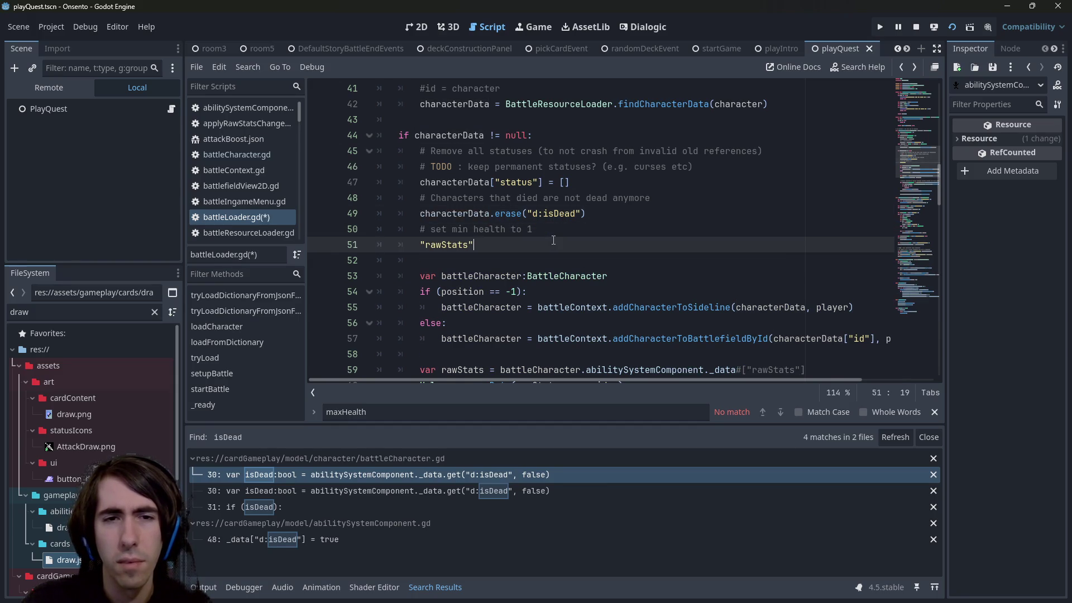
Make line 51 read 'var rawStats = characterData.get("rawStats", {})'.
text(characterData.get()
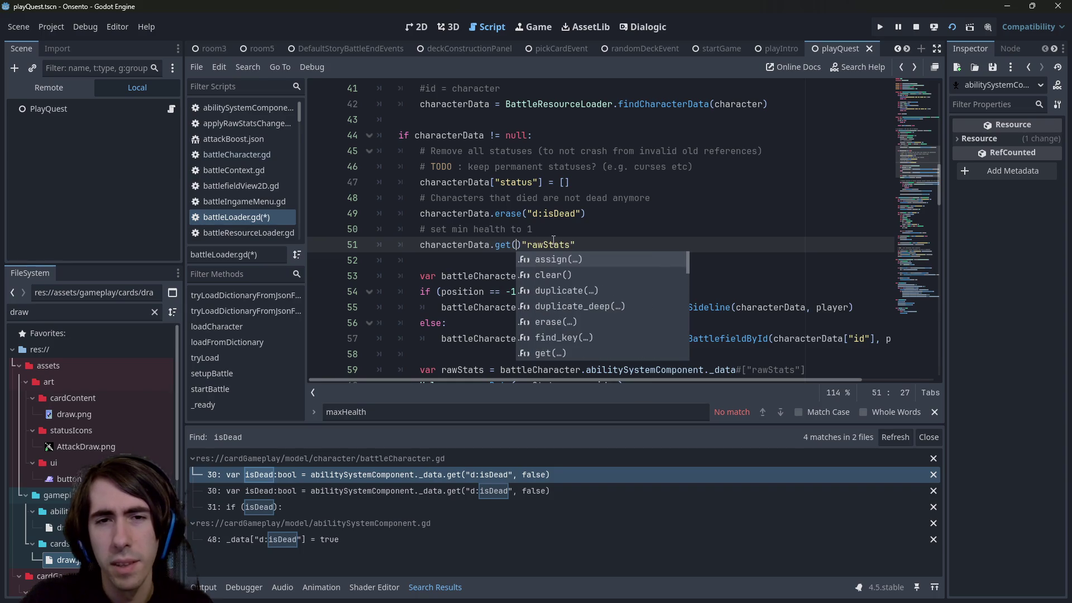
key(End)
text(, {}))
key(Home)
text(var stats =)
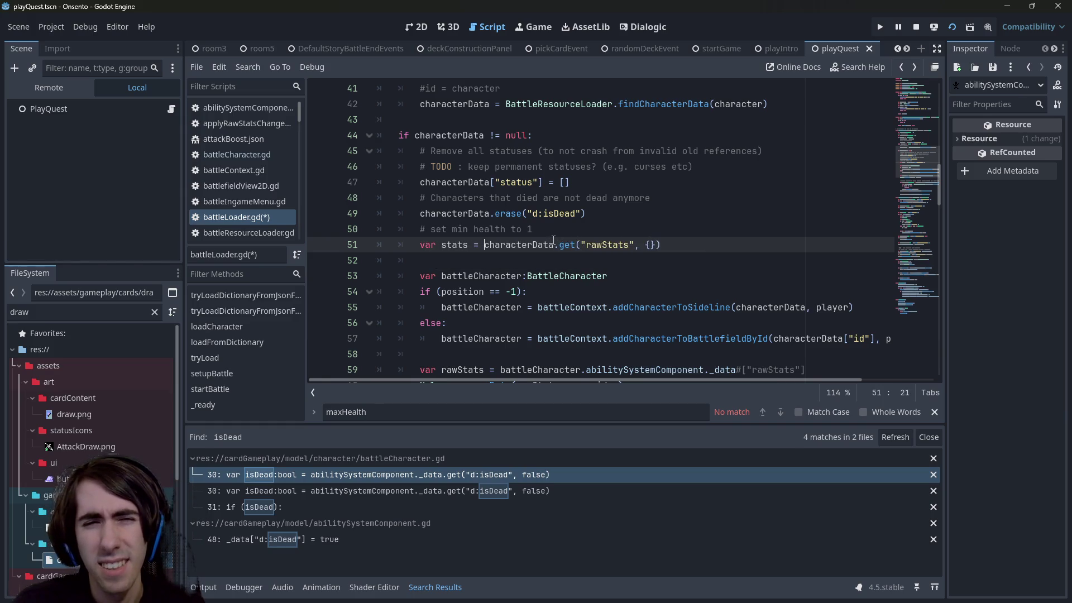
key(ctrl+Left)
key(ctrl+Left)
text(raw)
key(Delete)
text(S)
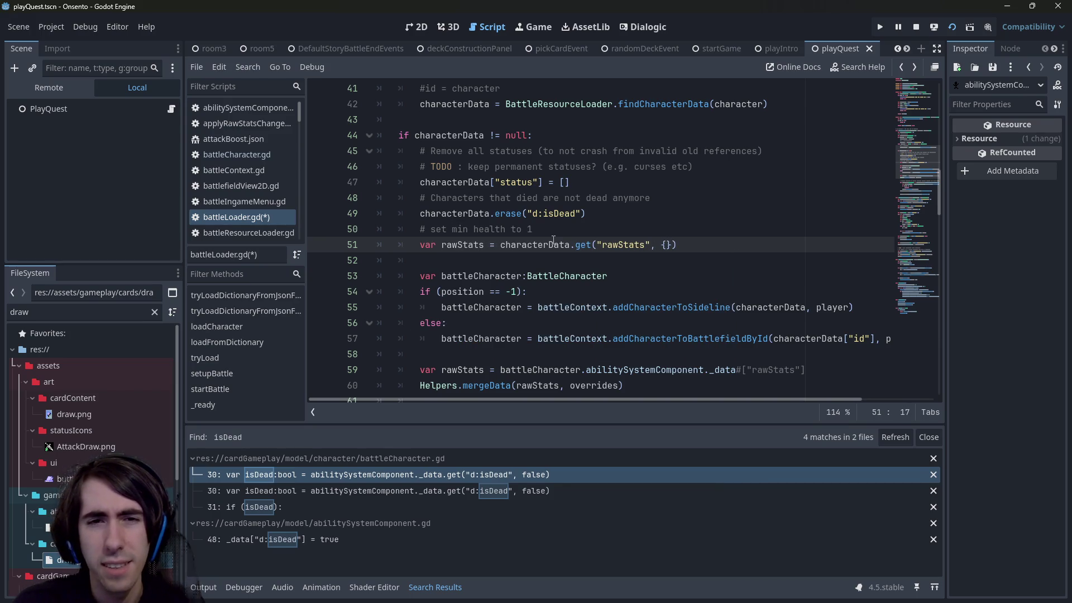
Add a line 'var hp = rawStats.get("hp", …)' to read the hp stat.
key(ctrl+Left)
key(ctrl+shift+Right)
key(ctrl+c)
key(End)
key(Return)
key(ctrl+v)
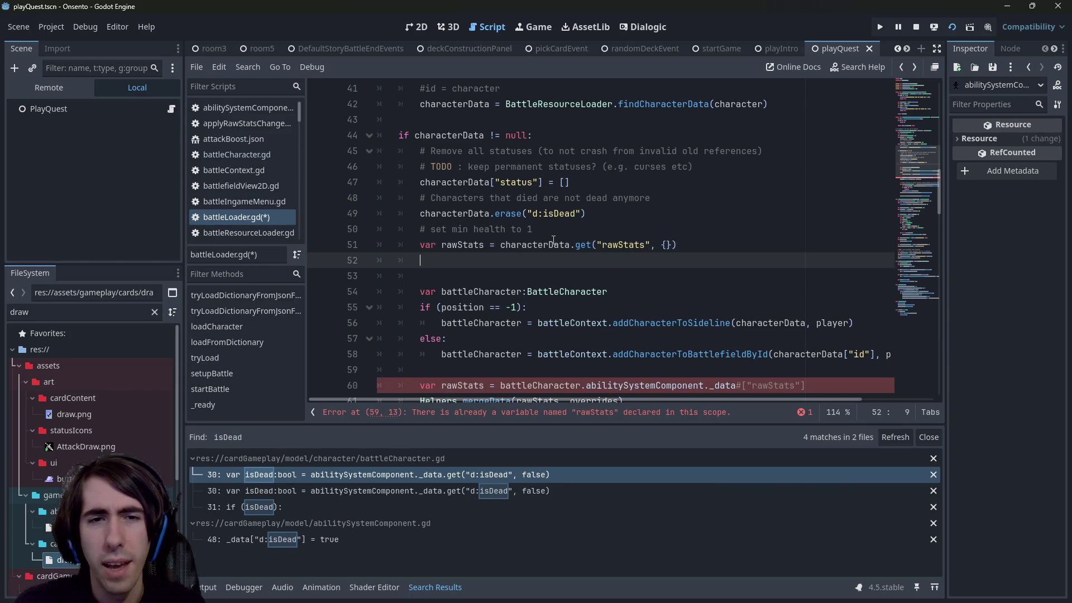
text(.)
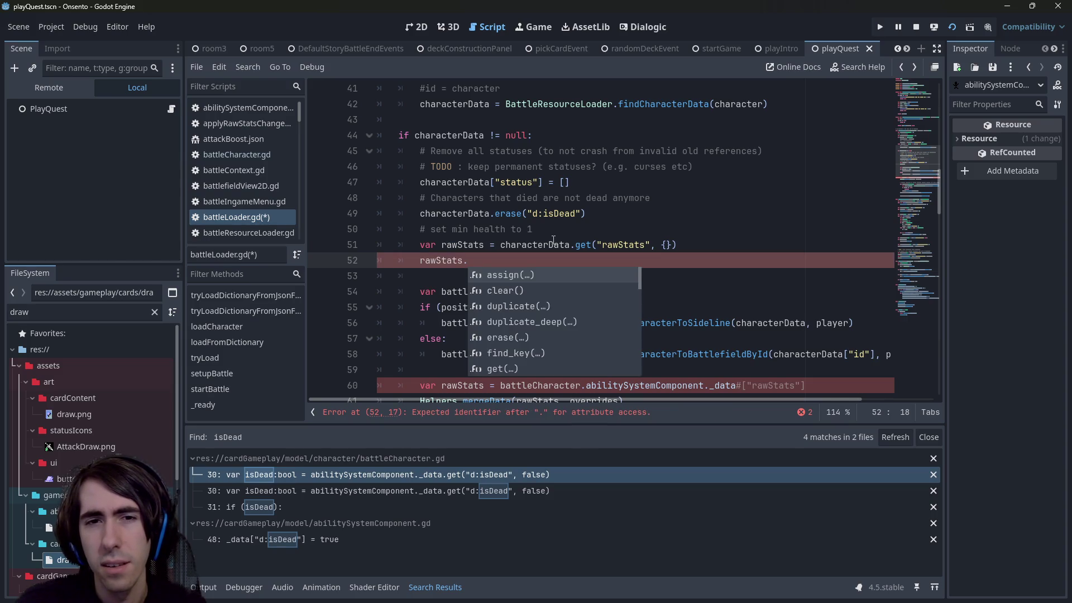
text(hp)
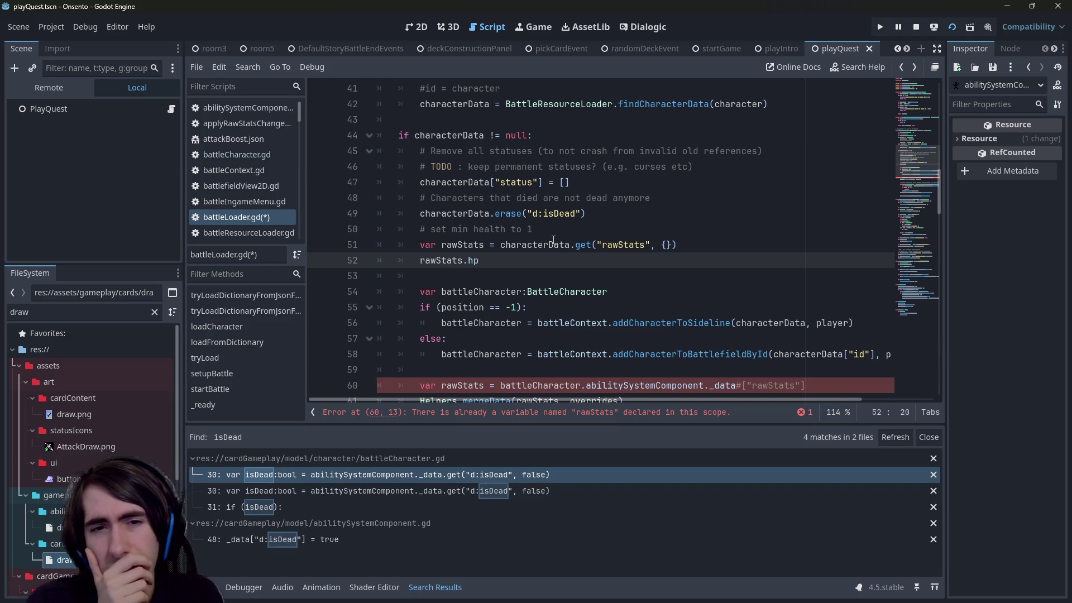
key(BackSpace)
key(BackSpace)
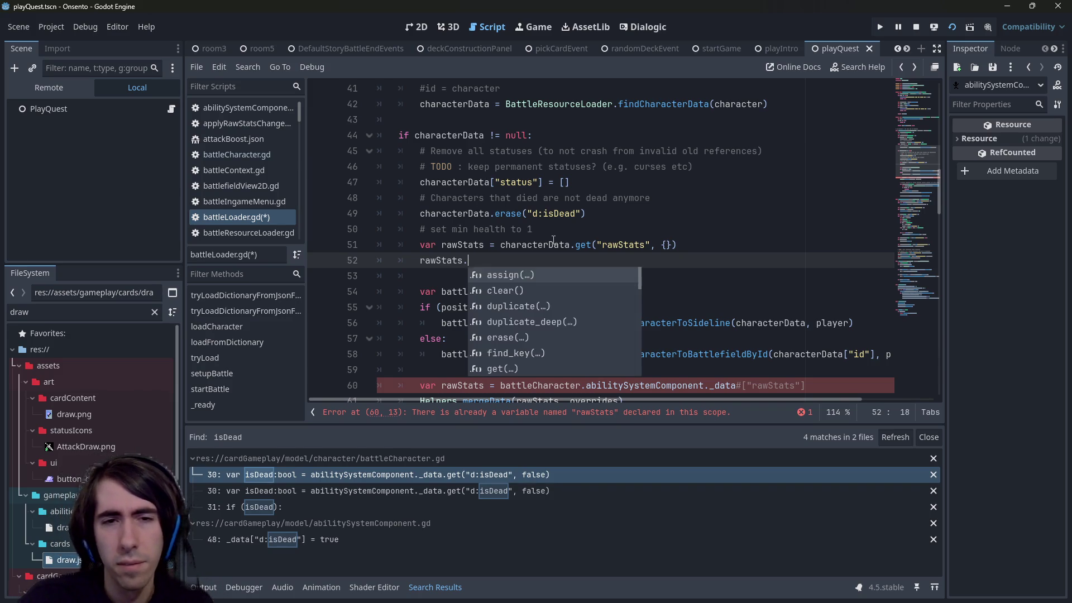
text(get(")
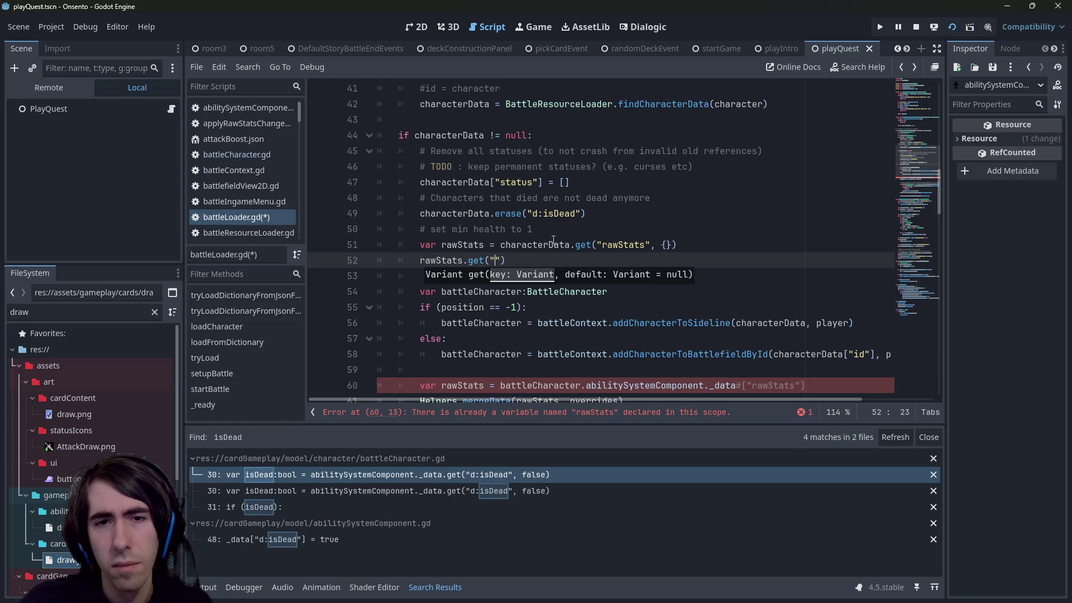
text(hp)
text(", null)
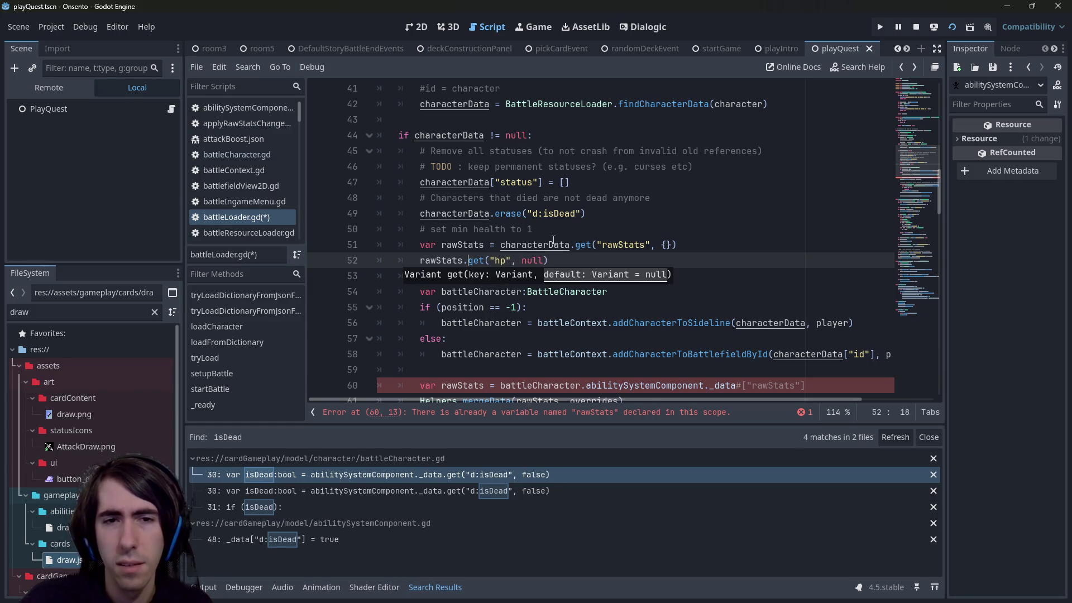
key(Home)
text(var )
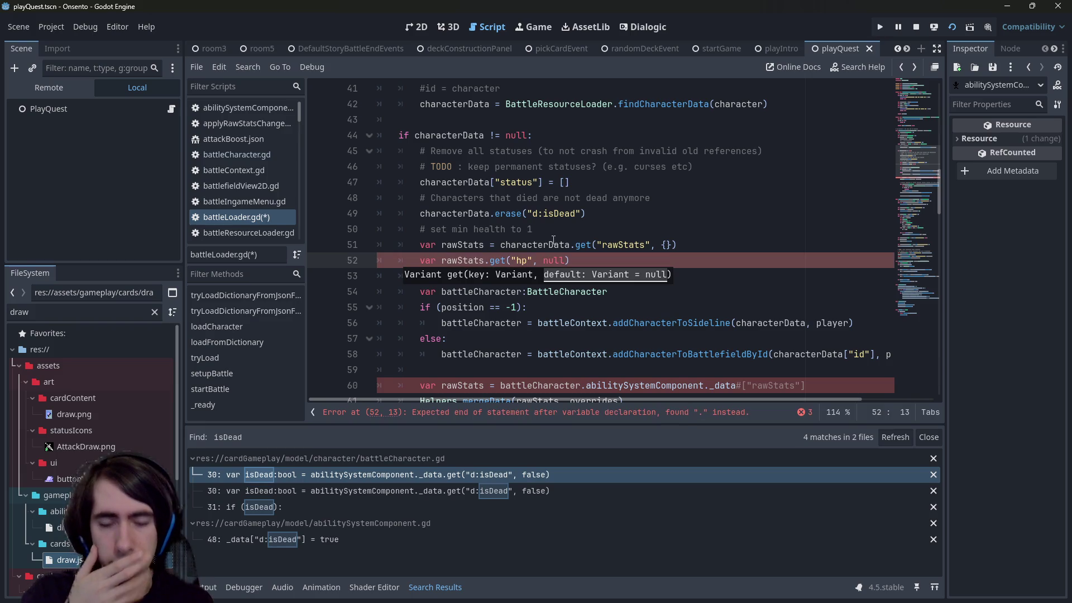
text(hp =)
key(End)
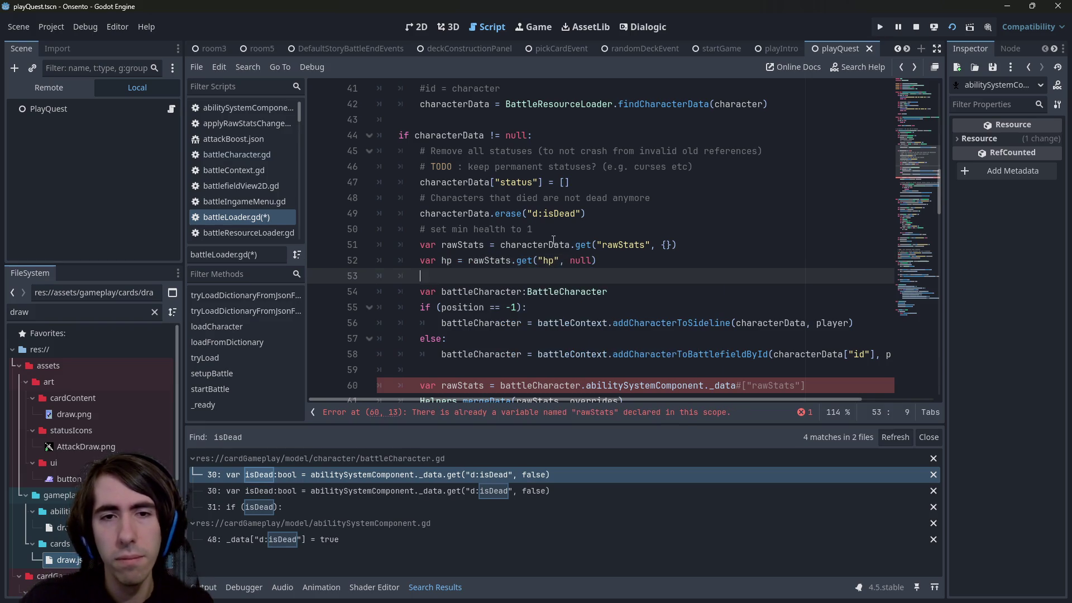
Add the condition 'if hp != null:' below the hp lookup.
key(Return)
text(if hp != nu)
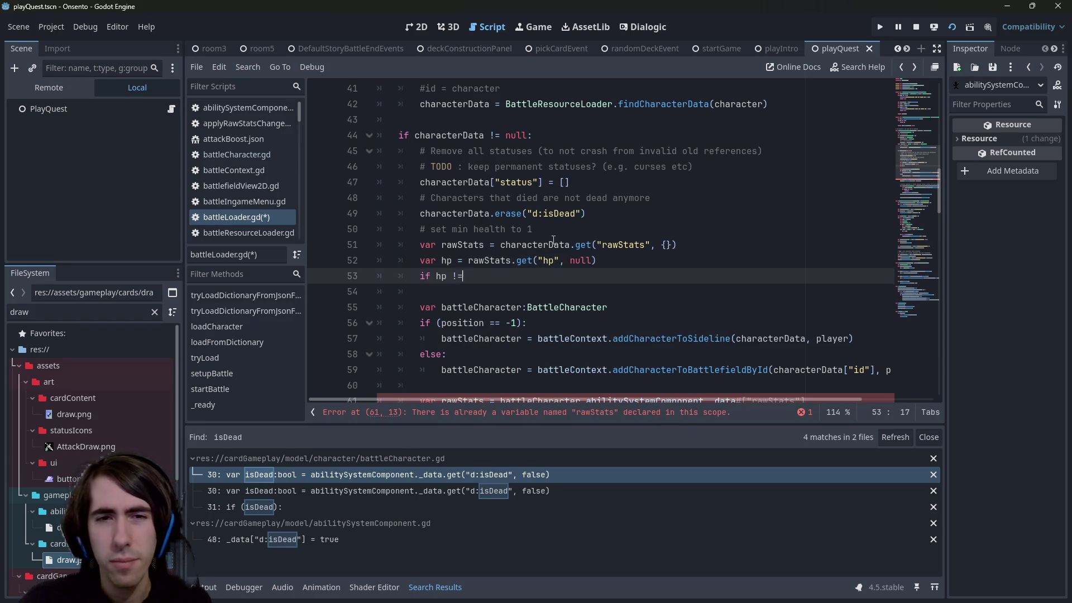
key(BackSpace)
key(BackSpace)
key(BackSpace)
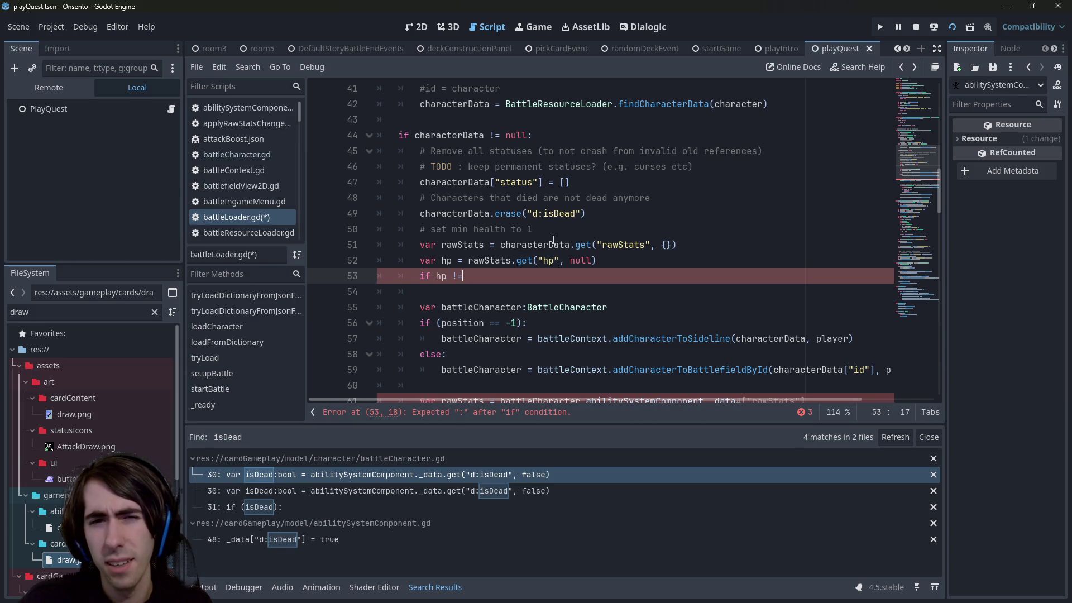
text(!= null )
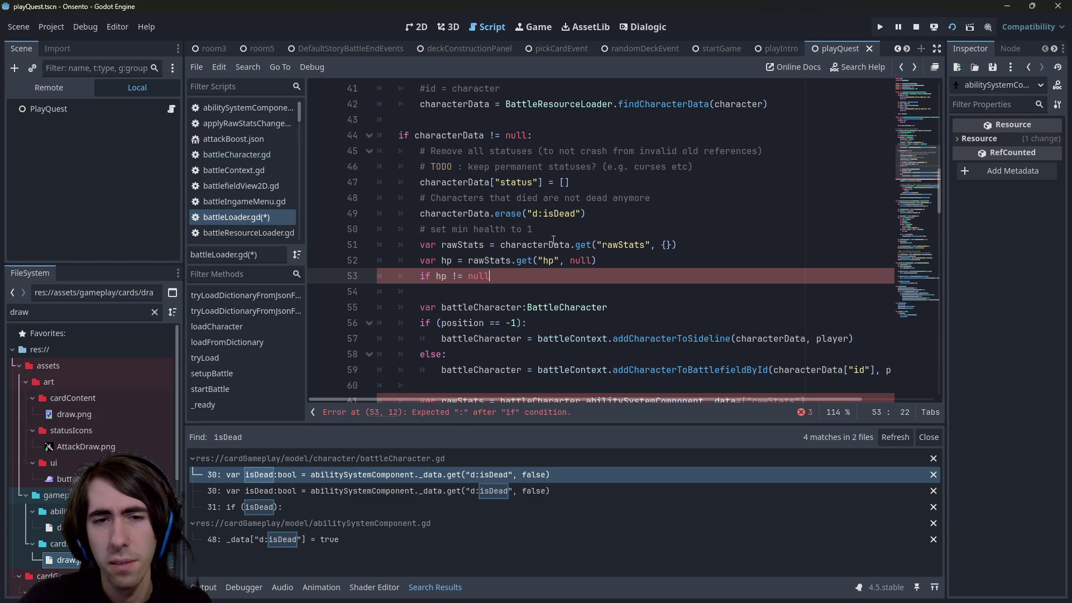
text(and hp <)
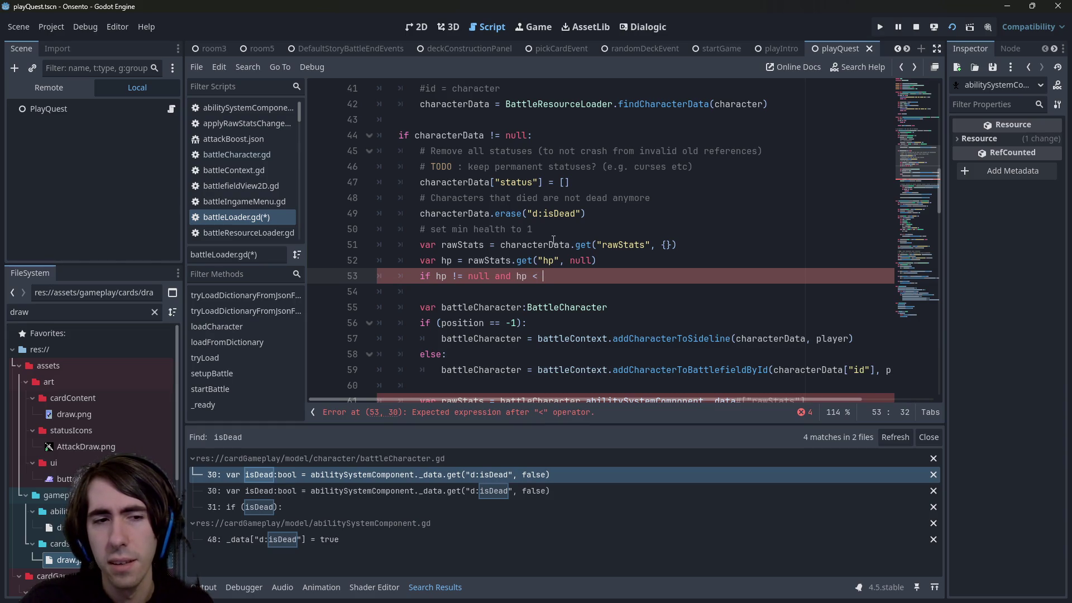
key(BackSpace)
text(= 0:)
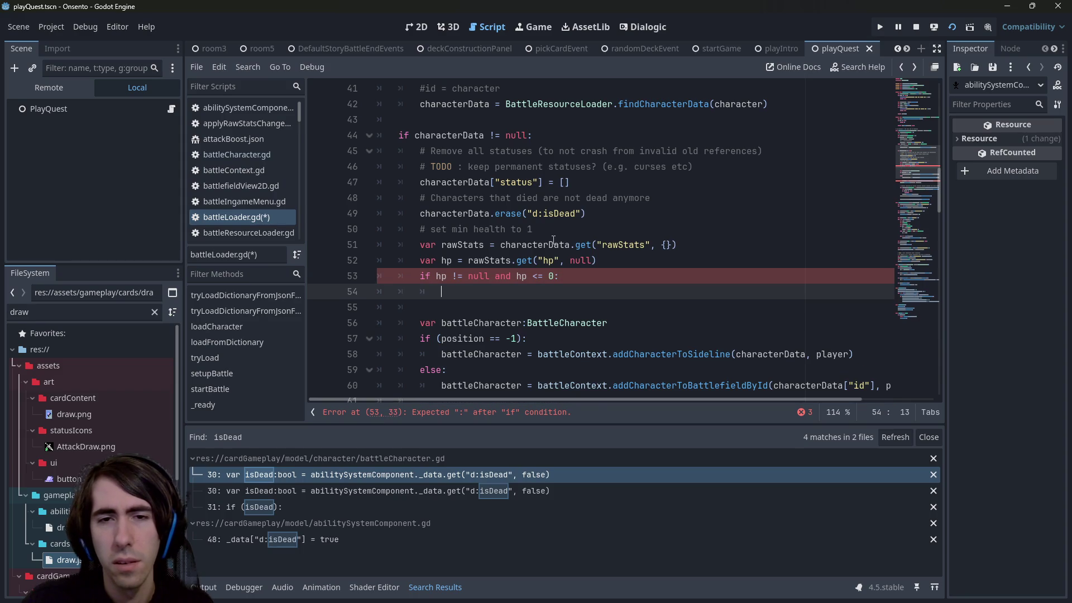
key(BackSpace)
key(BackSpace)
key(BackSpace)
text(:)
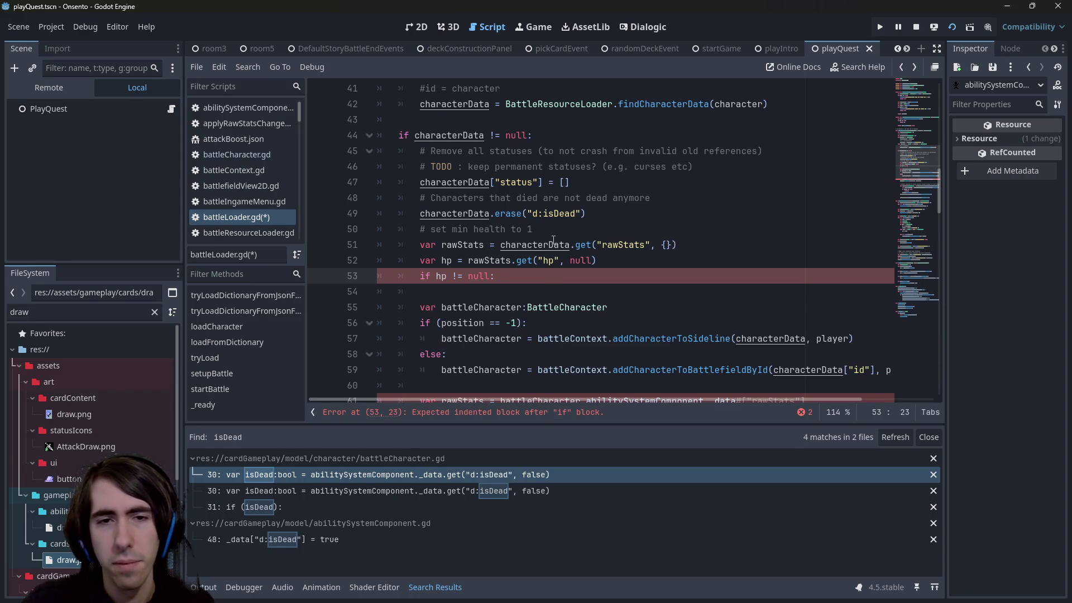
key(Return)
key(Up)
key(Up)
key(Down)
key(Down)
Inside the check, add 'hp = max(1, hp)' and 'rawStats["hp"] = hp'.
text(hp = )
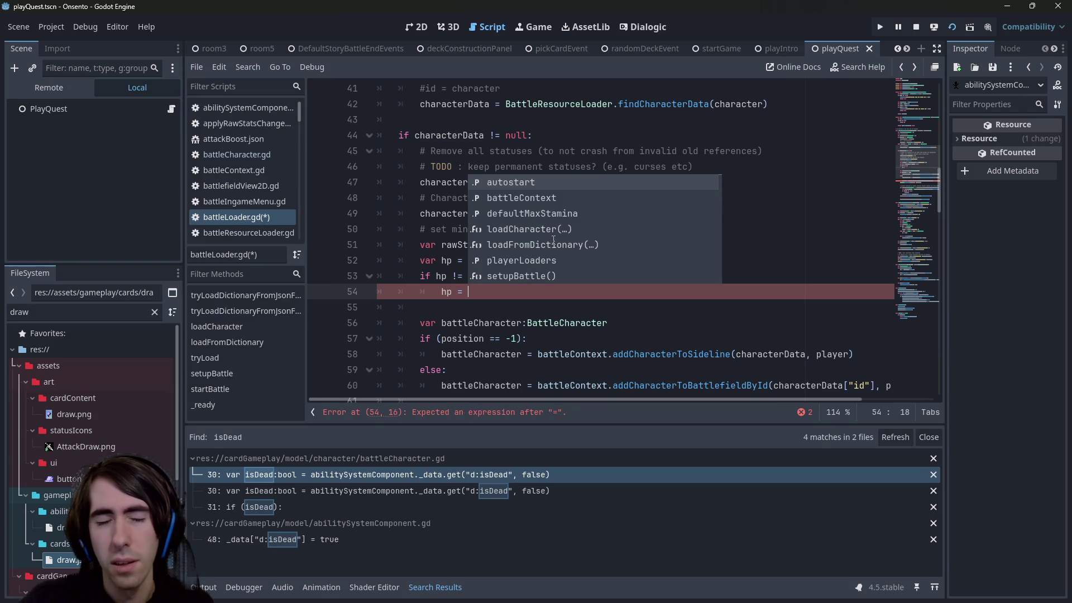
text(max(1, hp)
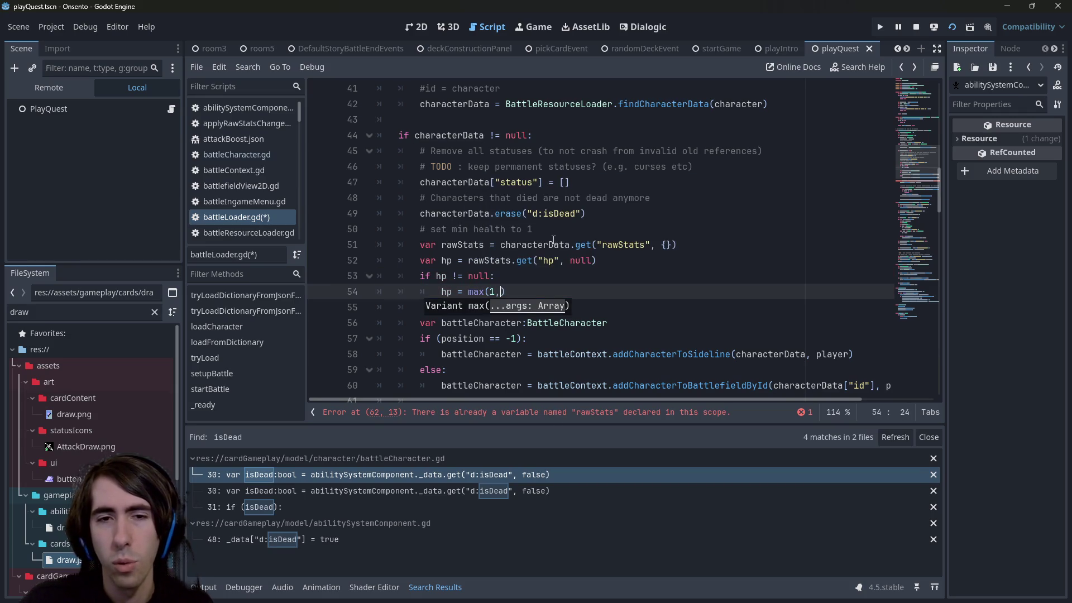
key(Return)
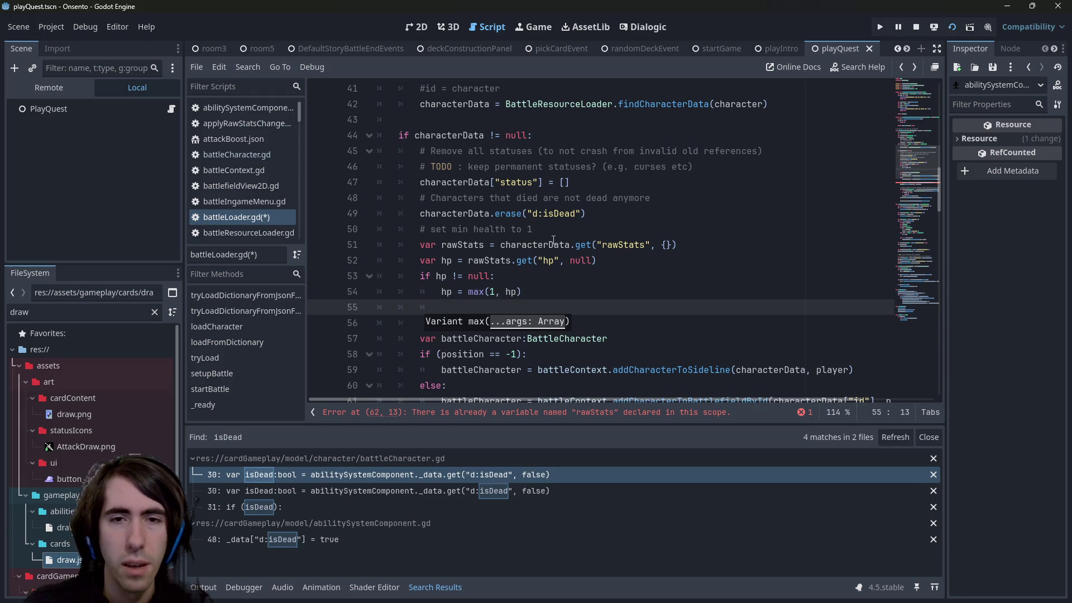
click(486, 260)
click(473, 305)
key(BackSpace)
key(Tab)
text(rawStats[)
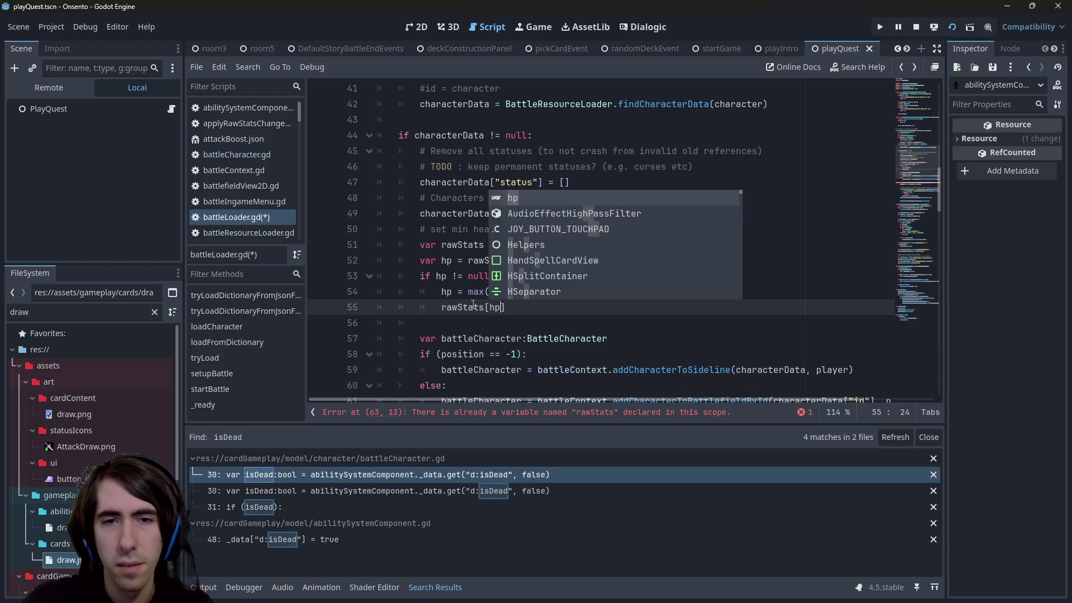
text("hp"] = )
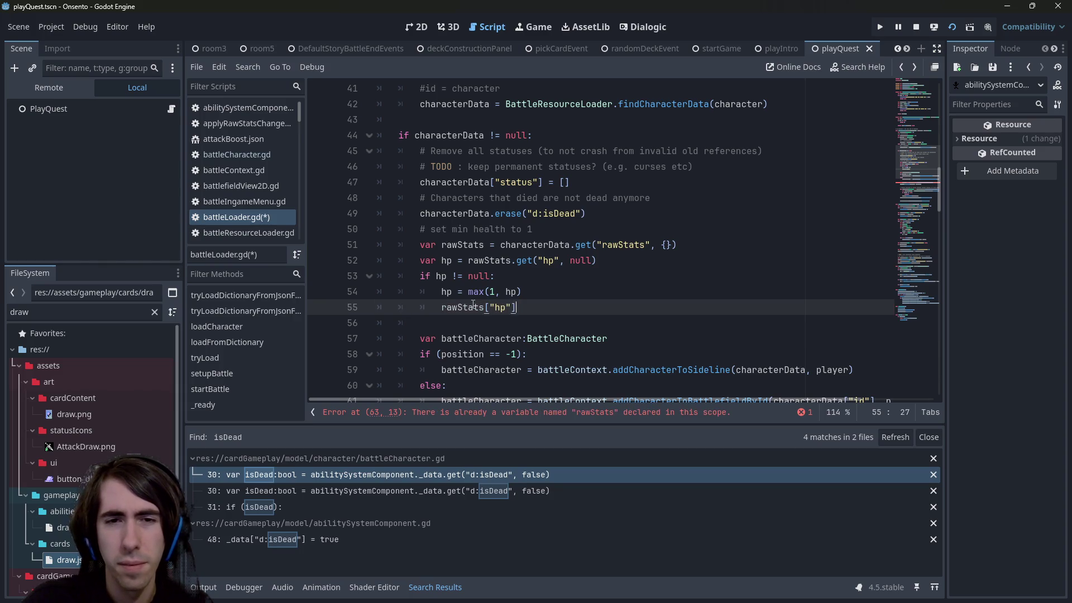
text(hp)
key(Escape)
key(Up)
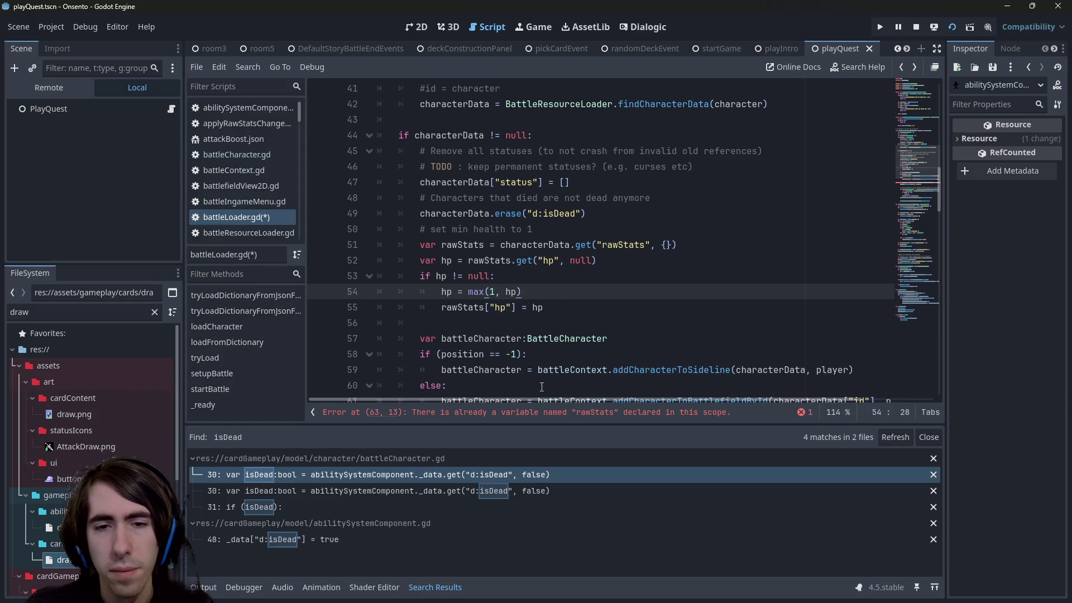
double_click(462, 307)
scroll(468, 310, down, 4)
scroll(468, 310, up, 1)
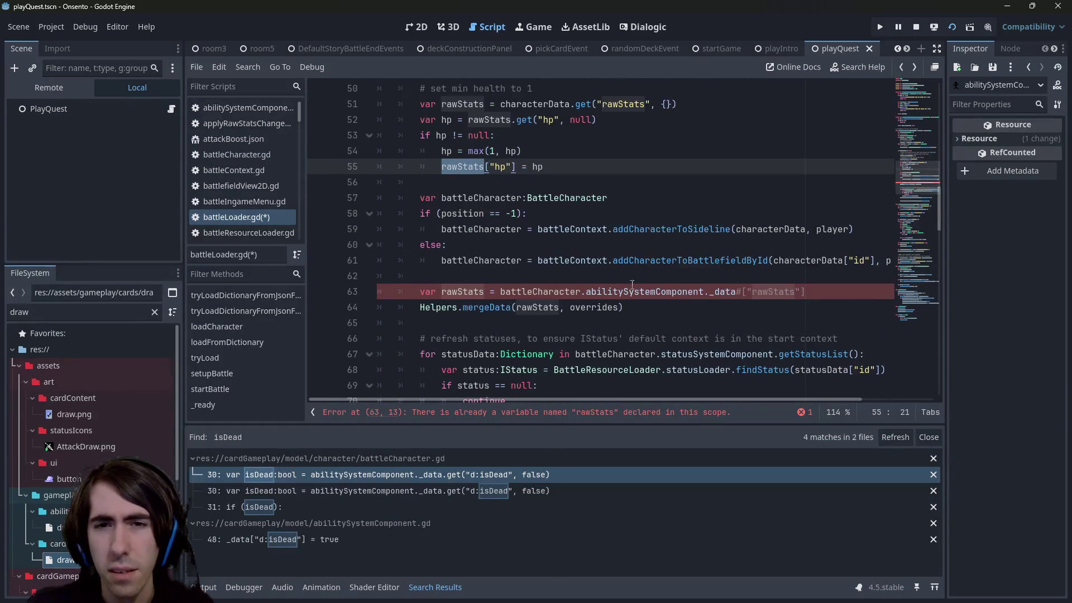
mouse_move(664, 290)
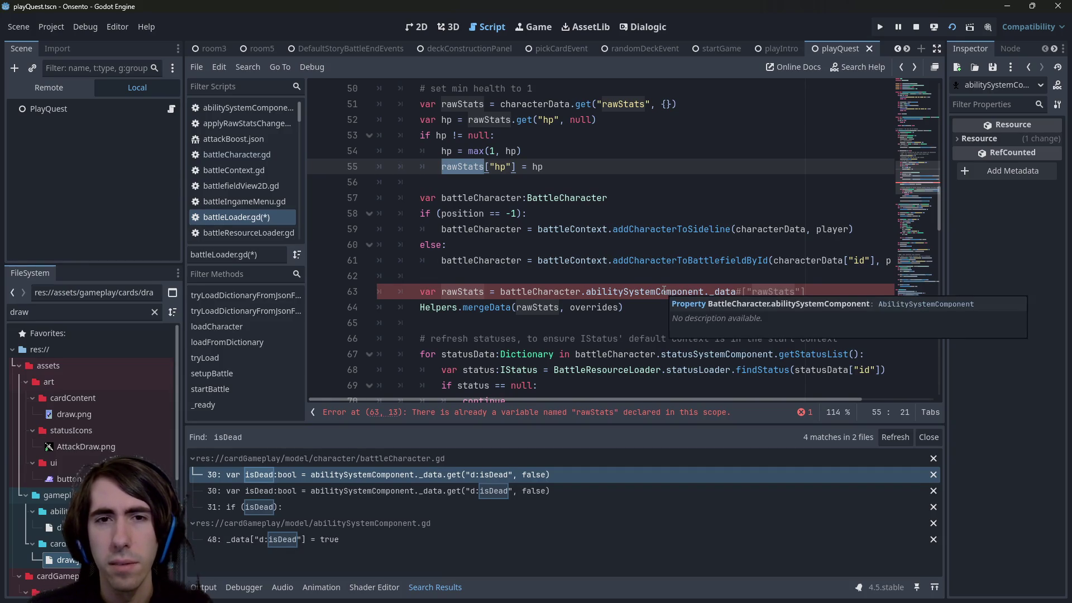
scroll(614, 251, up, 1)
click(566, 213)
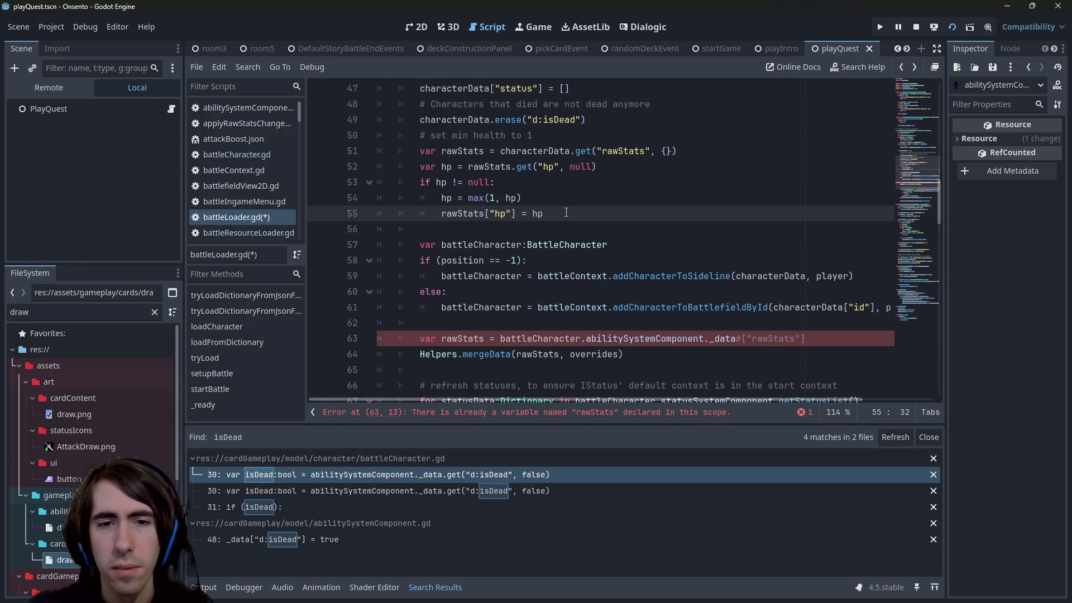
scroll(615, 280, down, 3)
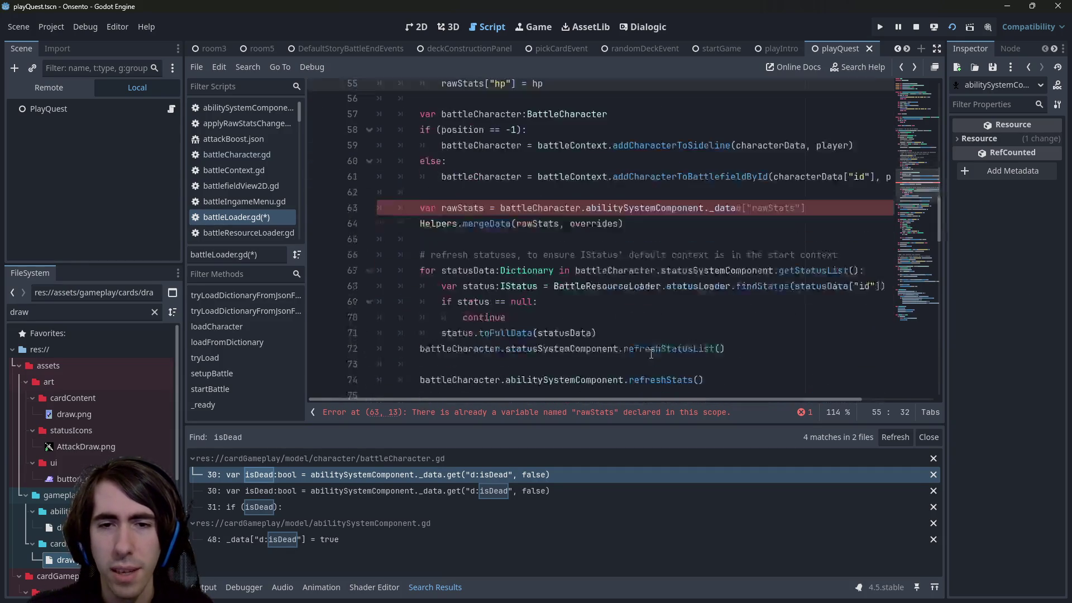
click(663, 227)
drag(663, 227, 698, 184)
scroll(700, 281, up, 2)
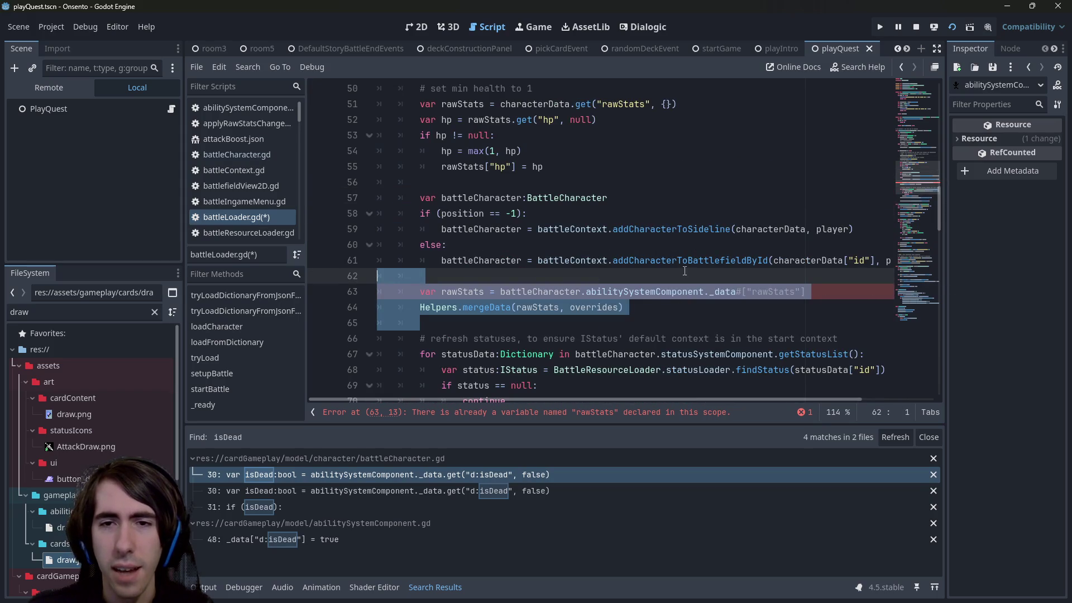
click(685, 271)
scroll(670, 280, up, 3)
click(617, 302)
key(ctrl+s)
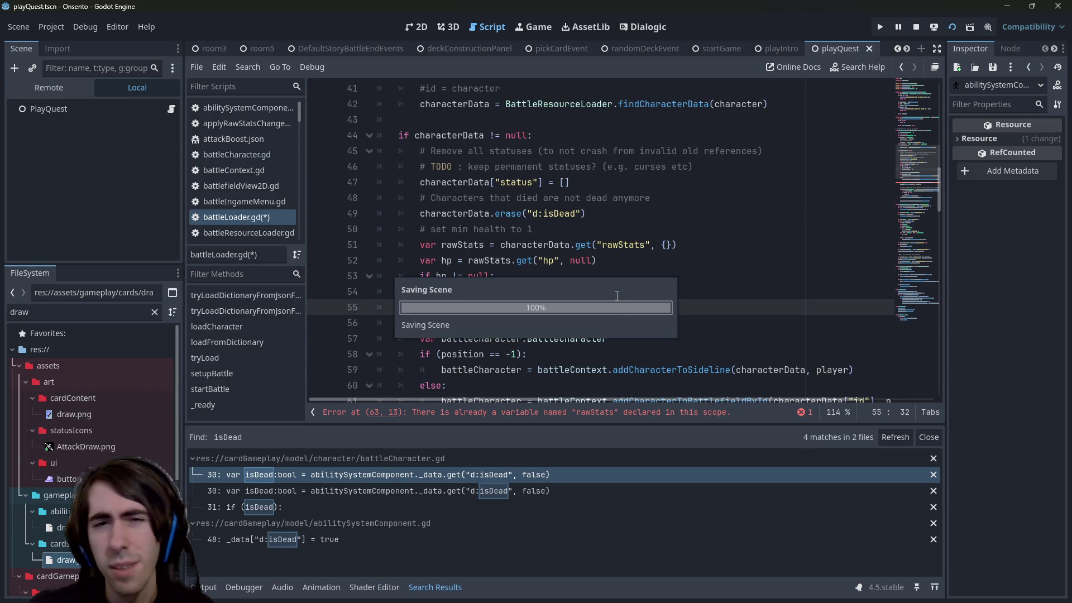
scroll(617, 295, down, 1)
scroll(612, 295, up, 1)
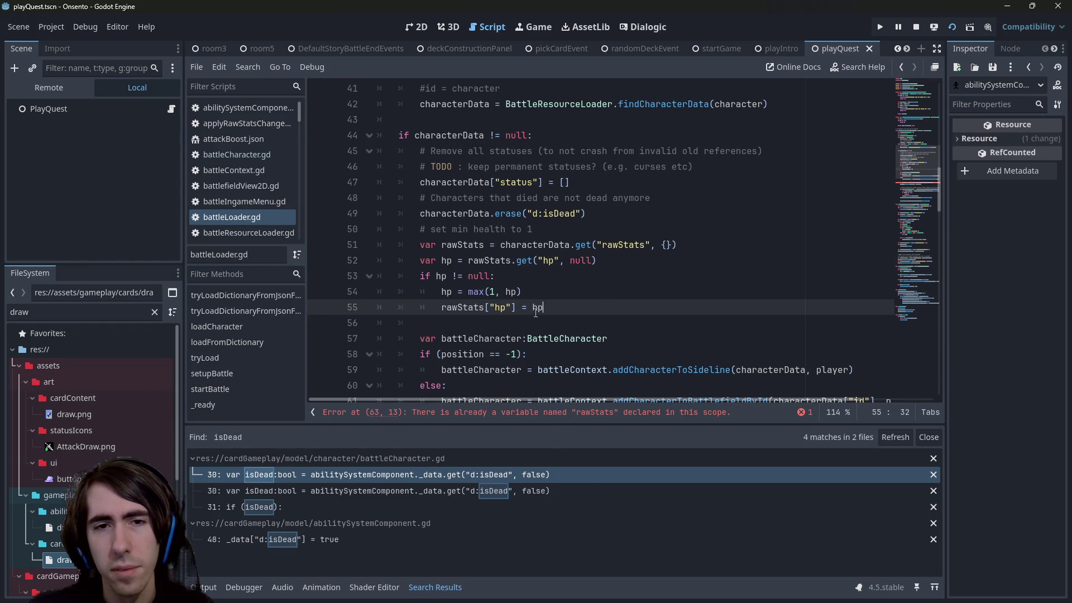
double_click(462, 245)
scroll(570, 229, down, 1)
scroll(572, 225, up, 1)
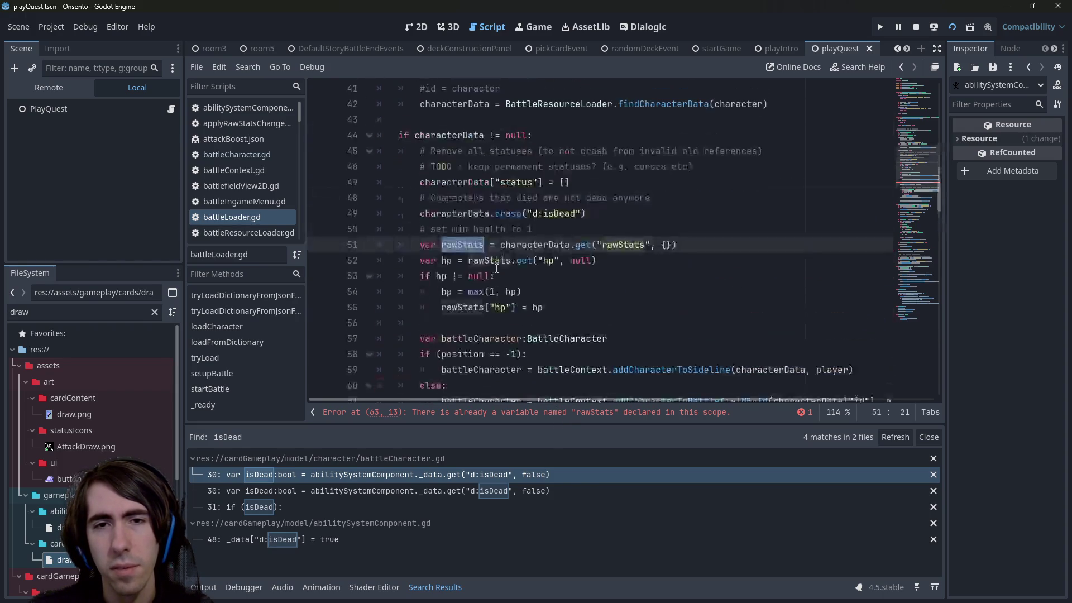
click(572, 225)
key(Return)
text(if true:)
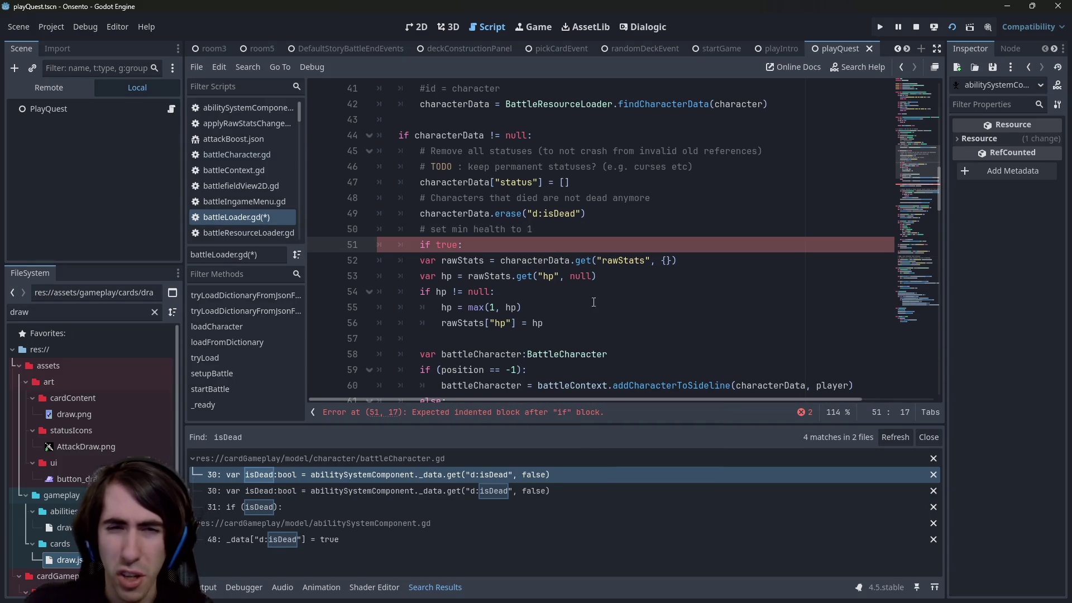
drag(565, 322, 378, 260)
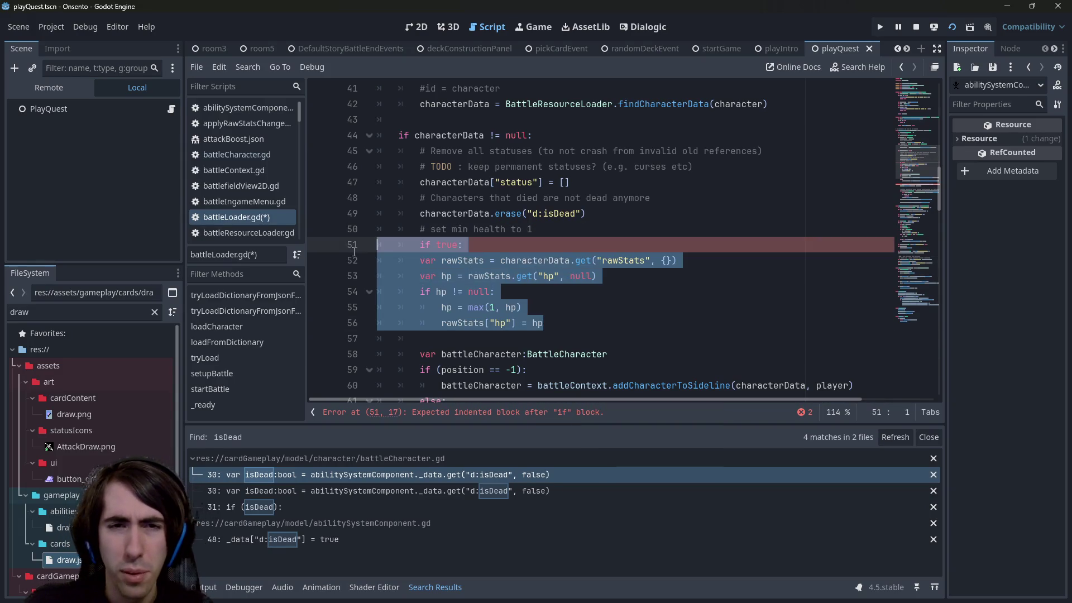
key(Tab)
key(ctrl+s)
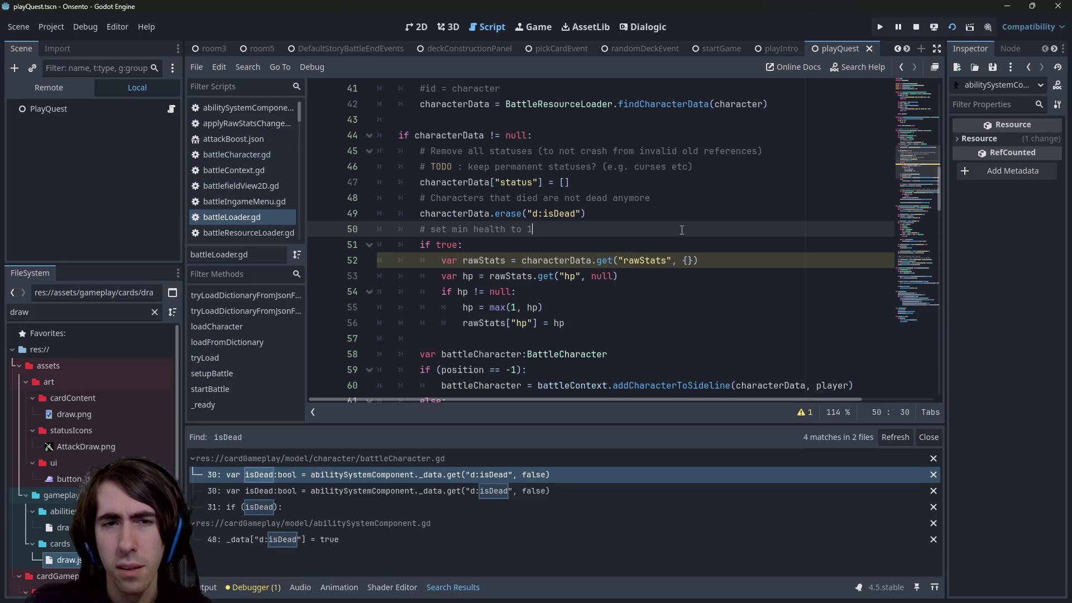
click(804, 412)
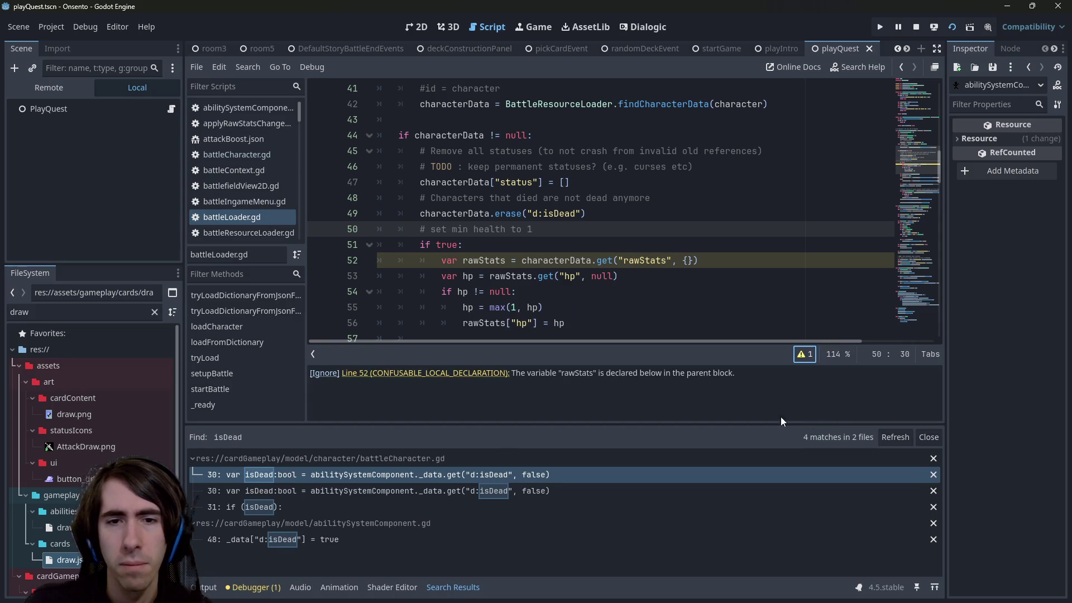
click(506, 373)
drag(463, 199, 303, 199)
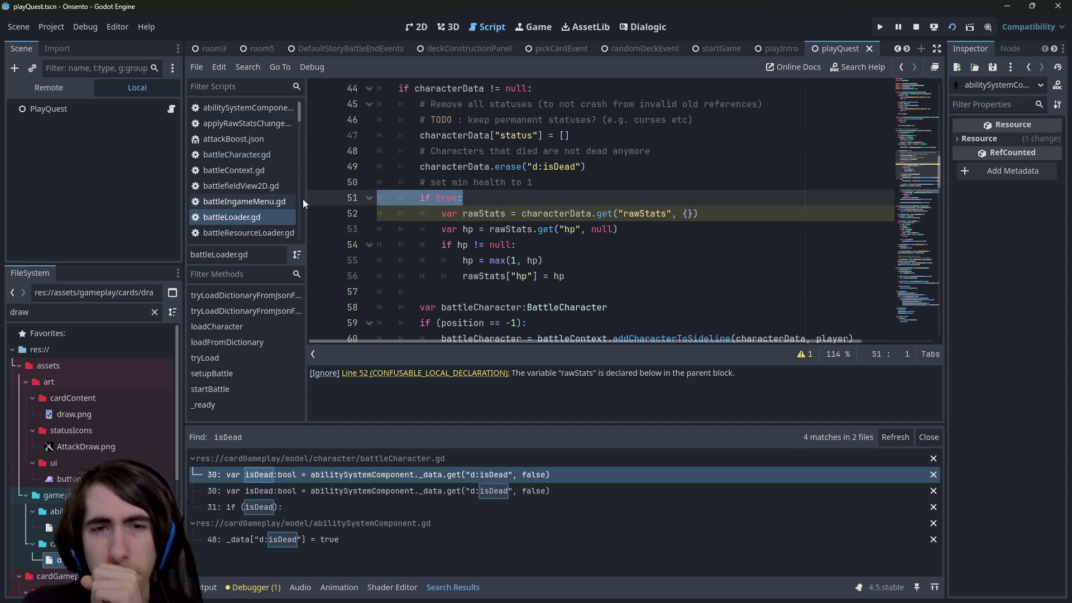
key(BackSpace)
key(BackSpace)
drag(567, 260, 380, 197)
key(shift+Tab)
click(486, 198)
scroll(614, 279, down, 1)
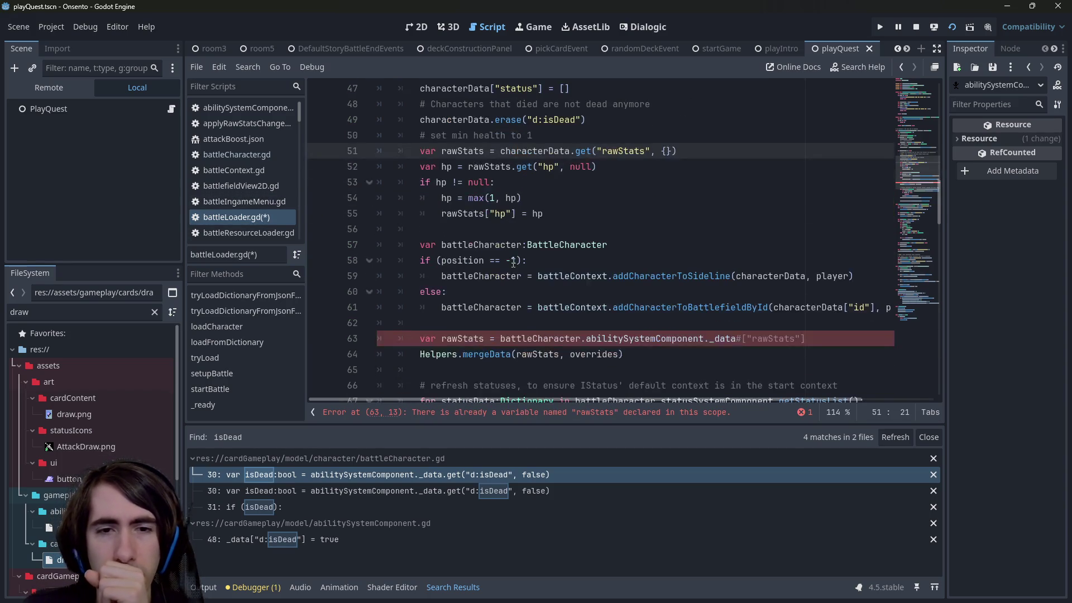
double_click(645, 339)
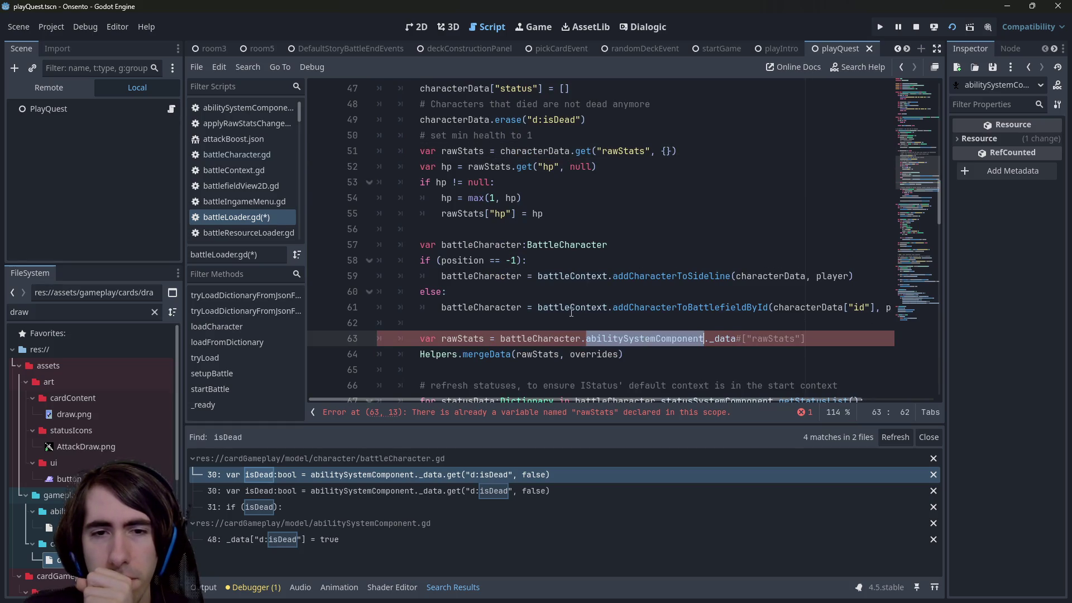
scroll(615, 279, down, 1)
click(468, 291)
scroll(468, 291, down, 3)
scroll(468, 292, up, 3)
double_click(464, 292)
scroll(489, 272, up, 1)
mouse_move(574, 209)
mouse_down()
mouse_move(391, 151)
mouse_move(303, 167)
mouse_up()
key(ctrl+c)
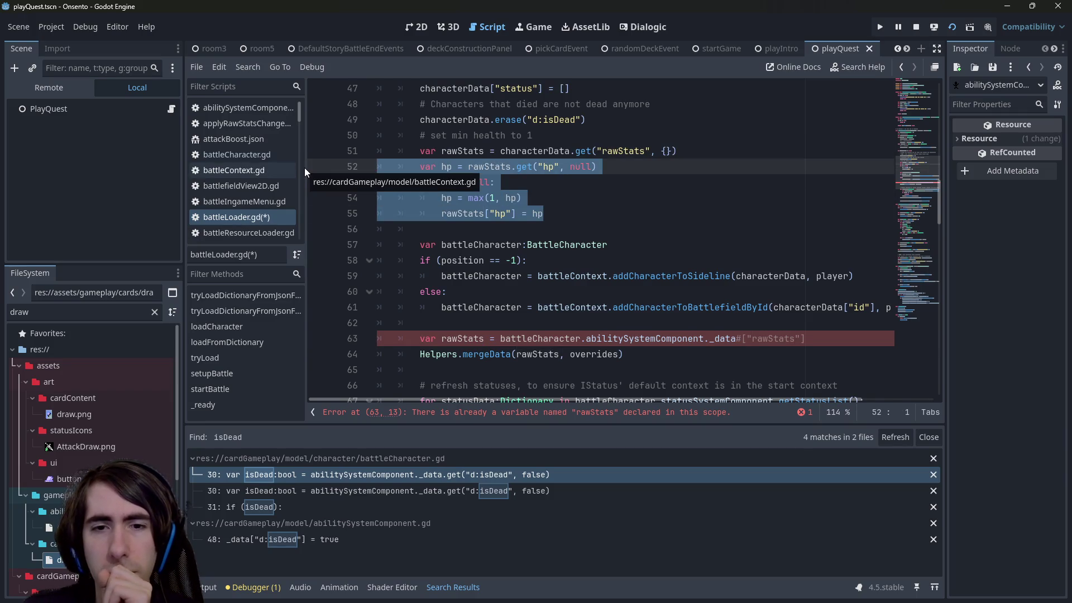
Paste the hp clamp lines after line 63, then delete the originals, the duplicate rawStats declaration and the old comment.
click(813, 331)
key(Return)
key(ctrl+v)
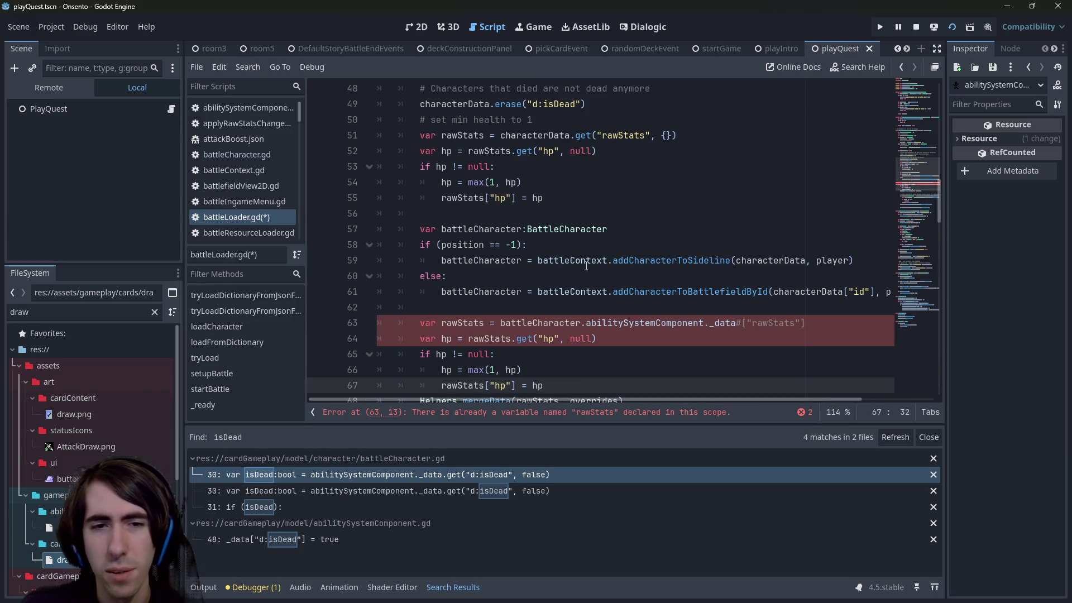
scroll(543, 146, up, 2)
drag(578, 293, 362, 249)
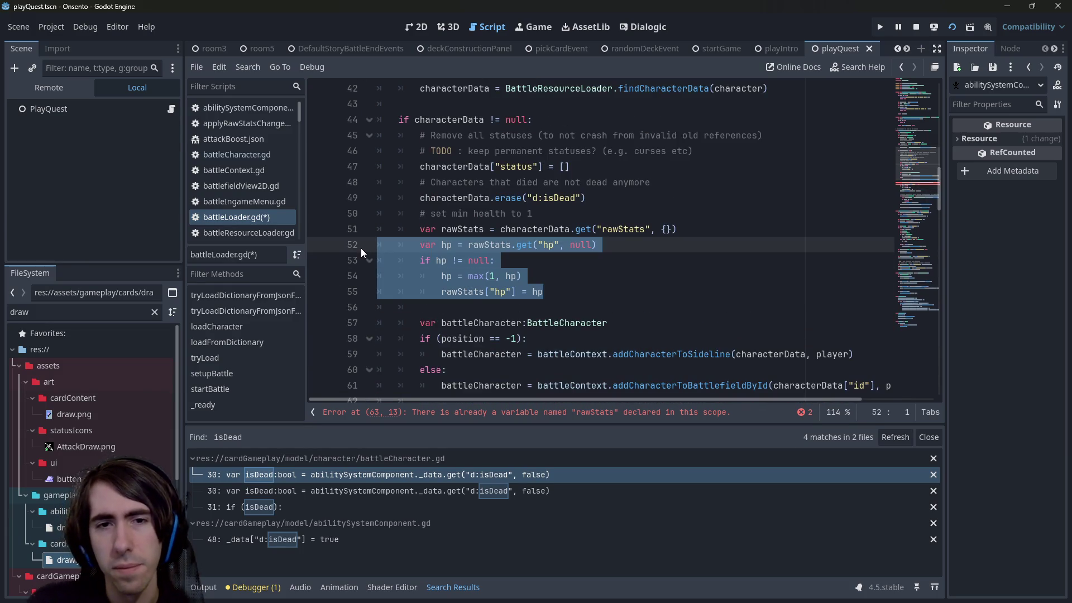
key(BackSpace)
key(BackSpace)
scroll(463, 270, down, 2)
scroll(463, 270, up, 2)
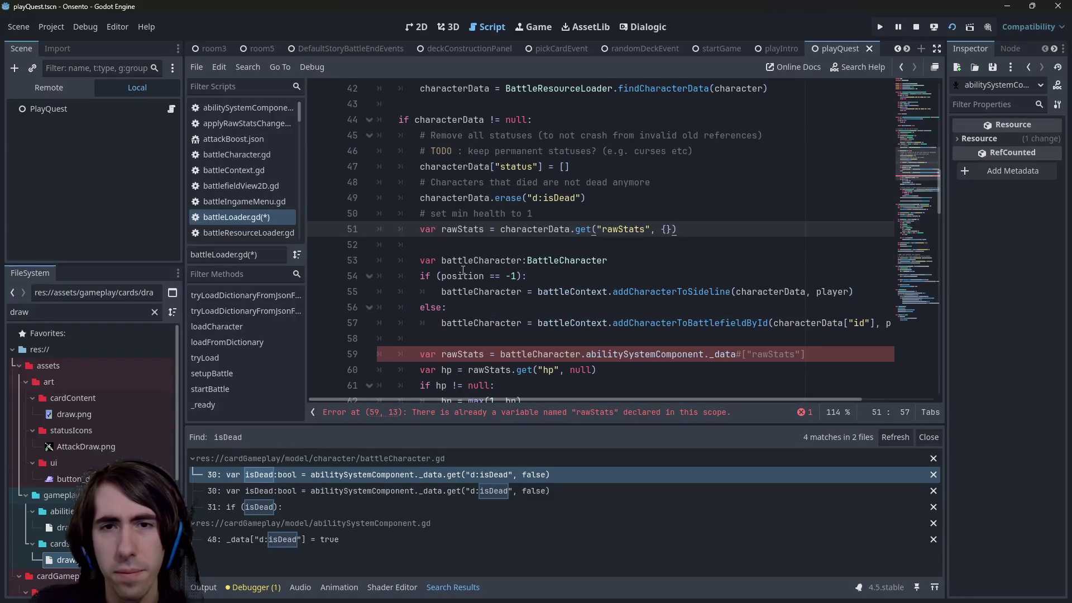
scroll(600, 246, down, 1)
drag(722, 181, 313, 182)
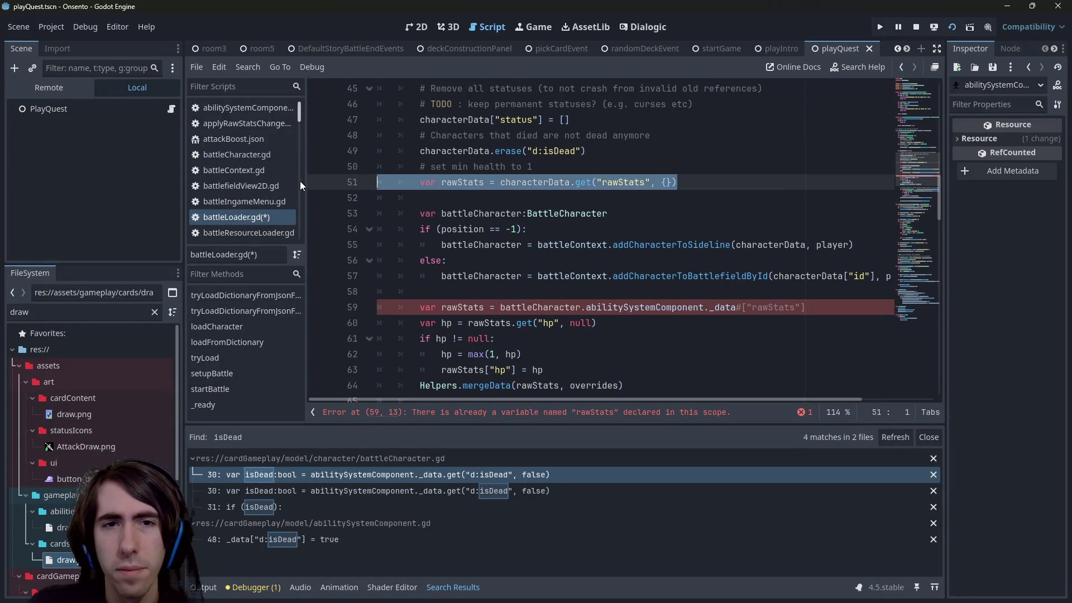
key(BackSpace)
key(BackSpace)
key(shift+Home)
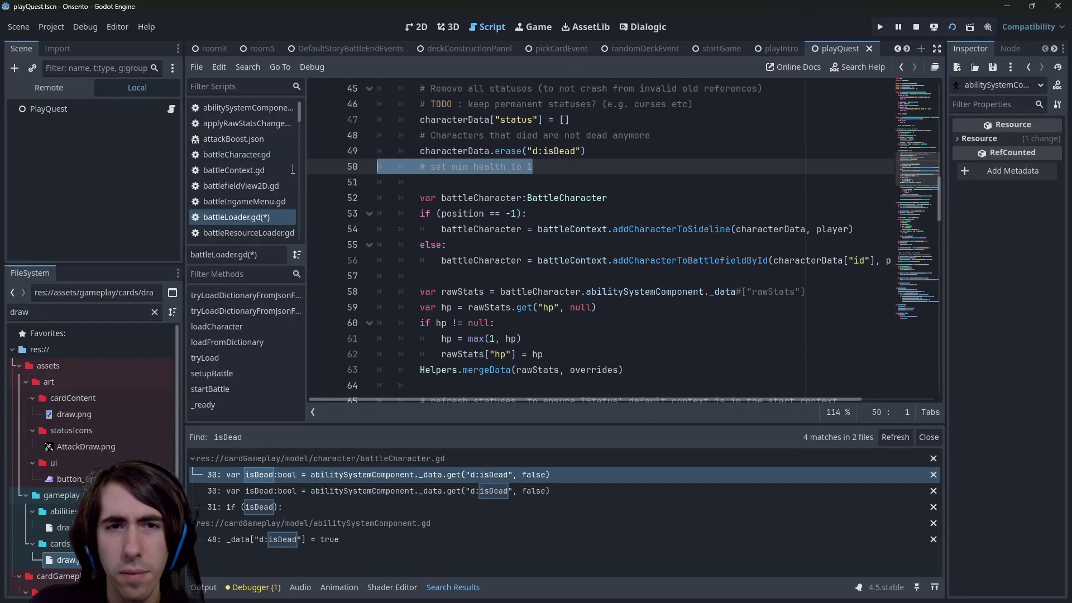
key(BackSpace)
key(BackSpace)
Retype '# set min health to 1' unindented above the hp lookup and save the script.
click(435, 261)
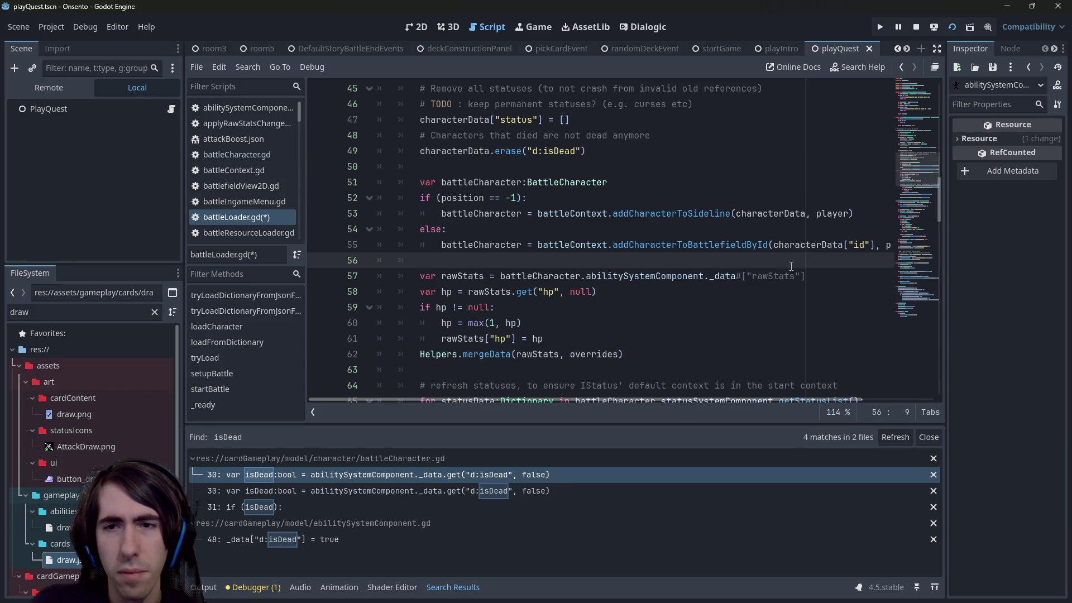
click(812, 268)
key(Return)
key(Return)
key(Tab)
text(# set min health to 1)
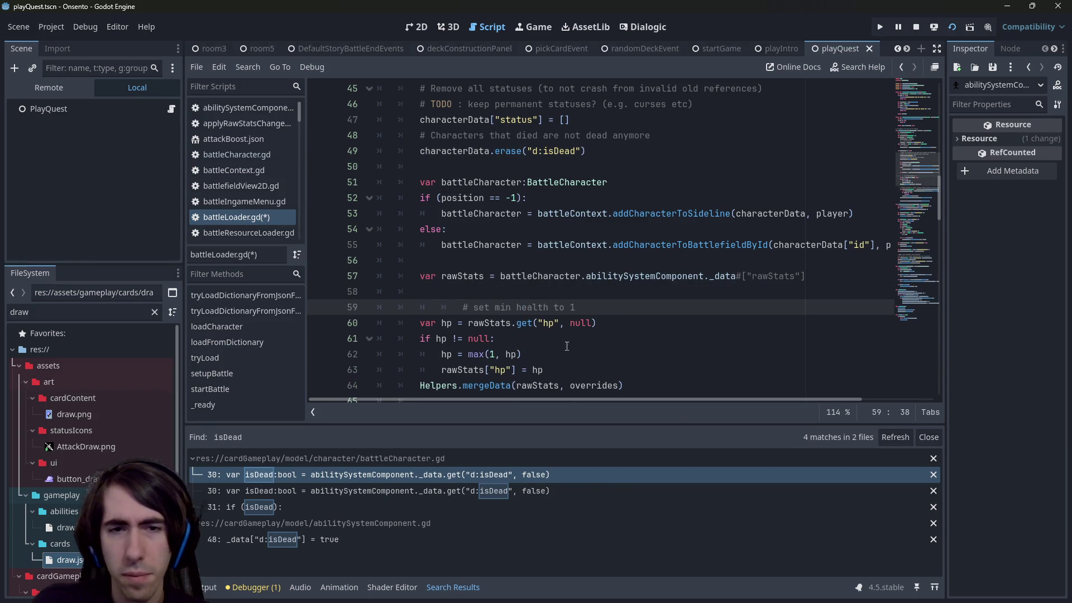
key(shift+Tab)
click(601, 373)
key(Return)
key(ctrl+s)
Highlight characterData on the isDead erase line to see its other uses.
scroll(596, 291, up, 2)
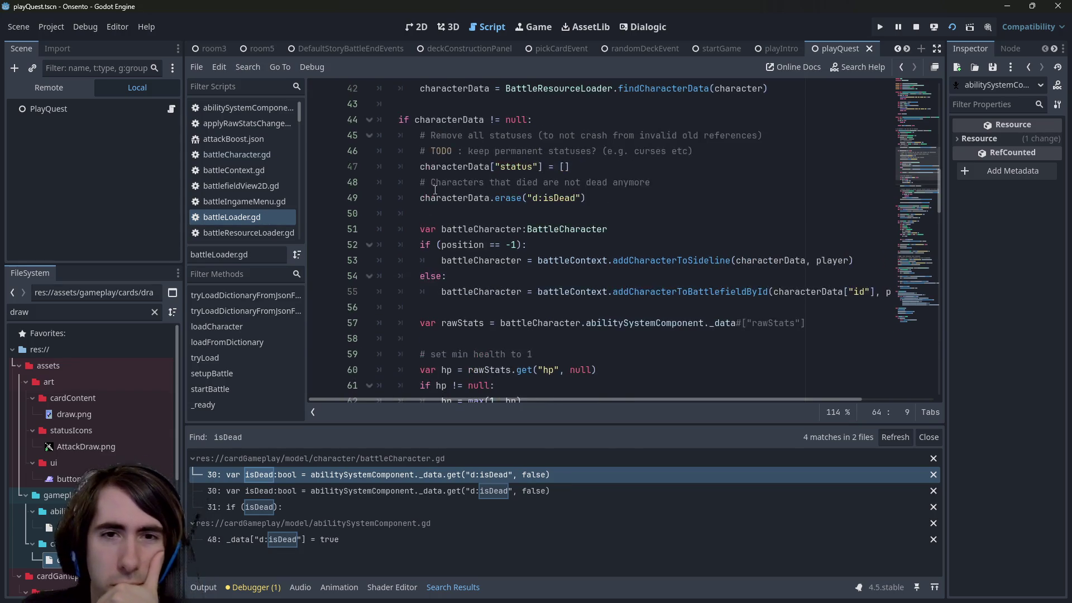
click(572, 246)
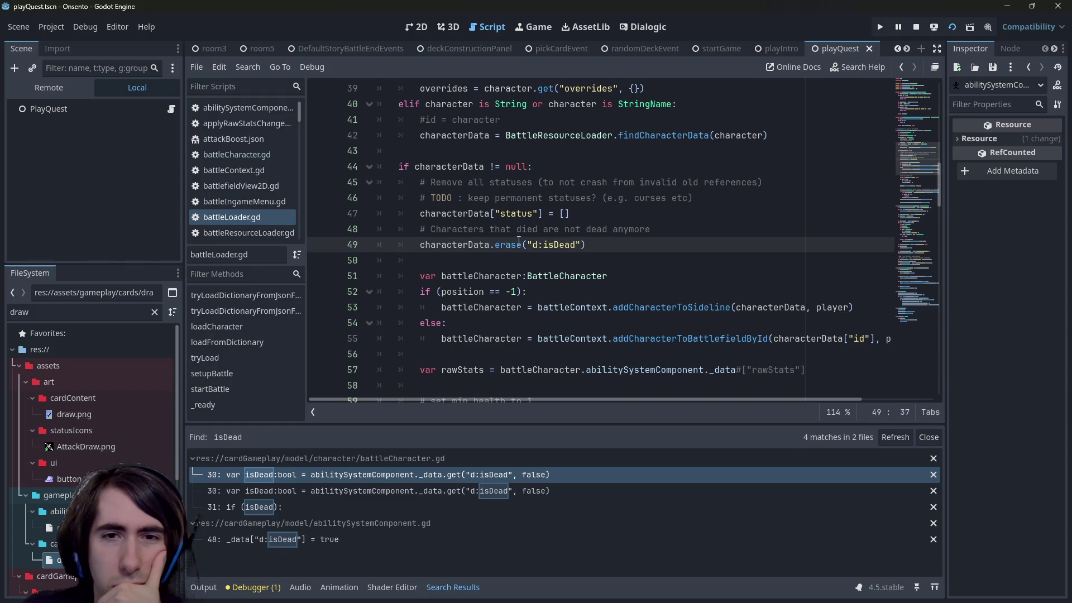
double_click(465, 247)
mouse_move(465, 246)
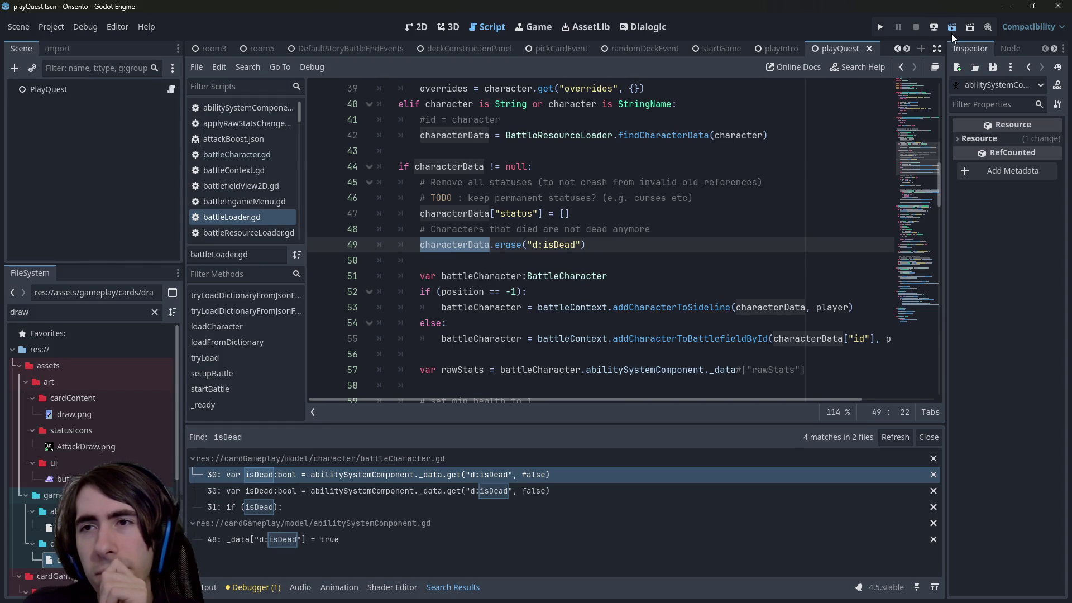
Run the game and fill the deck with the offered cards.
click(951, 34)
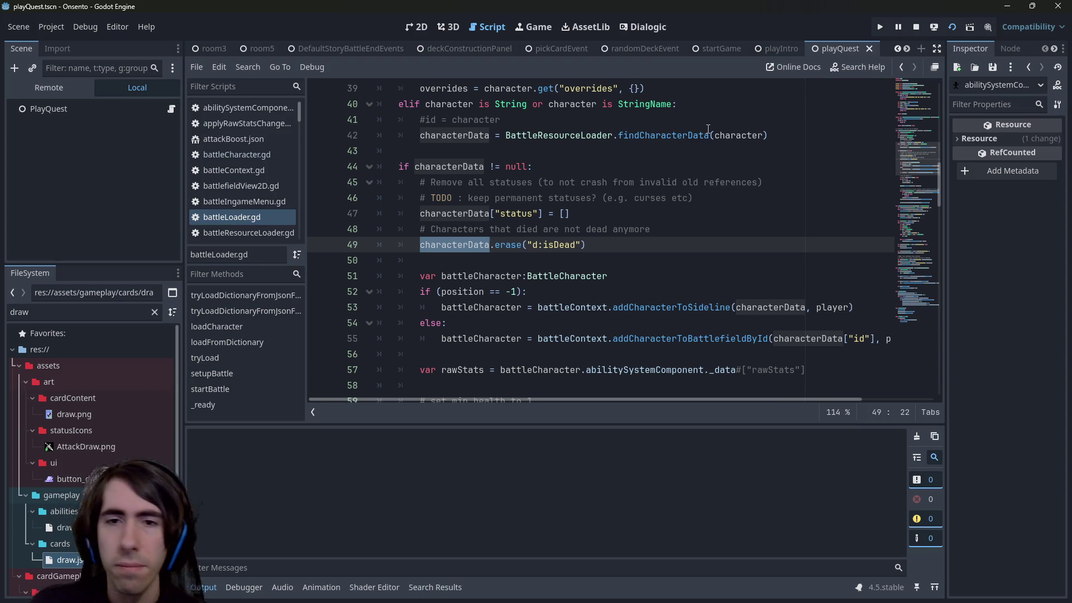
scroll(707, 128, down, 4)
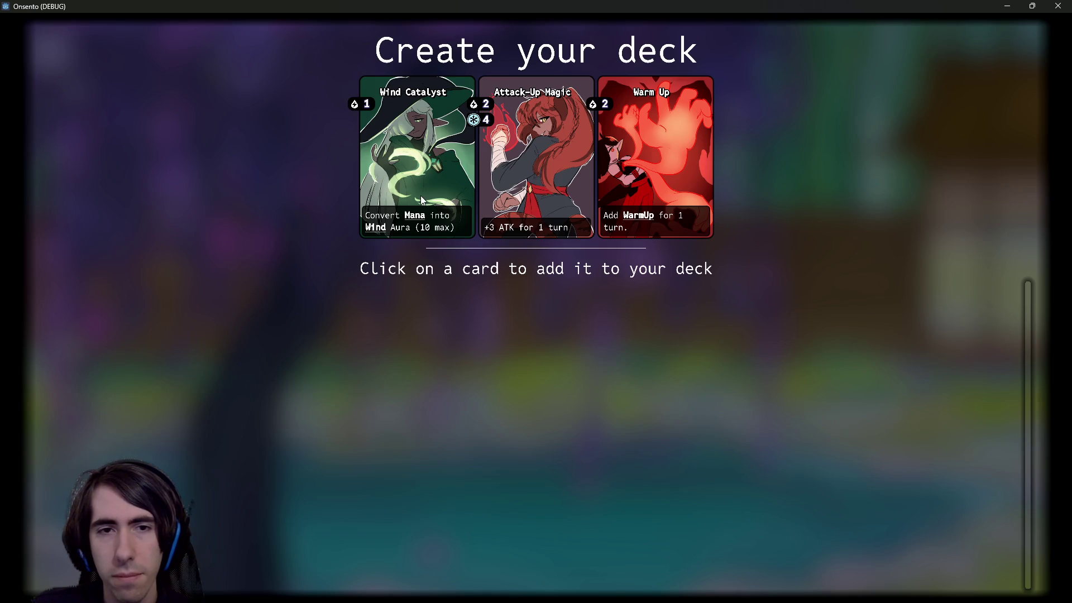
click(421, 193)
click(423, 191)
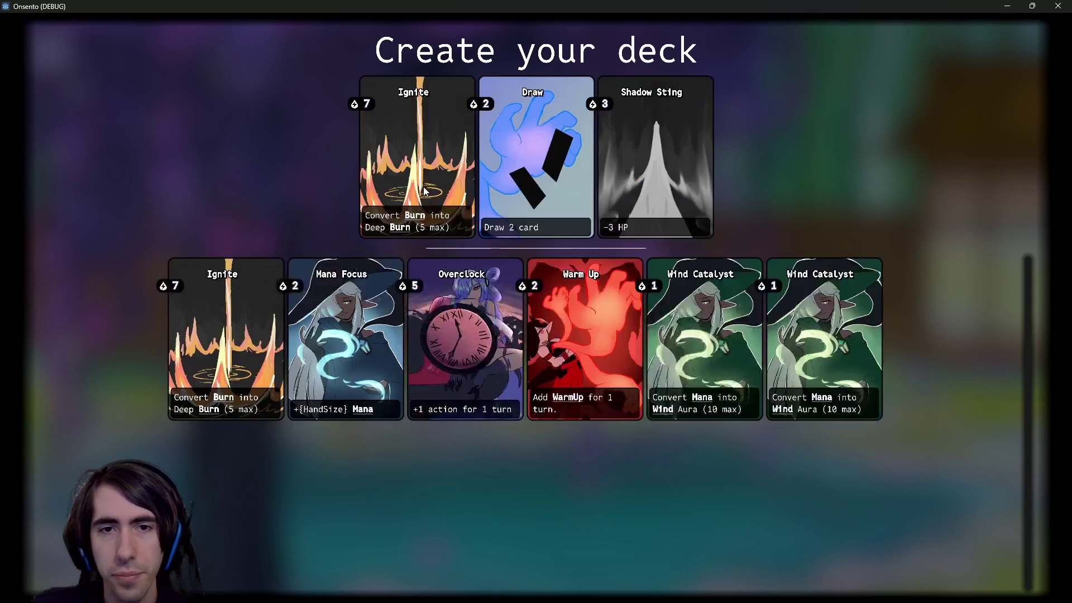
click(423, 191)
click(423, 191)
click(423, 191)
click(424, 191)
click(424, 191)
click(424, 191)
click(424, 196)
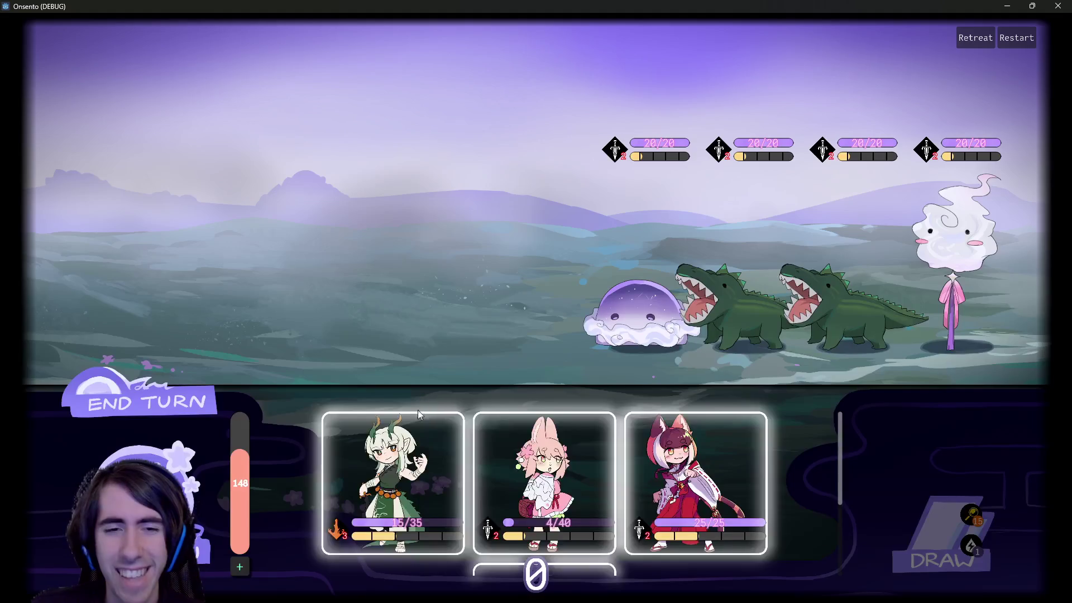
Place the dragon girl, pink-haired girl, dark-haired character and fox girl on the battlefield.
click(422, 429)
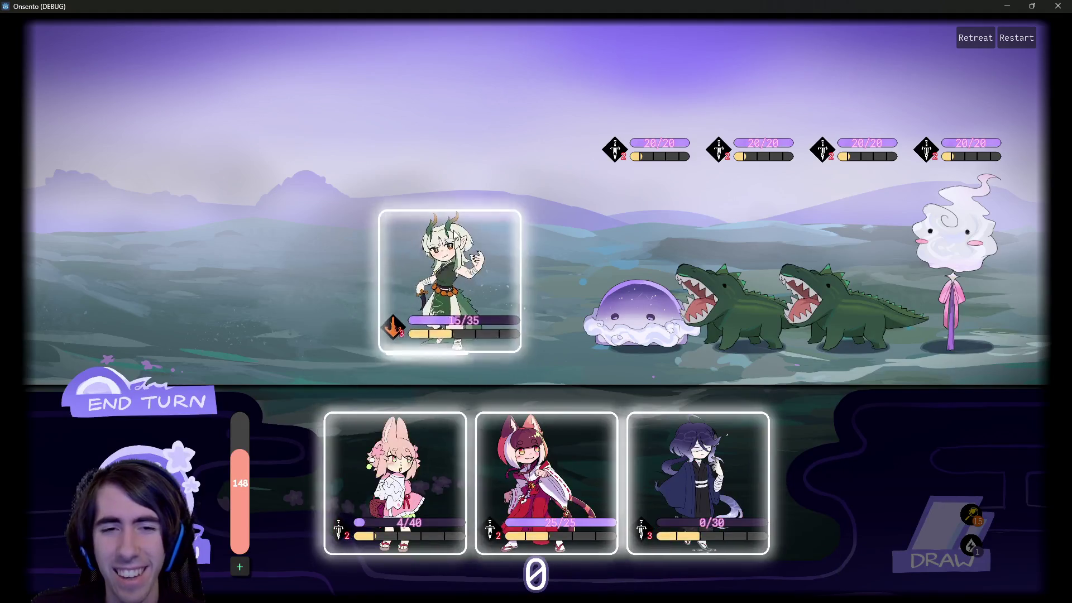
click(427, 444)
drag(428, 450, 249, 305)
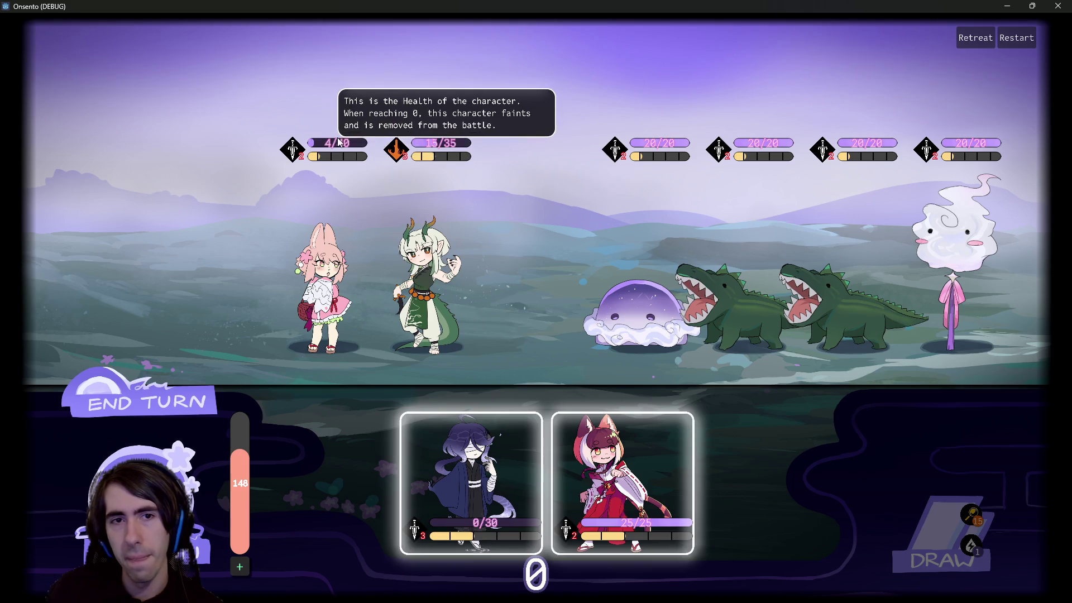
drag(415, 464, 225, 259)
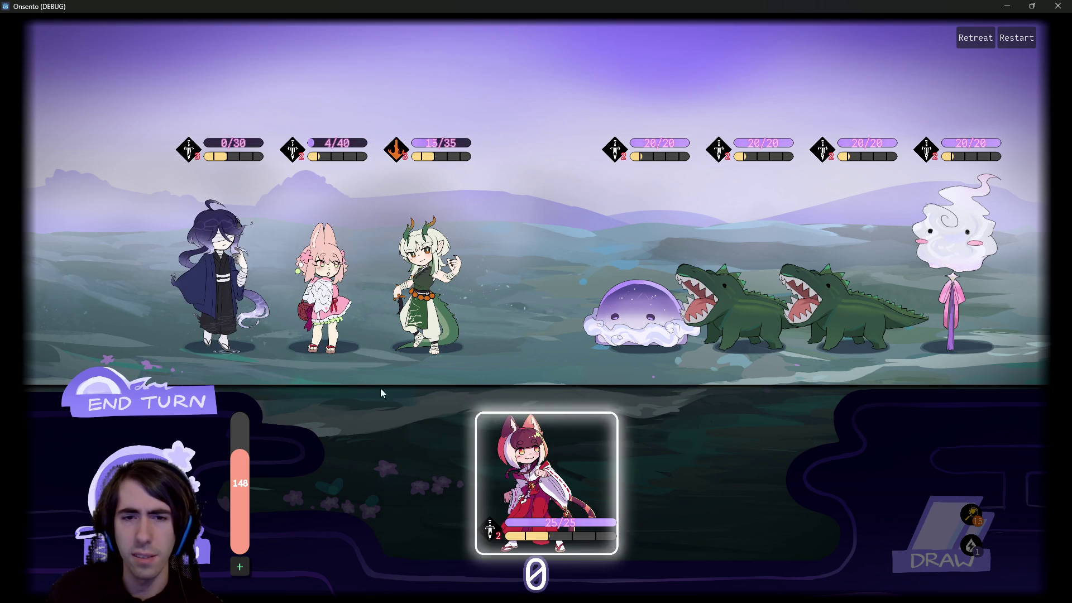
mouse_move(581, 475)
mouse_down()
mouse_move(331, 339)
mouse_move(142, 254)
mouse_up()
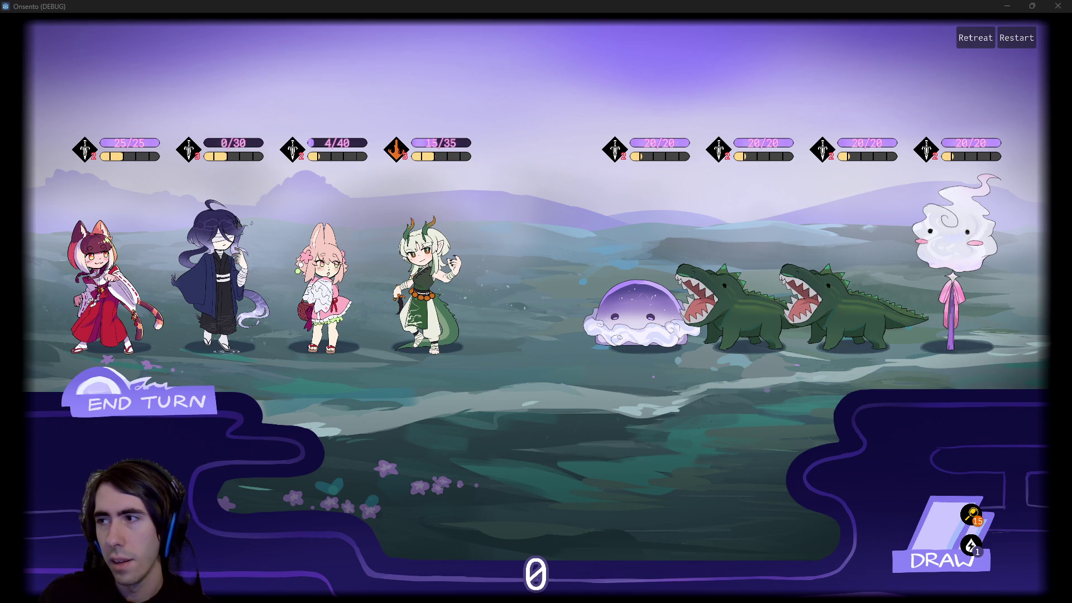
Set a breakpoint on battleLoader.gd line 61 and restart the battle to hit it.
click(1009, 4)
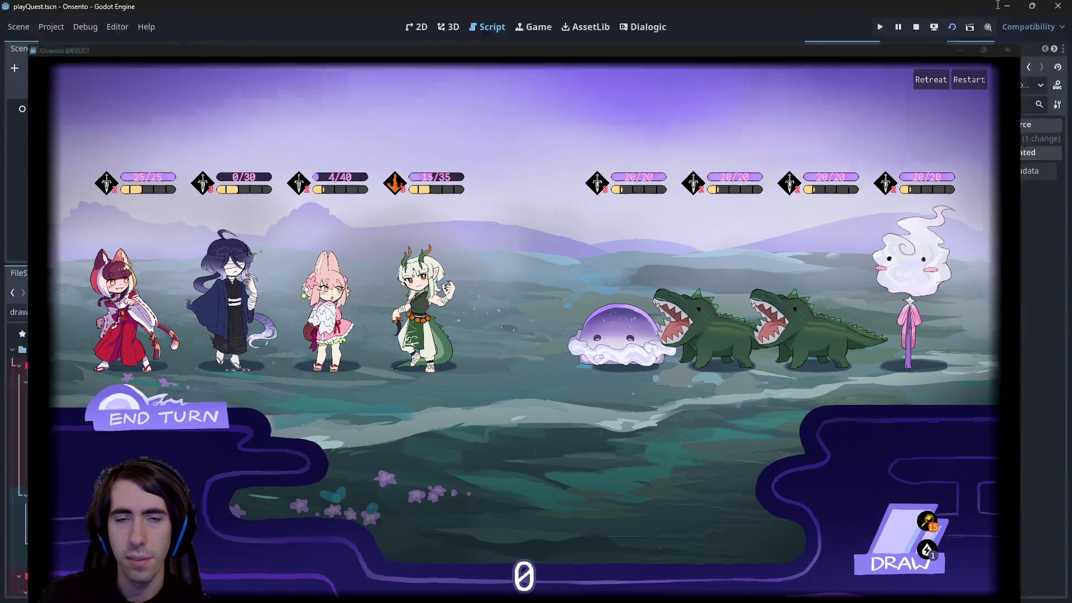
click(319, 245)
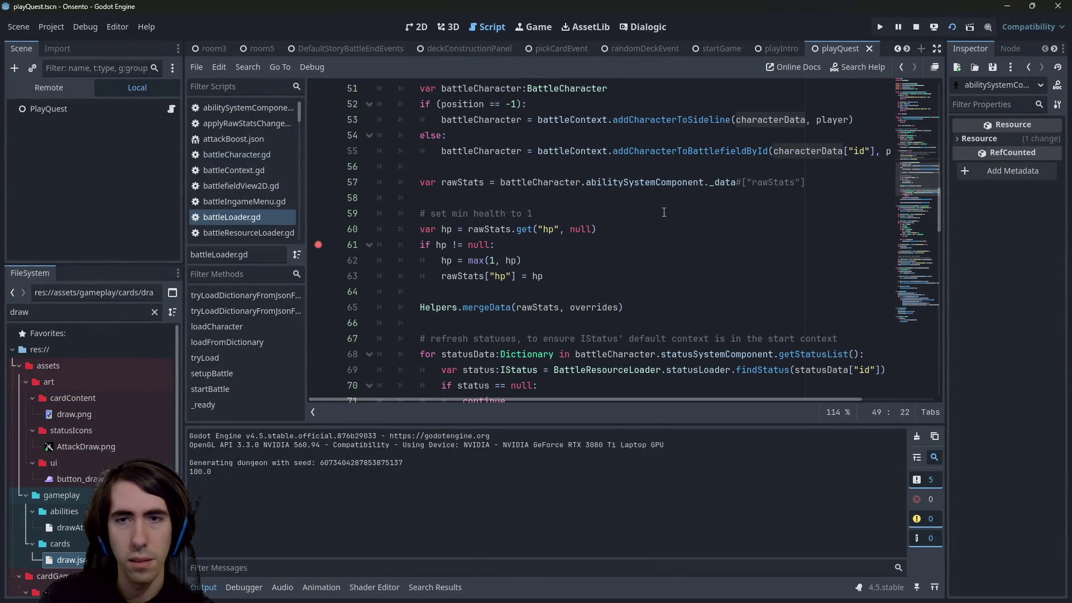
key(alt+Tab)
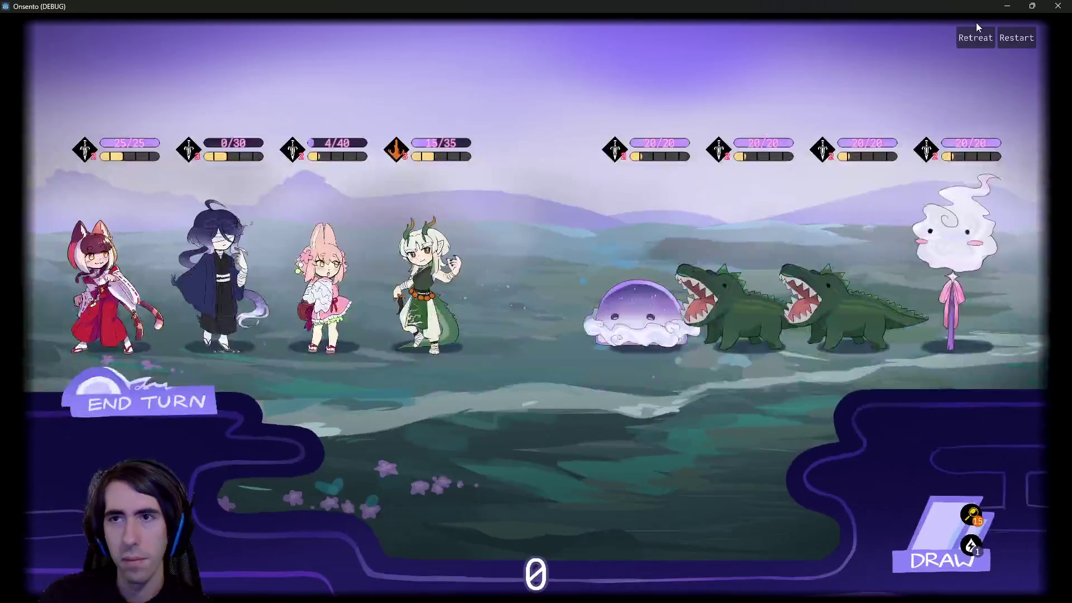
click(1020, 40)
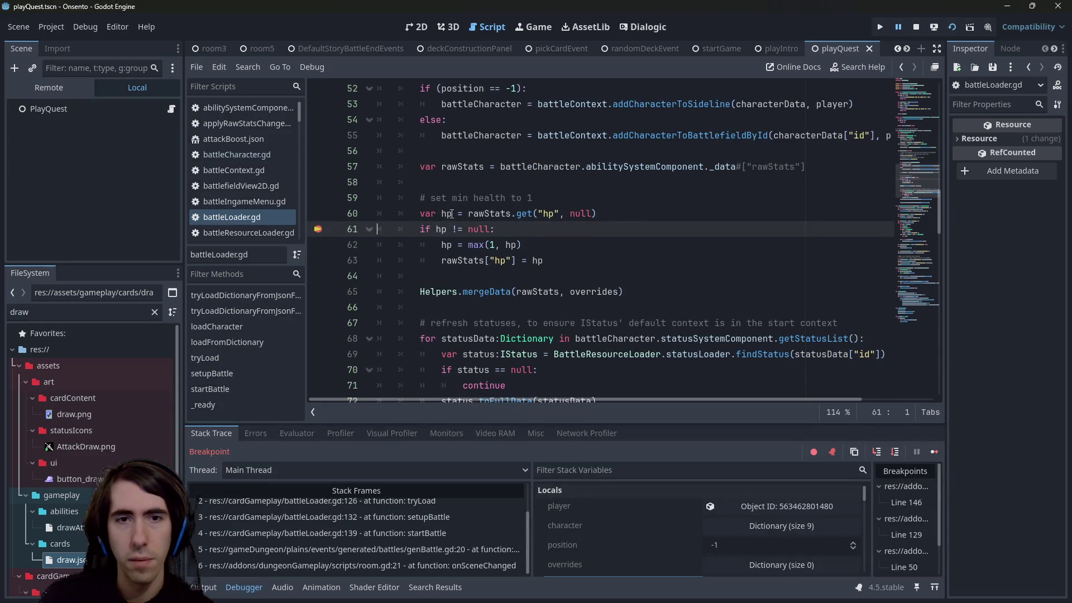
Inspect the hp and rawStats values, continuing execution between breakpoint stops.
click(451, 214)
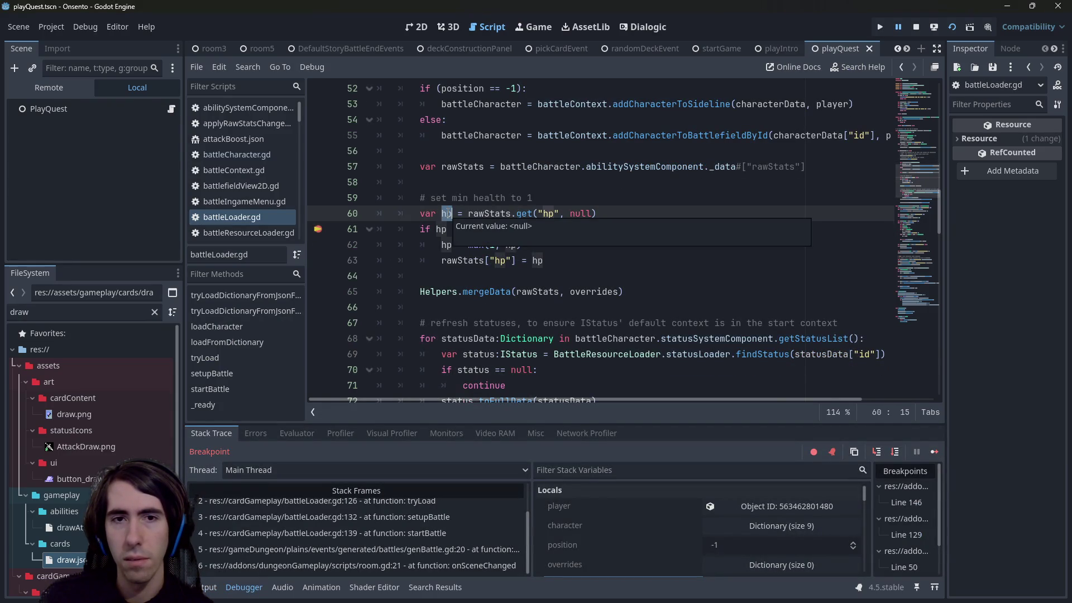
scroll(467, 291, up, 1)
mouse_move(496, 257)
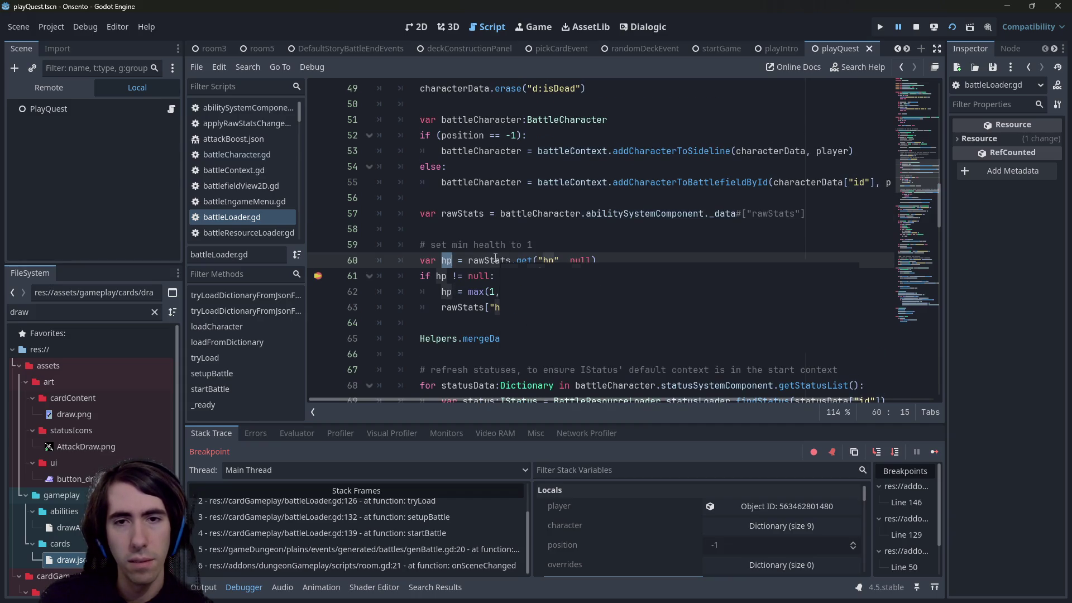
click(934, 451)
mouse_move(445, 216)
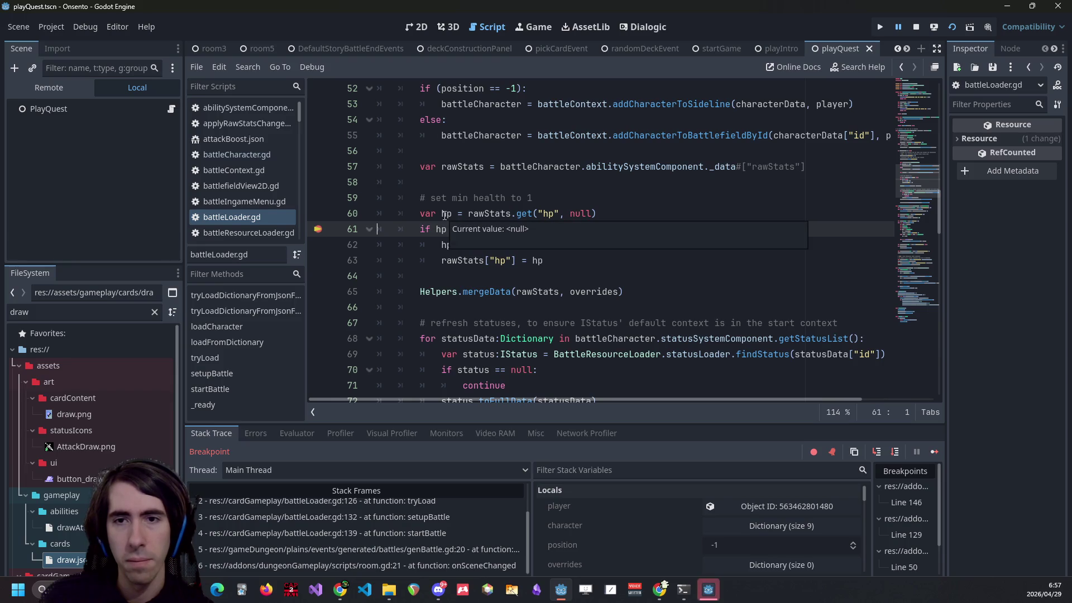
click(446, 182)
mouse_move(493, 216)
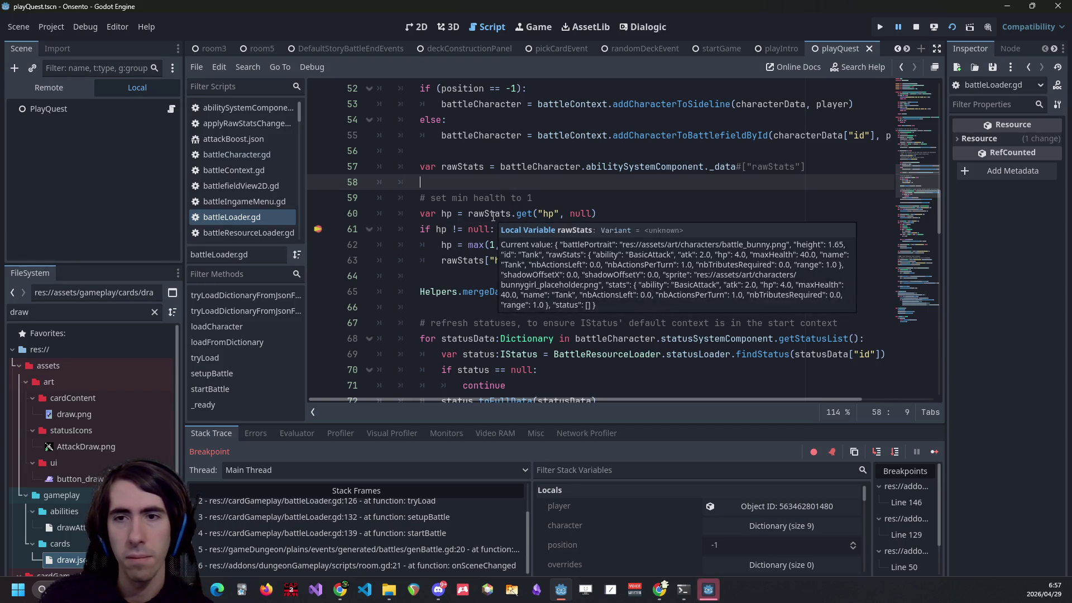
click(934, 451)
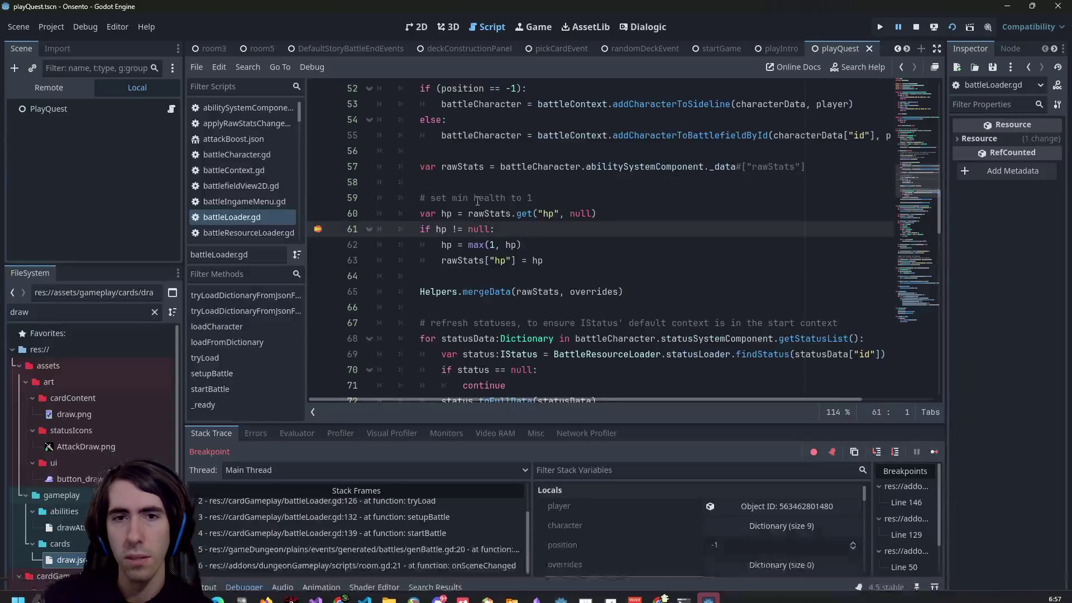
Select rawStats at the breakpoint and scroll through the script to review it.
double_click(491, 213)
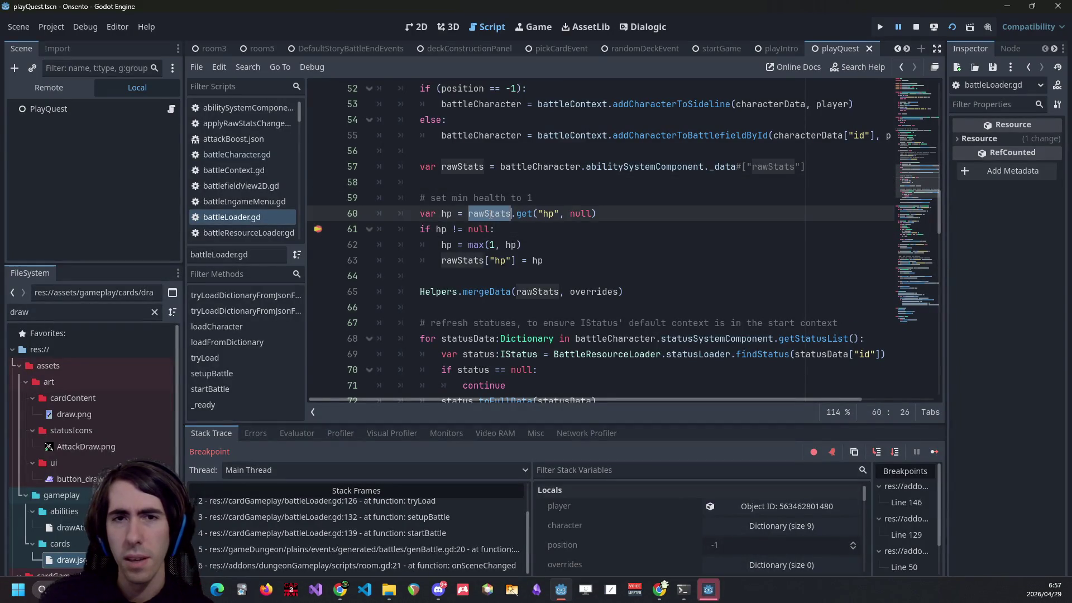
scroll(533, 276, up, 3)
scroll(533, 277, down, 1)
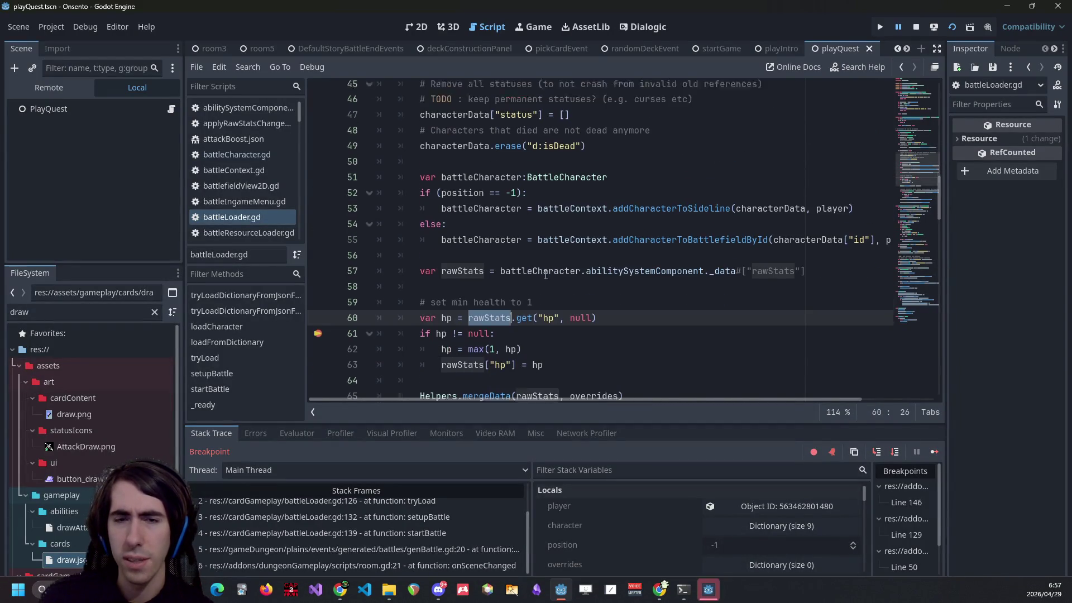
scroll(533, 276, down, 2)
drag(582, 267, 370, 206)
scroll(490, 255, up, 4)
scroll(490, 256, down, 2)
Highlight every use of rawStats starting from its assignment line.
double_click(472, 261)
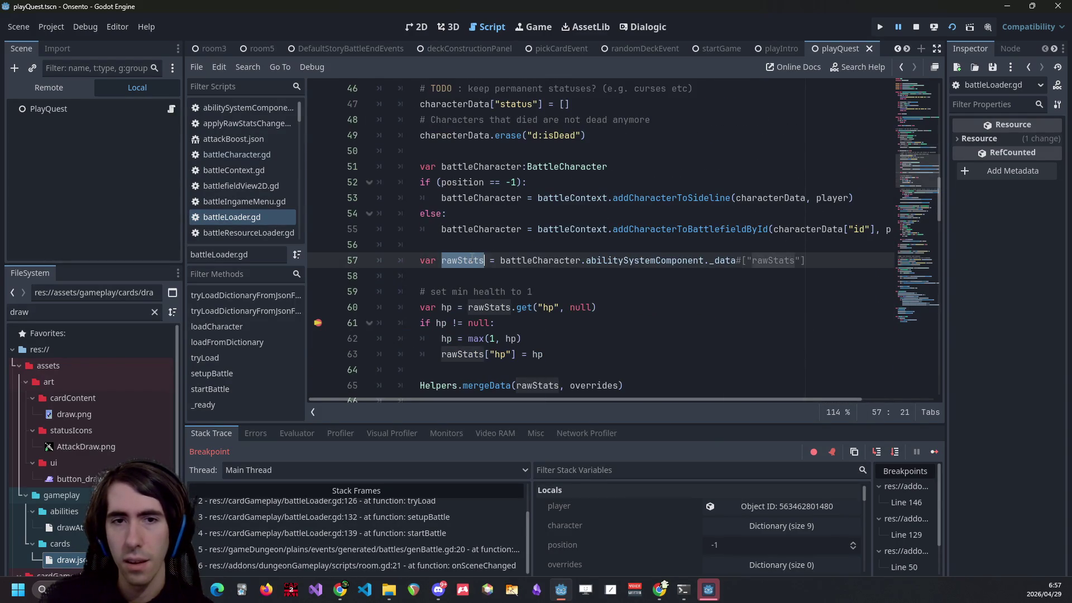
click(573, 273)
scroll(573, 272, up, 1)
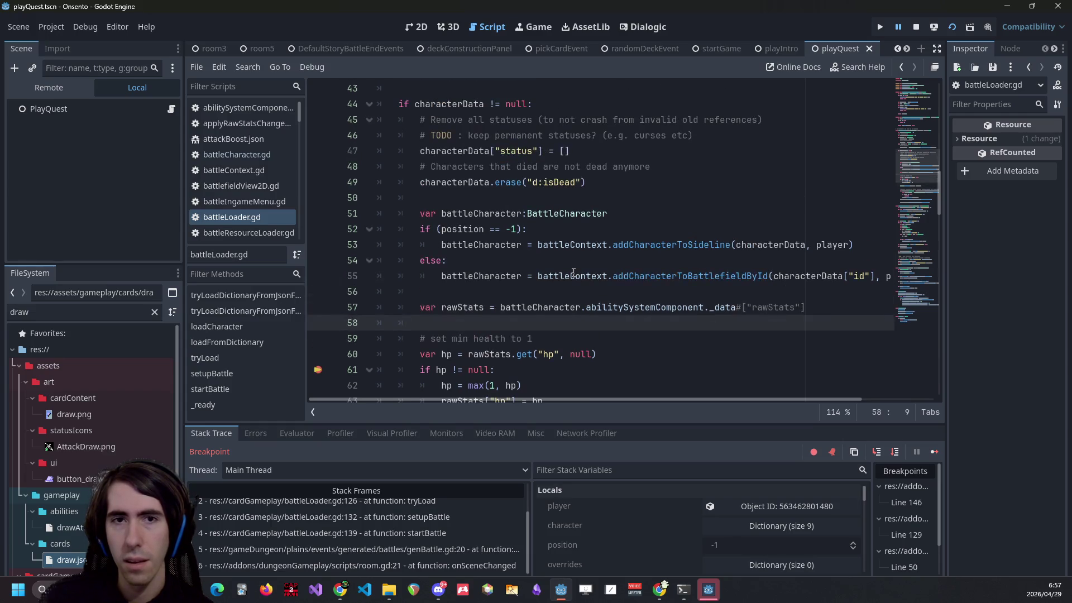
scroll(574, 273, down, 1)
key(Up)
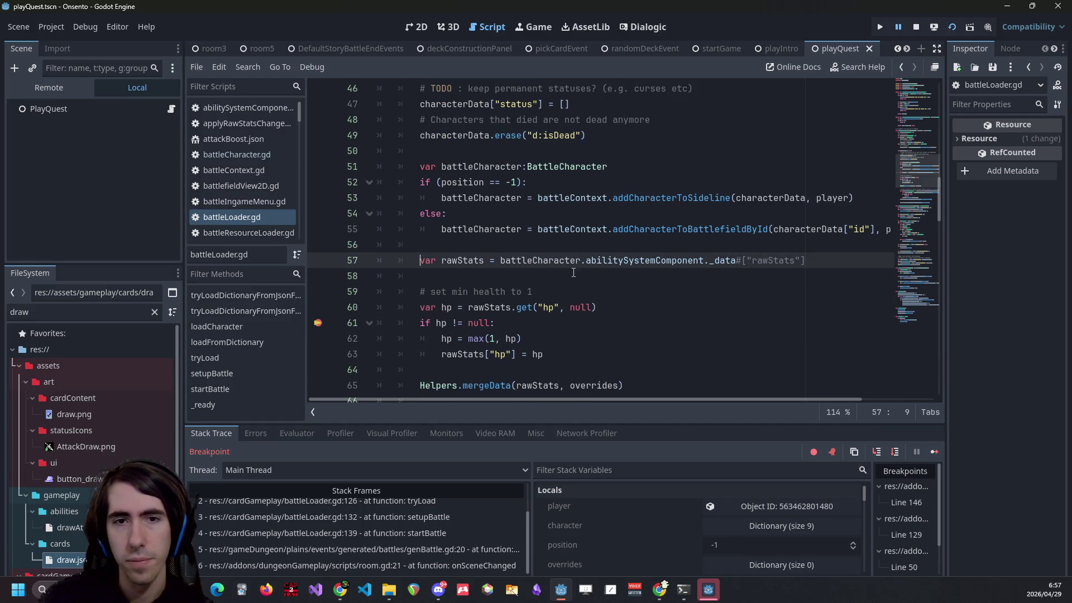
double_click(465, 260)
scroll(471, 224, down, 1)
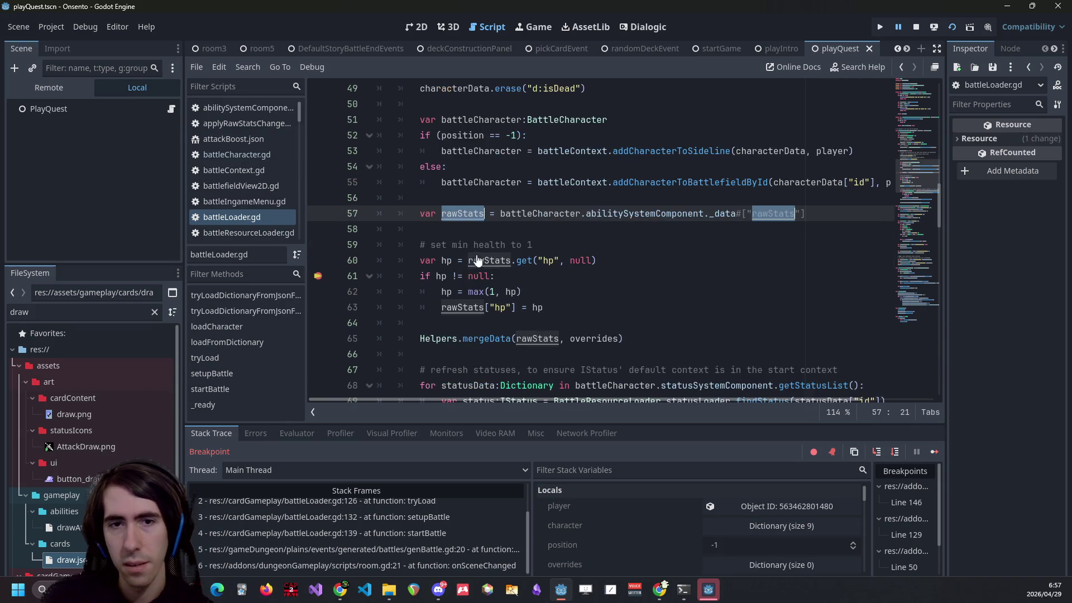
scroll(471, 206, up, 8)
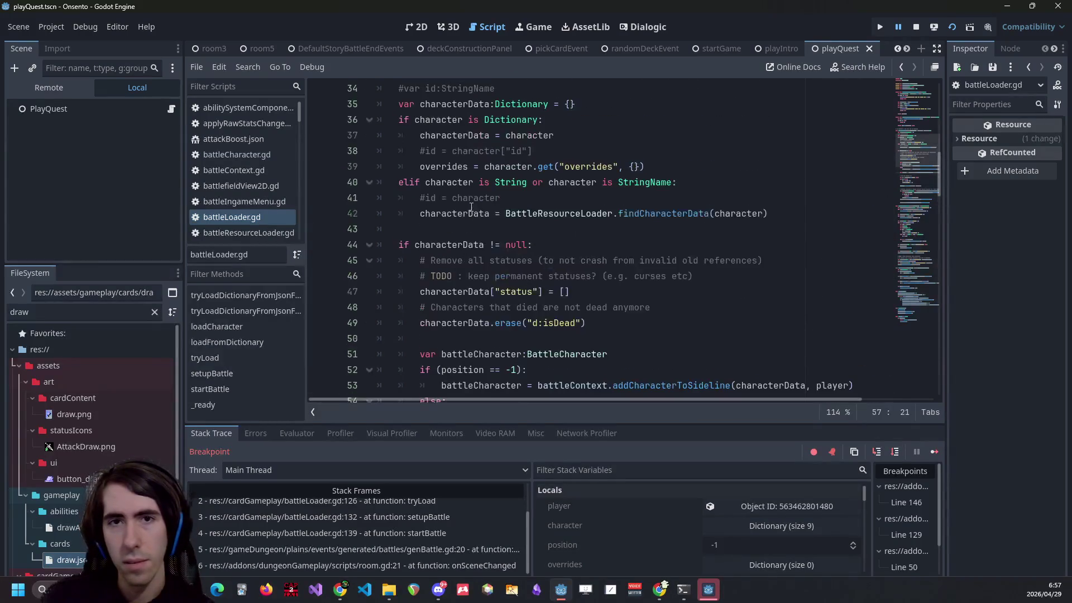
scroll(471, 207, down, 8)
Replace rawStats with data in the mergeData call on line 65 and save.
text(data)
double_click(463, 213)
key(ctrl+c)
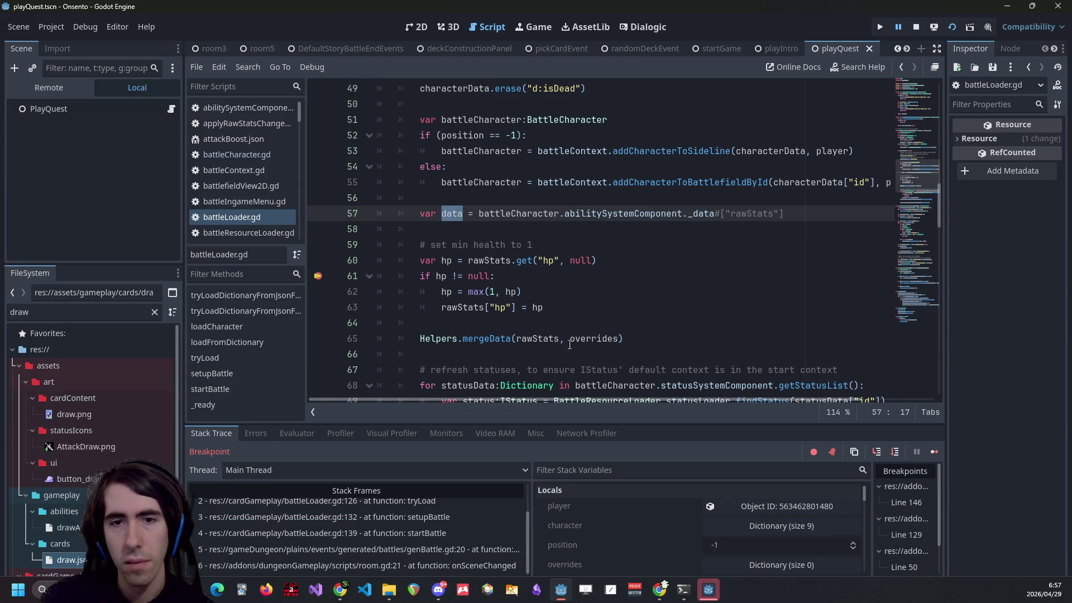
click(559, 338)
double_click(558, 338)
key(ctrl+v)
key(ctrl+s)
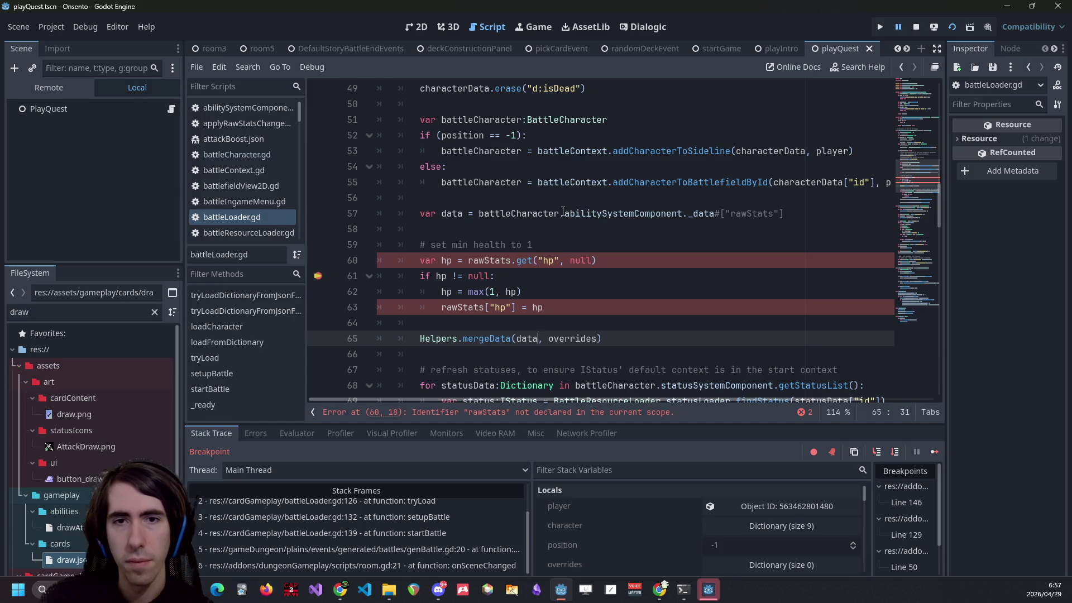
Add a 'var rawStats' line that copies line 57's component data expression.
double_click(491, 212)
double_click(598, 214)
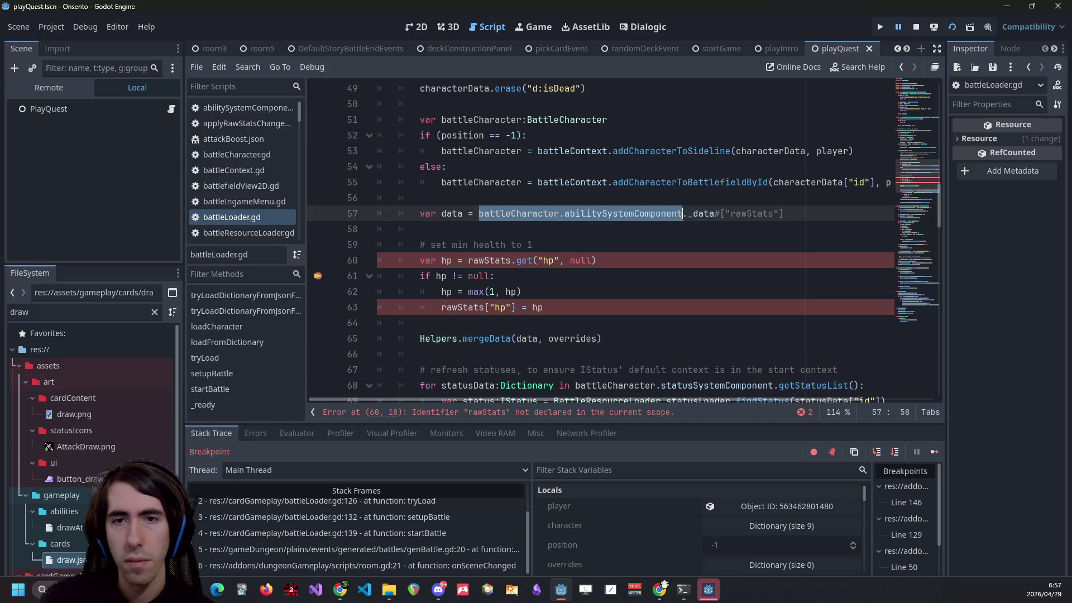
click(539, 231)
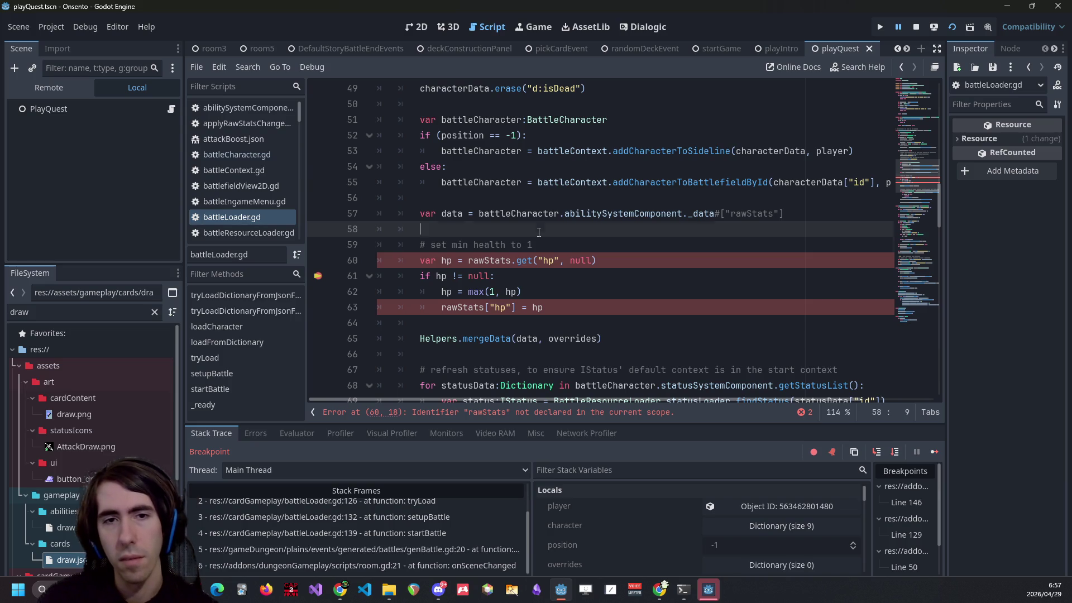
key(Down)
key(Down)
key(ctrl+shift+Return)
text(var rawStats)
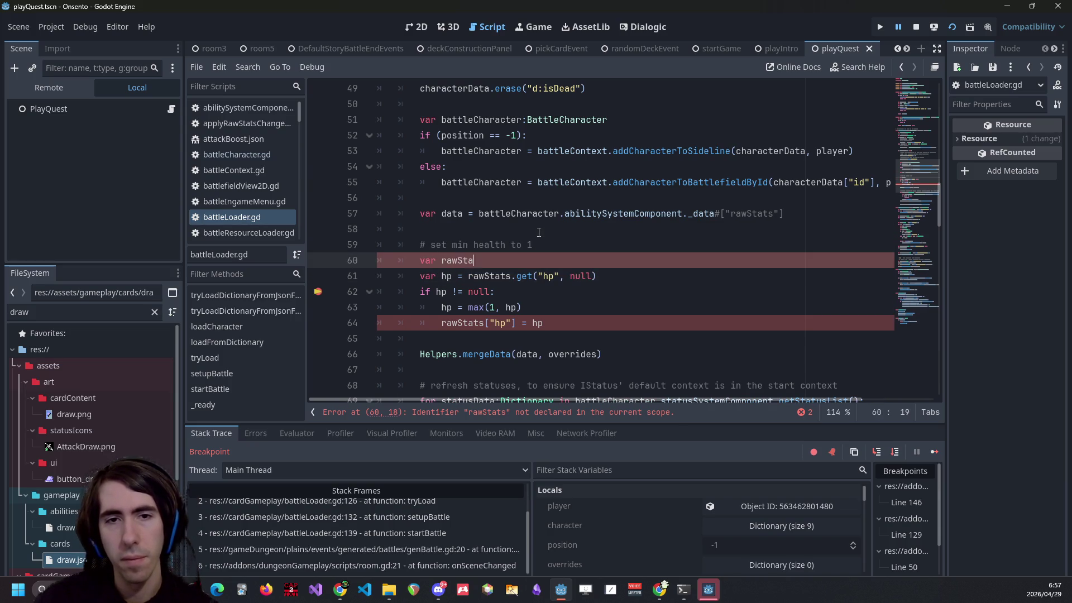
drag(479, 214, 815, 215)
key(ctrl+c)
click(550, 266)
key(ctrl+v)
Make line 57 fetch its data with getData() and save the script.
double_click(704, 213)
text(getD)
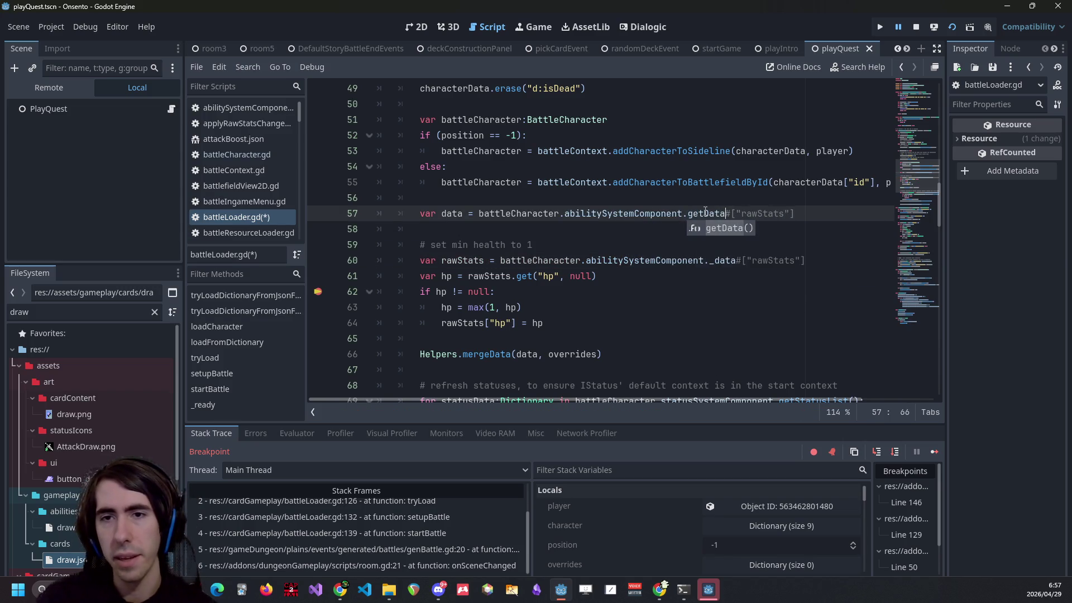
key(Return)
key(ctrl+s)
double_click(452, 213)
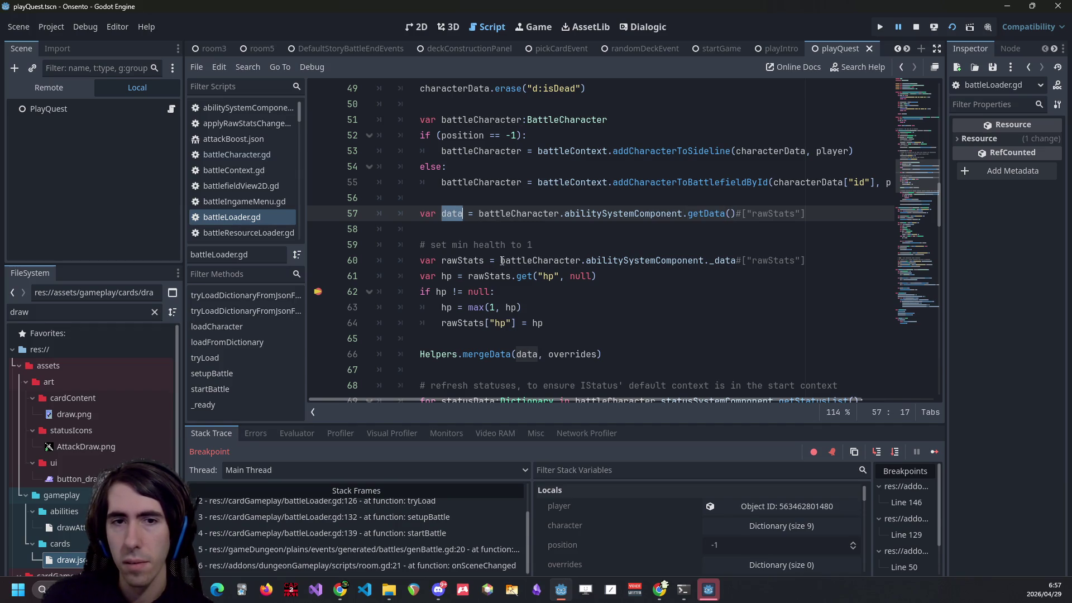
Declare rawStats:Dictionary = data.get("rawStats", {}) on line 60, then stop debugging.
drag(501, 261, 743, 260)
text(data)
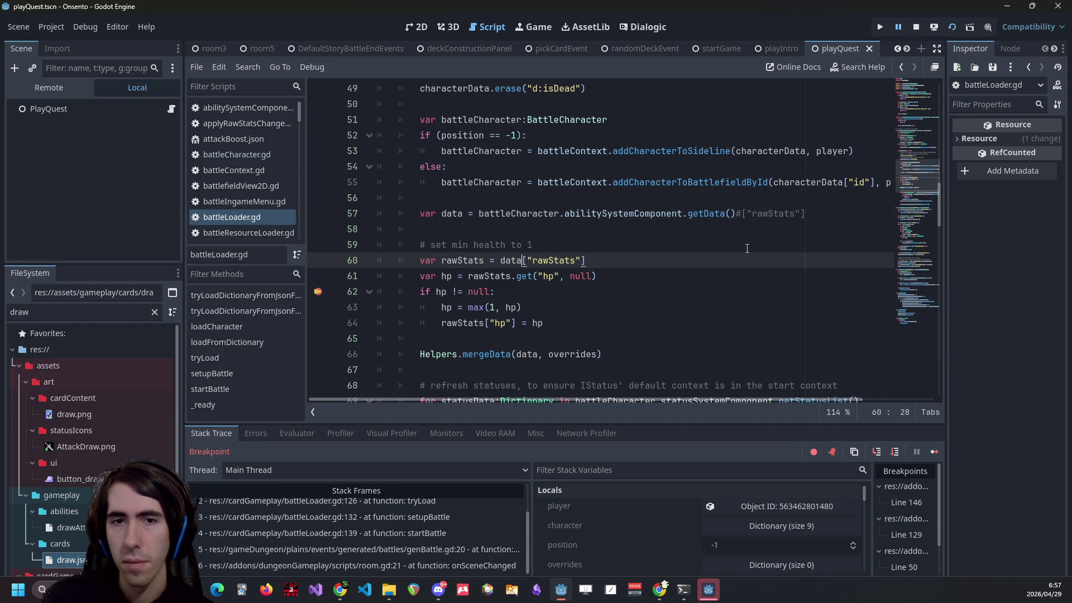
key(Escape)
key(BackSpace)
text(.get()
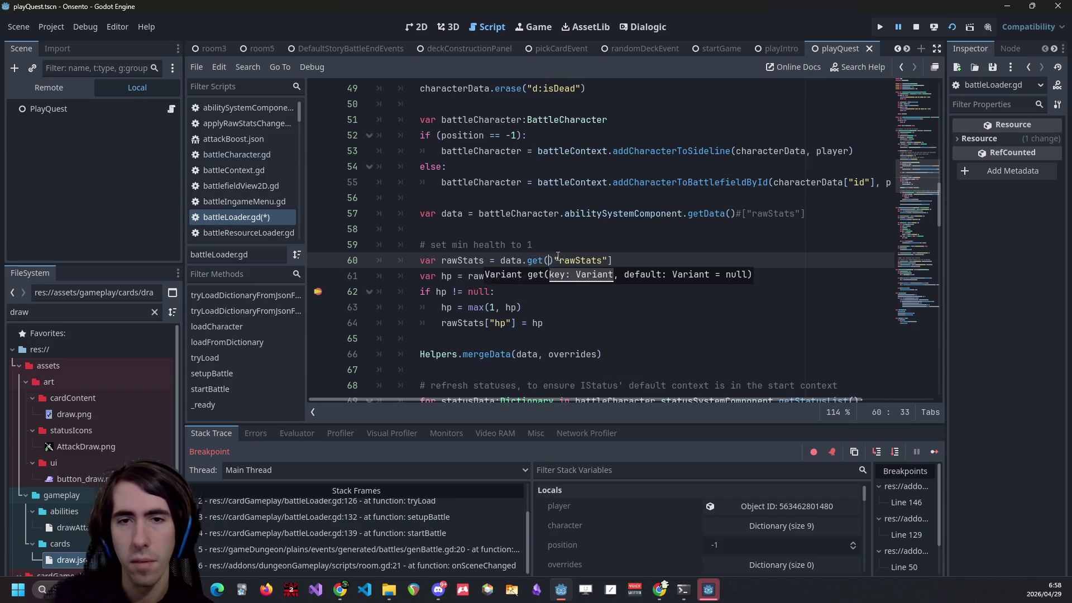
key(End)
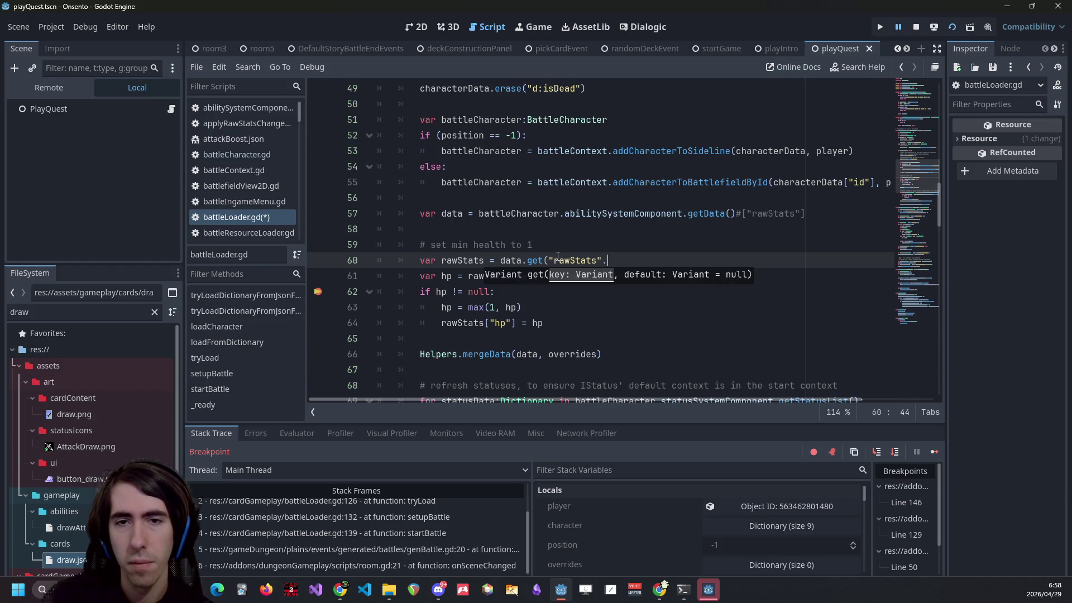
key(BackSpace)
text(, {}))
click(484, 260)
text(:Diction)
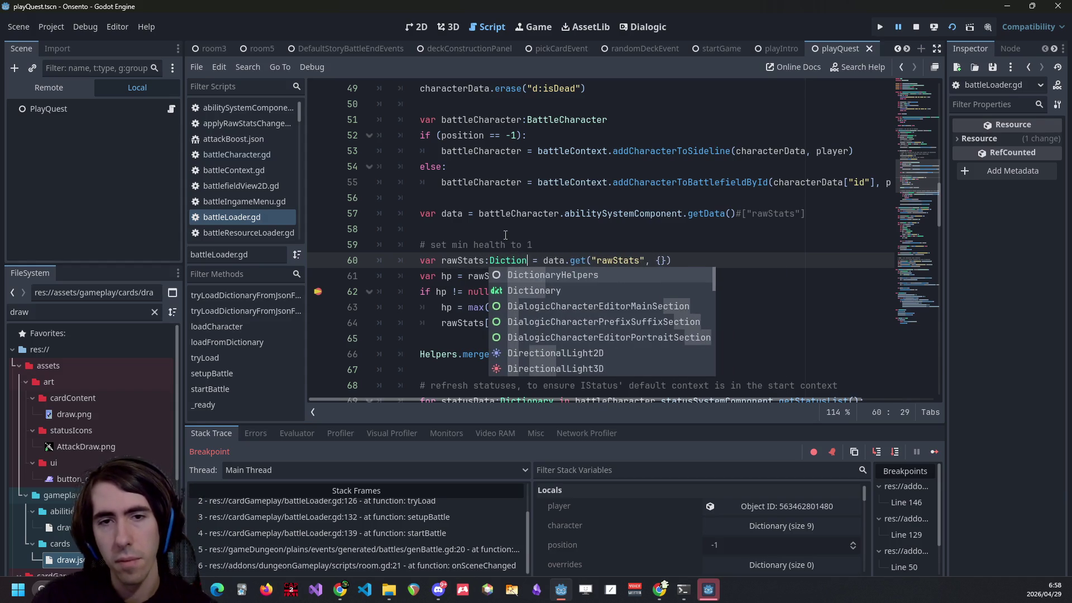
key(Down)
key(Return)
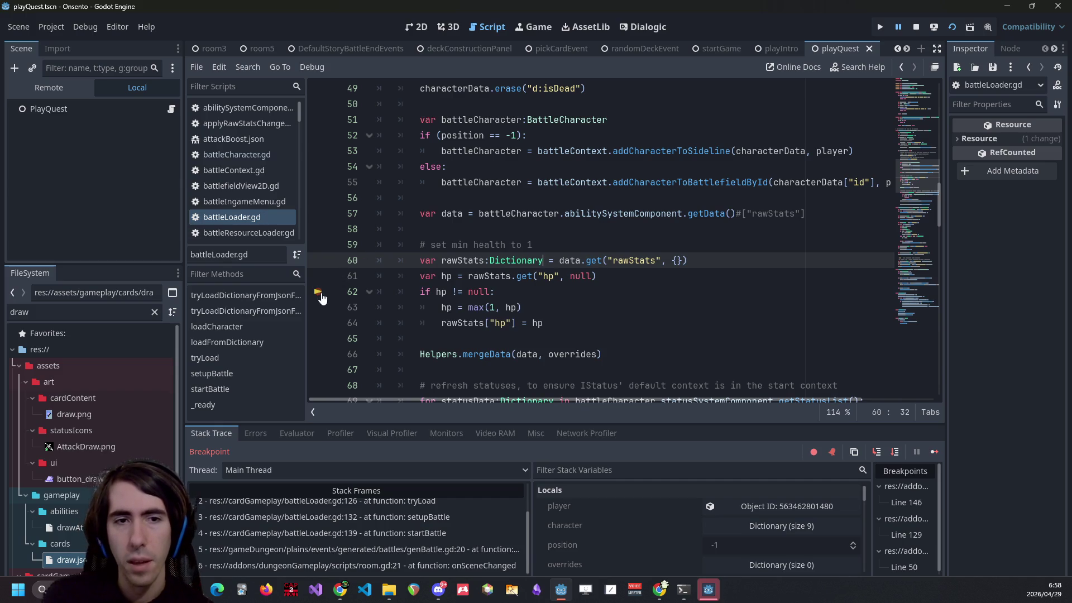
click(915, 27)
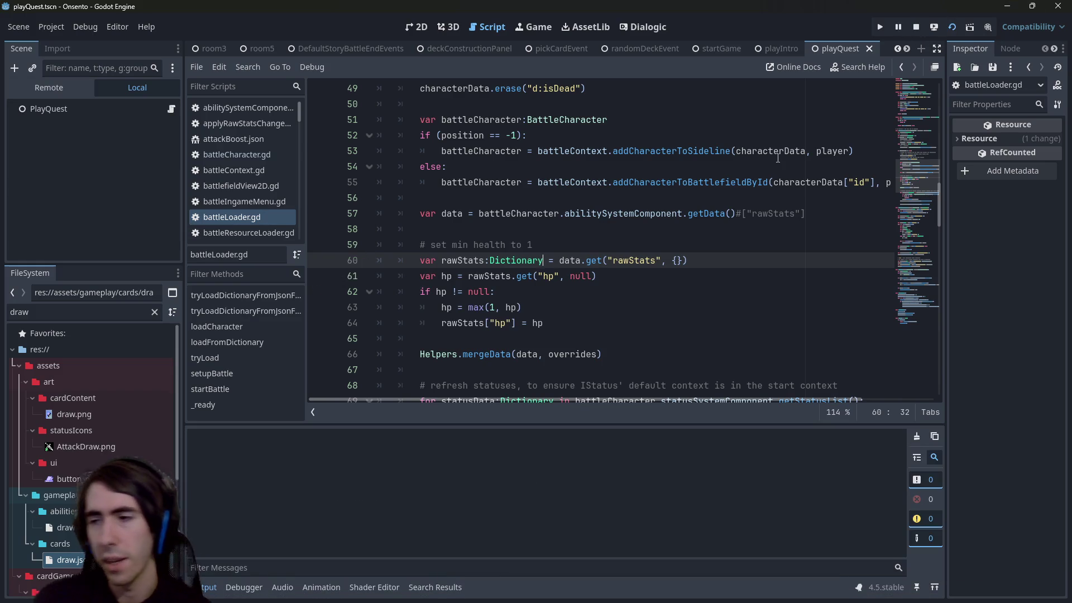
Relaunch the game with F5 and add Guard Up plus three more offered cards to the deck.
mouse_move(778, 158)
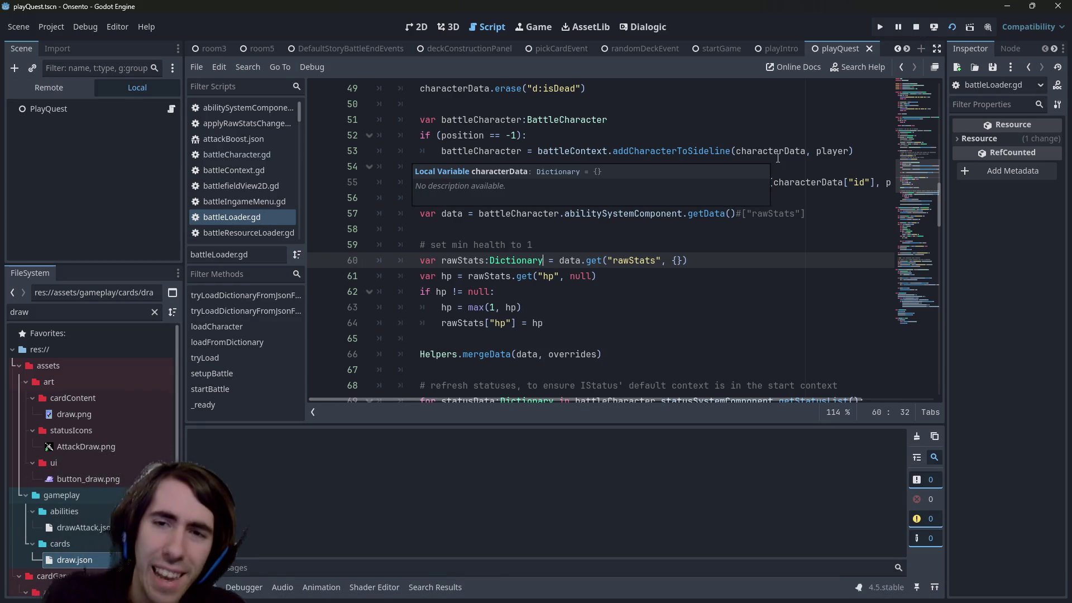
key(F5)
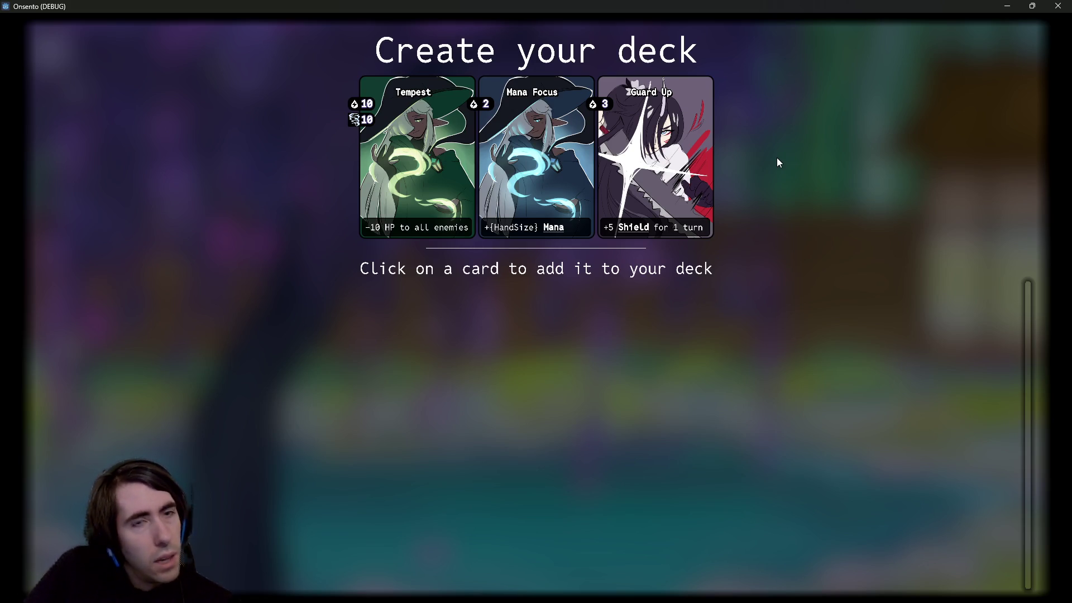
click(681, 128)
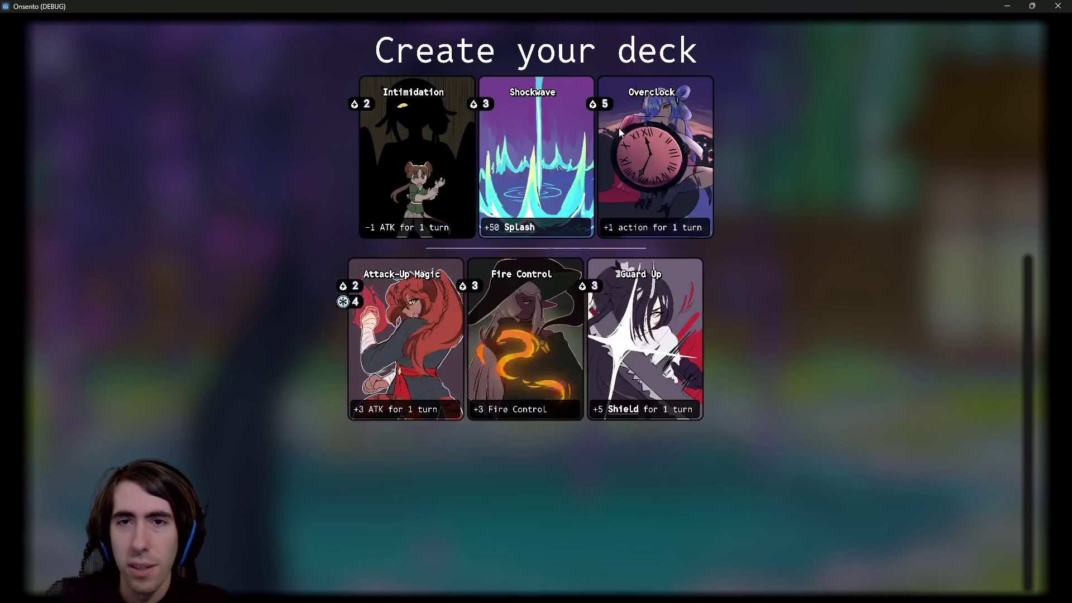
click(535, 141)
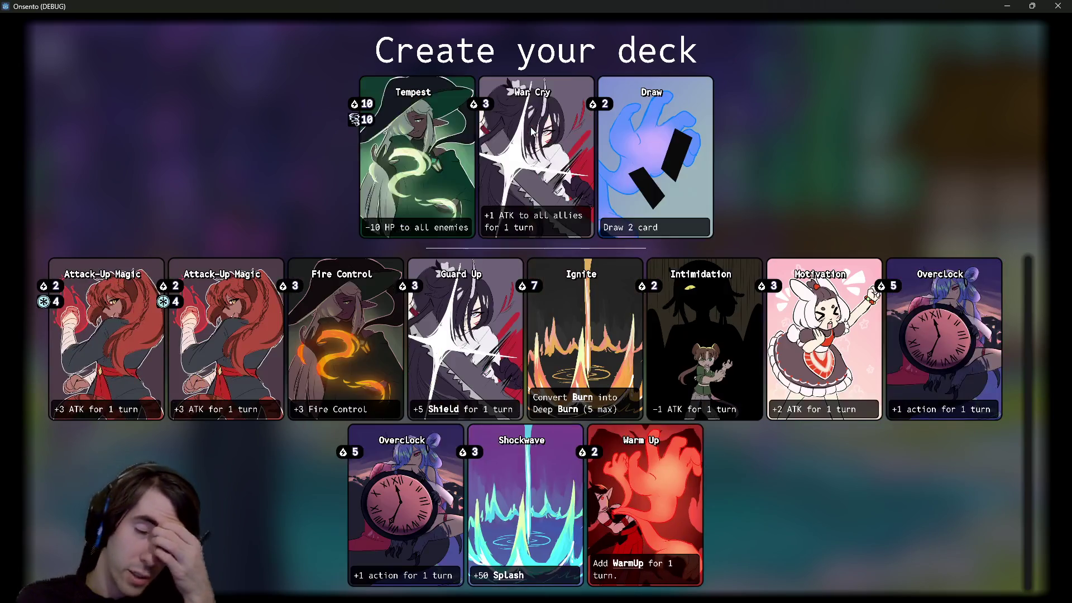
click(534, 140)
click(534, 140)
click(532, 139)
click(533, 139)
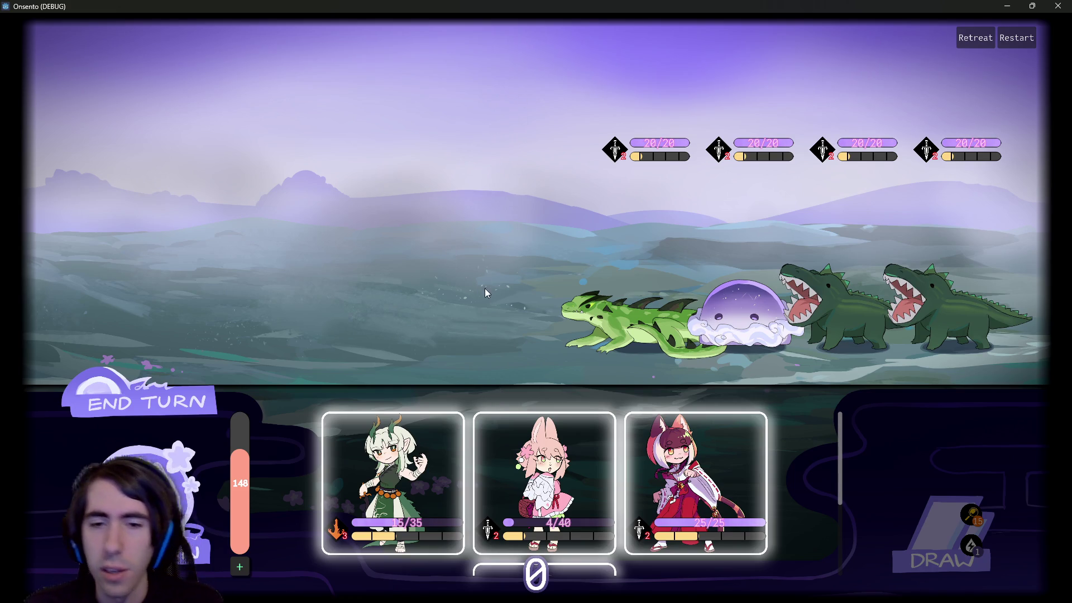
Deploy the purple-haired, green-haired, pink bunny and cat-girl characters onto the battlefield.
scroll(516, 505, down, 2)
scroll(516, 505, up, 2)
scroll(517, 505, down, 1)
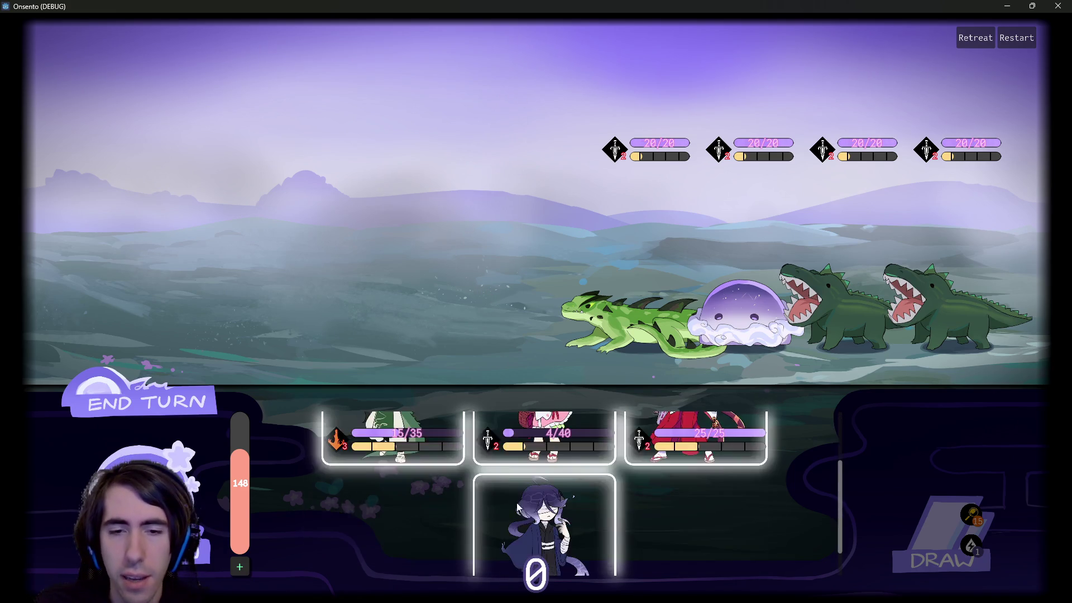
mouse_move(516, 505)
mouse_down()
mouse_move(460, 196)
mouse_move(393, 229)
mouse_up()
mouse_move(395, 480)
mouse_down()
mouse_move(283, 250)
mouse_move(296, 254)
mouse_up()
mouse_move(365, 406)
mouse_down()
mouse_move(201, 245)
mouse_move(224, 262)
mouse_up()
drag(526, 480, 129, 313)
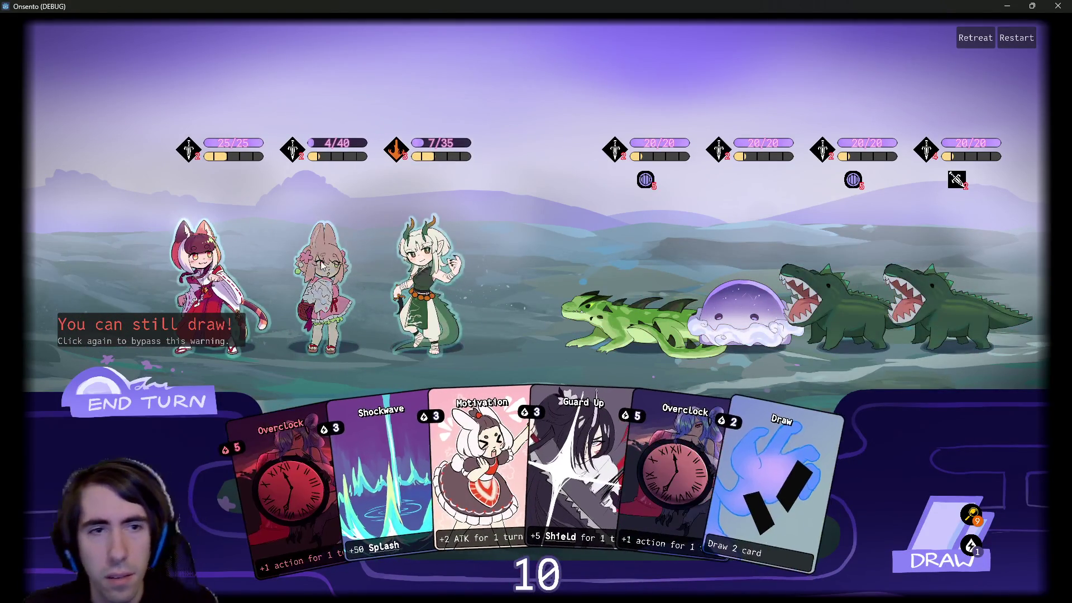
End the turn, re-enter the battle node from the map, and deploy the purple-haired character.
click(131, 401)
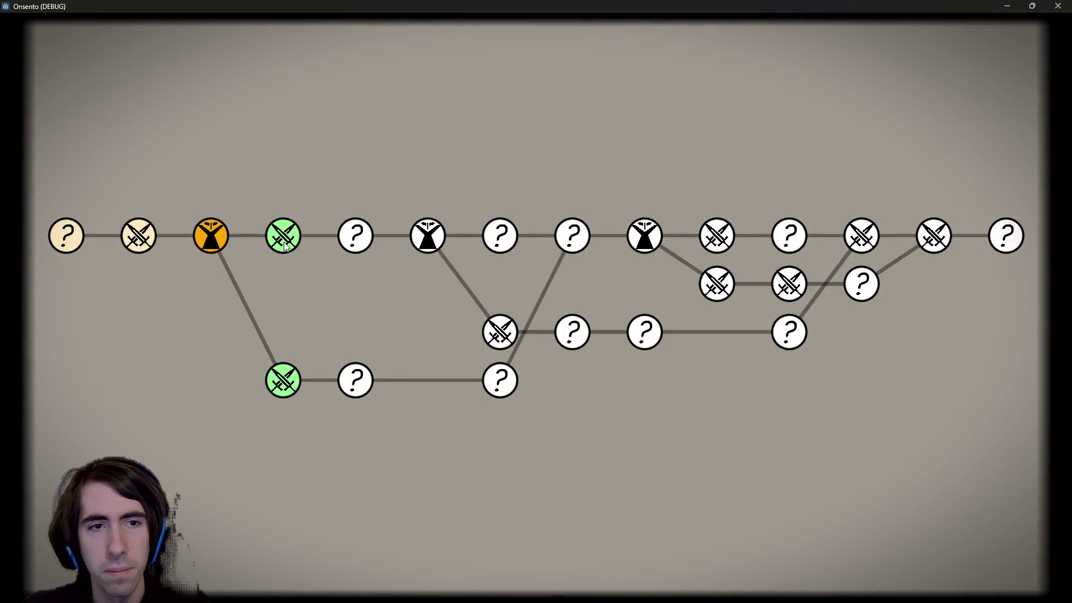
click(287, 254)
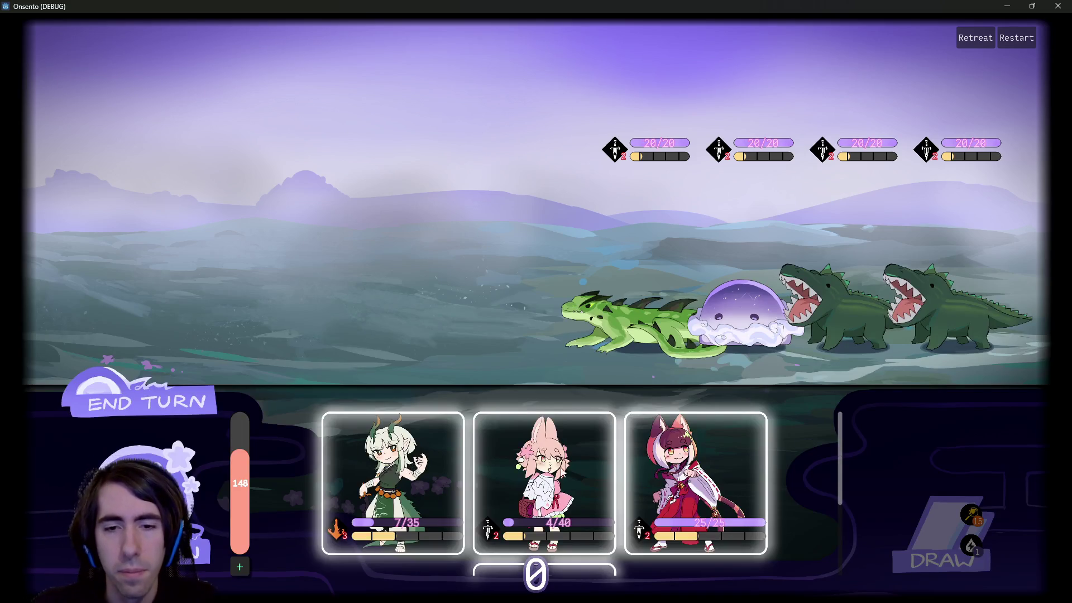
click(571, 531)
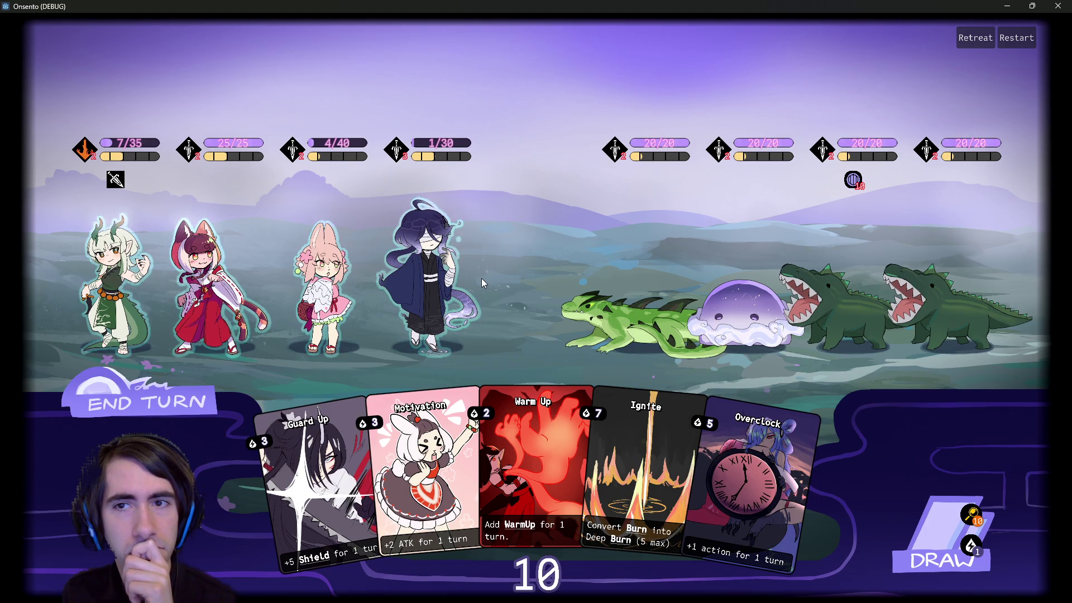
Draw a card and play Guard Up's shield on the fourth character.
mouse_move(757, 148)
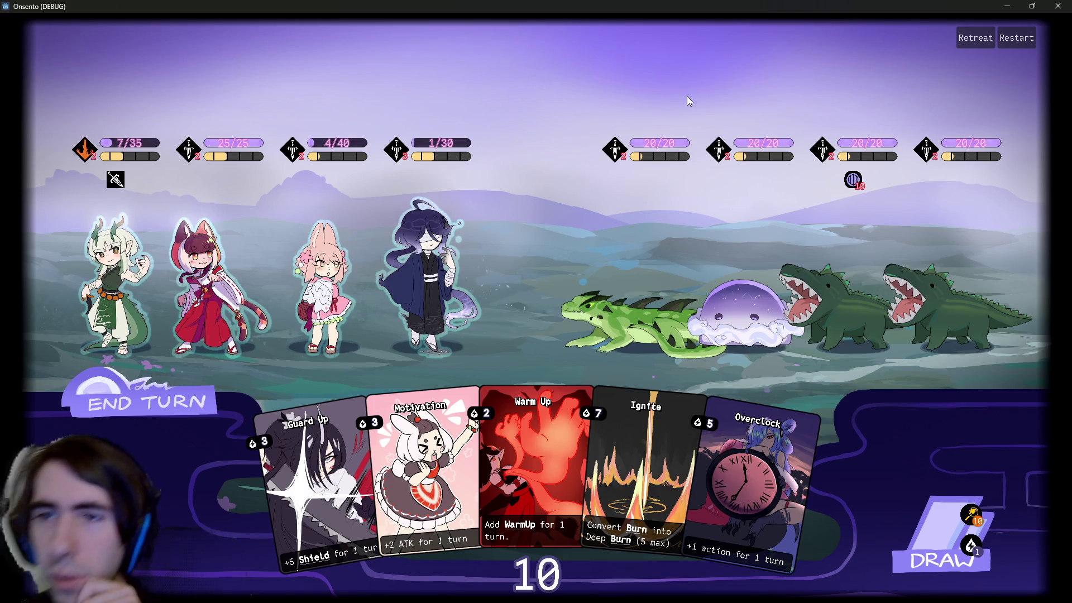
mouse_move(682, 150)
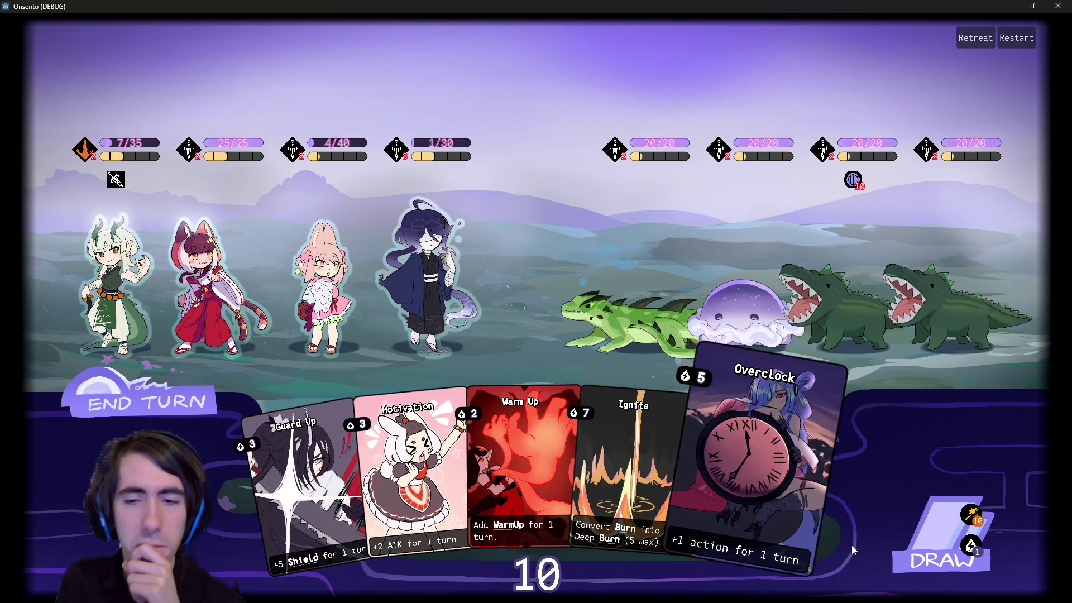
click(920, 539)
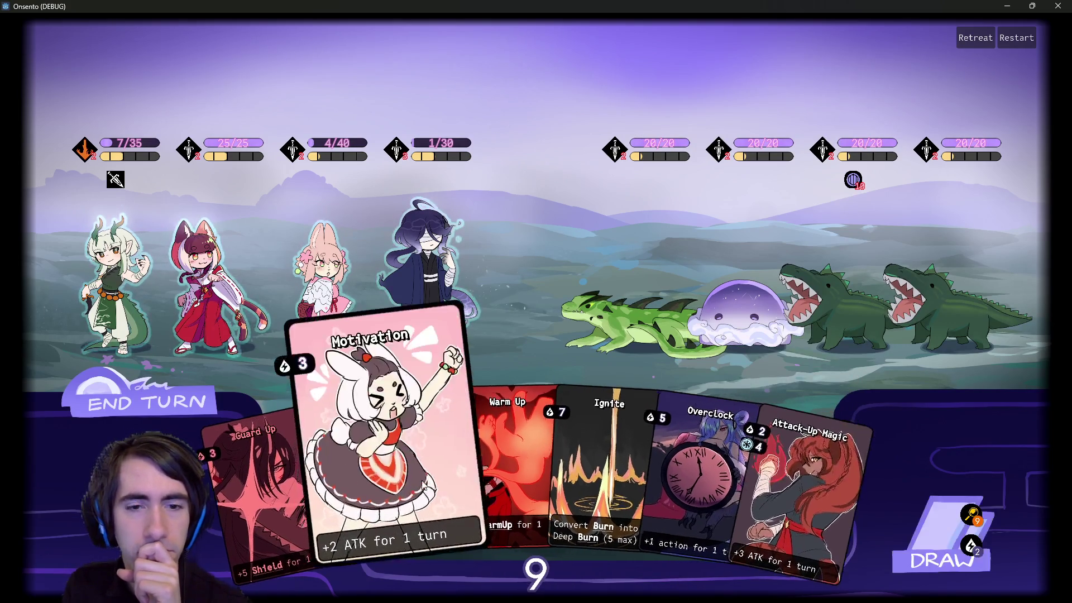
drag(251, 463, 427, 279)
click(214, 386)
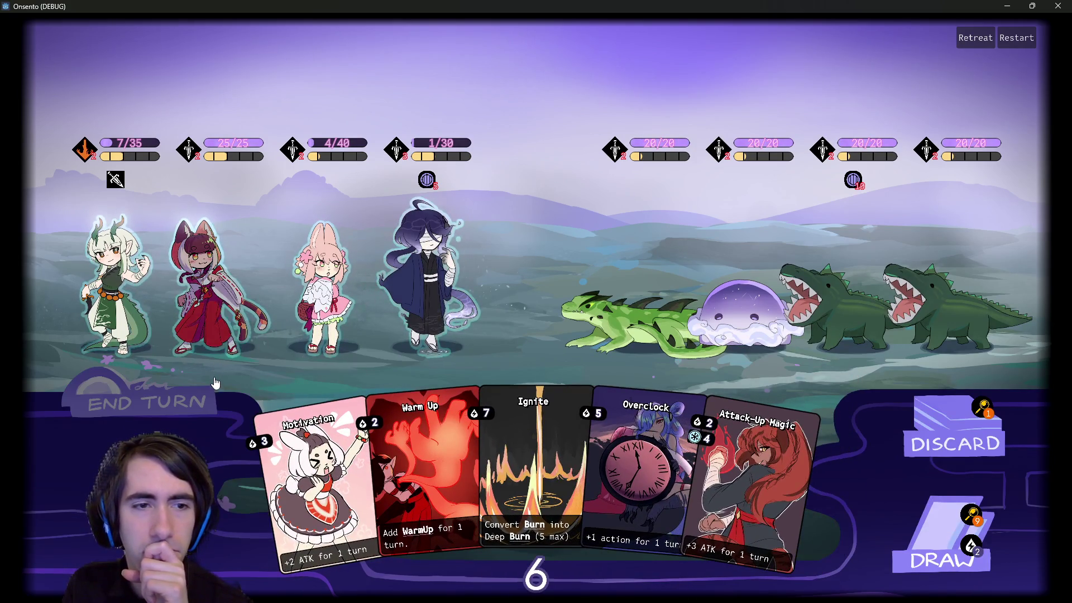
End the turn, overriding the 'You can still draw!' warning.
click(214, 385)
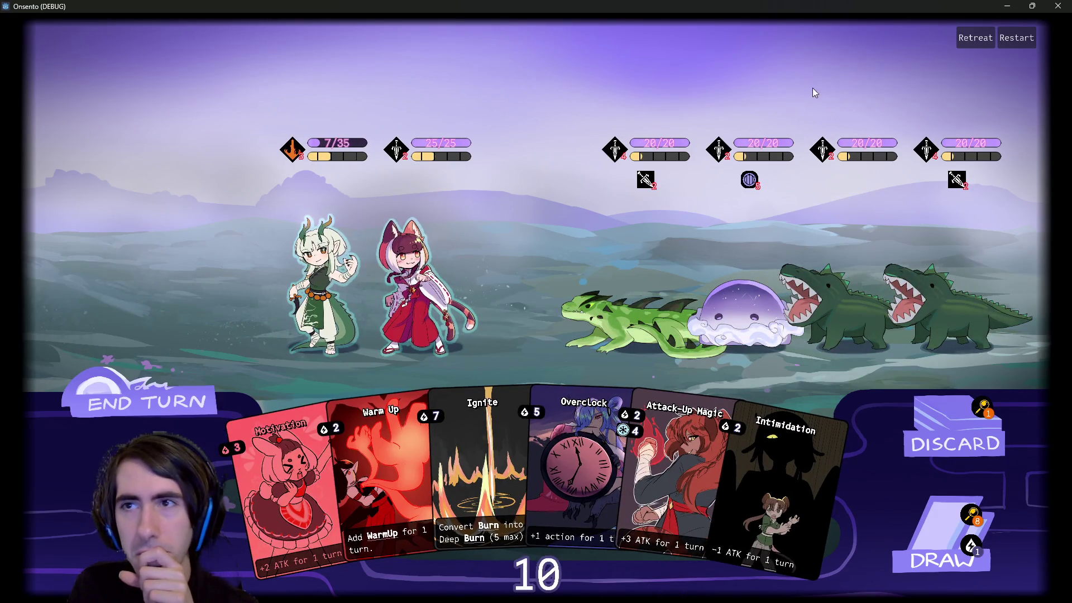
click(185, 415)
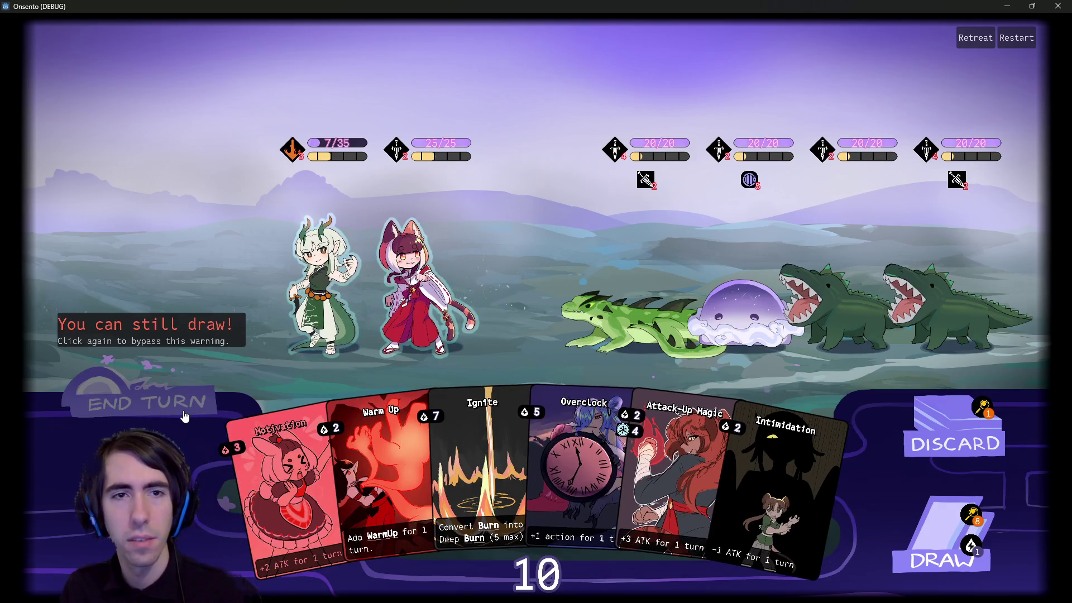
click(185, 415)
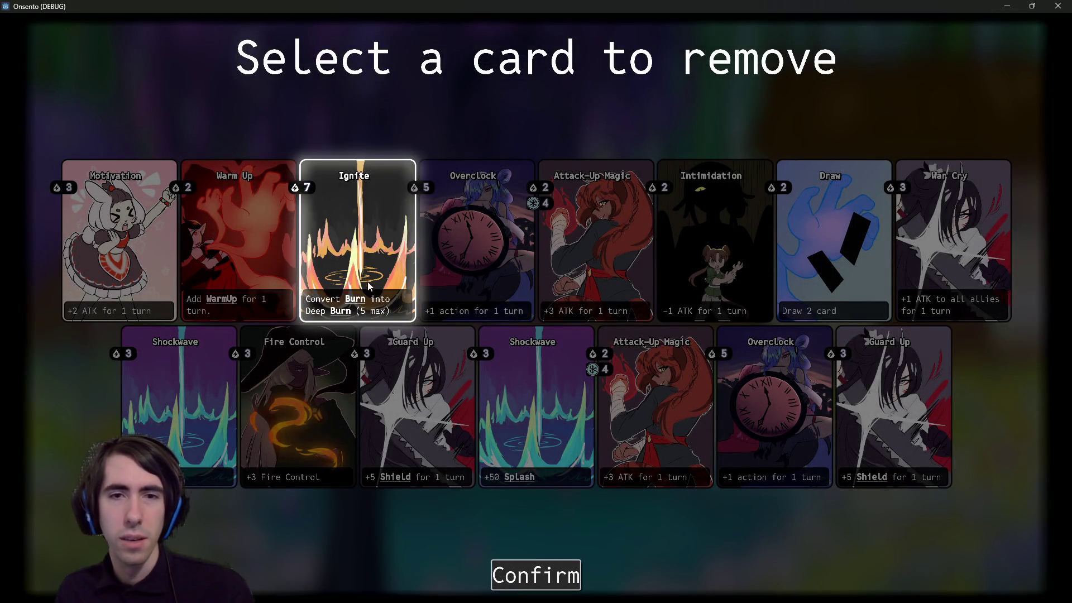
Remove War Cry from the deck and enter the next battle from the map.
click(831, 246)
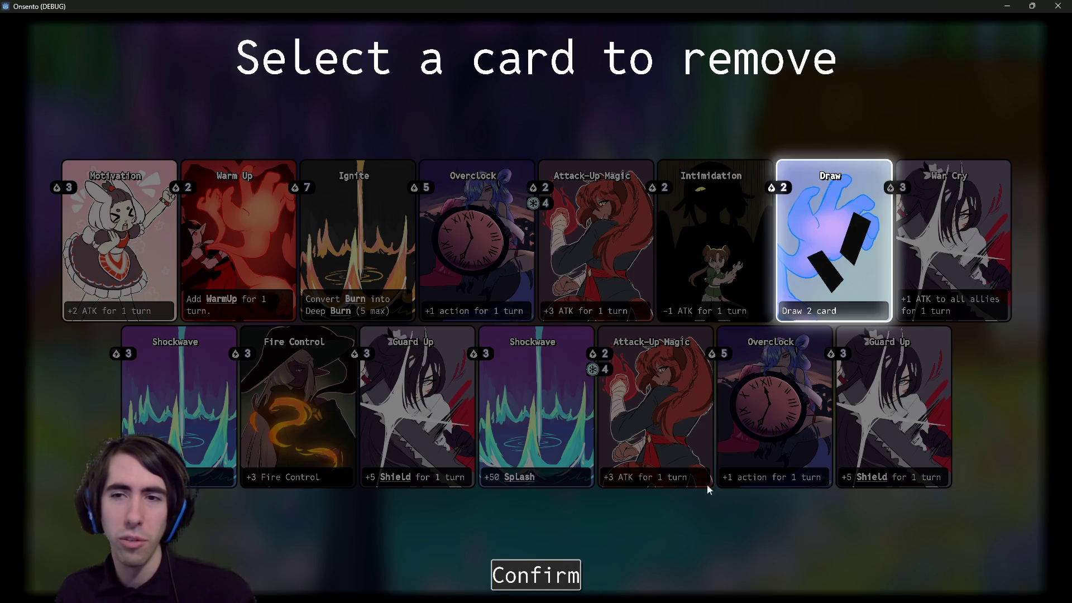
click(829, 227)
click(896, 270)
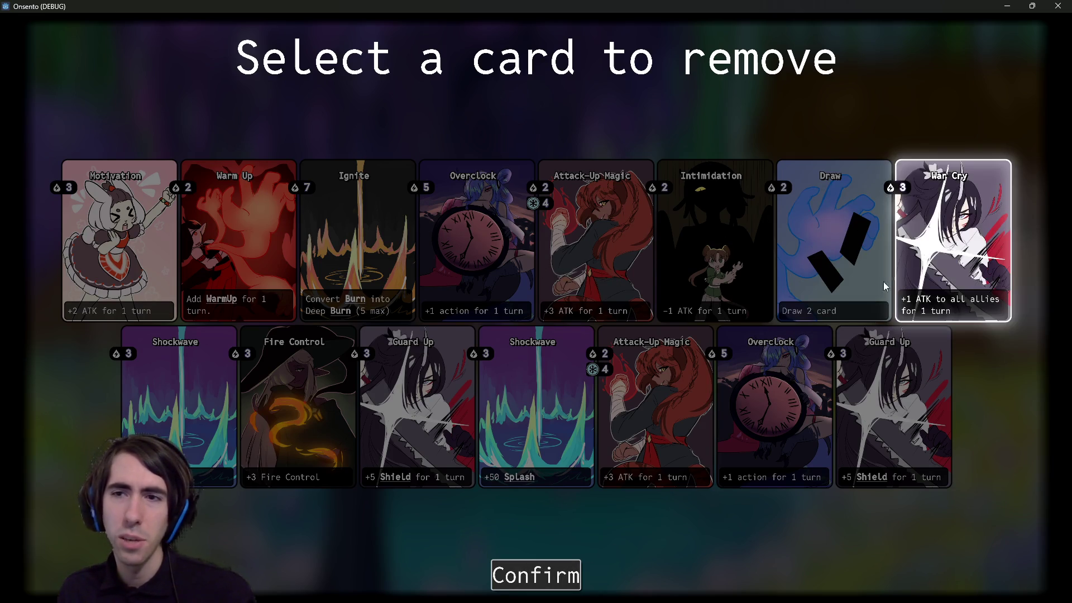
click(550, 565)
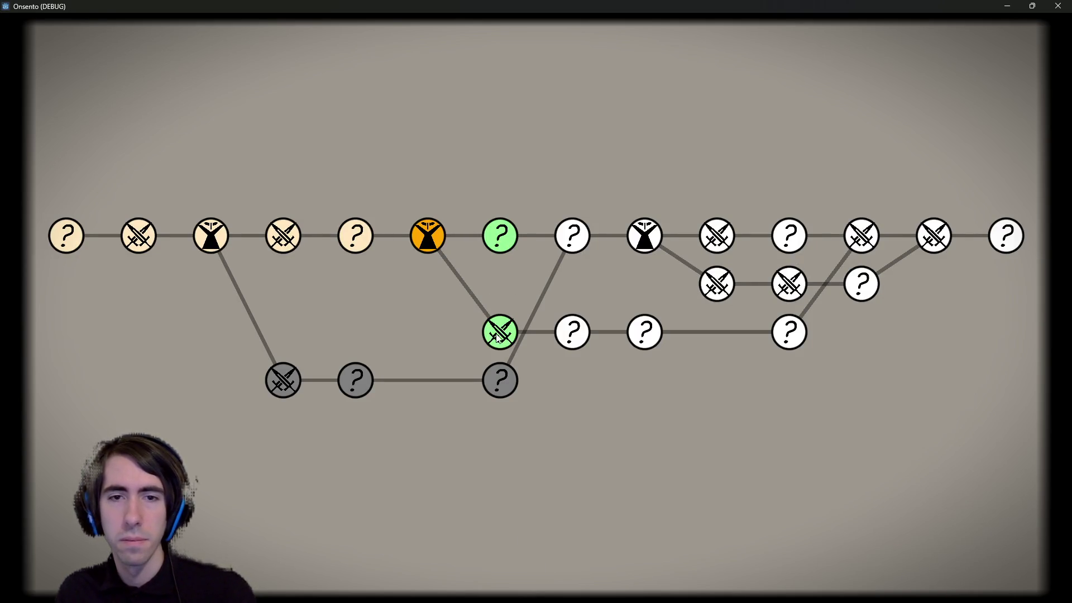
click(496, 334)
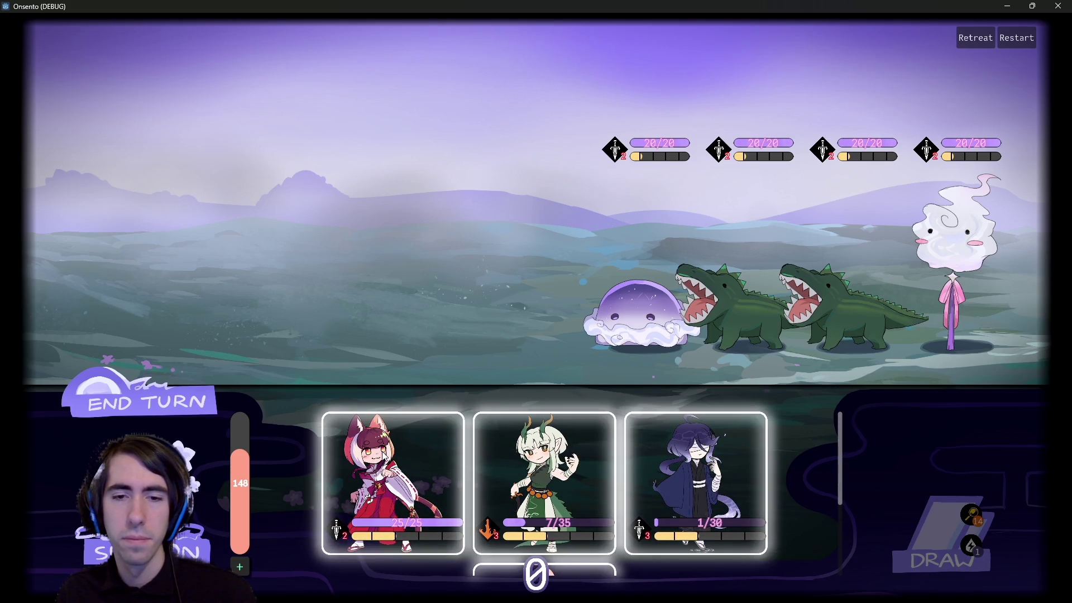
Place the red-robed, dragon and pink-haired allies on the battlefield.
click(385, 456)
click(385, 456)
click(394, 454)
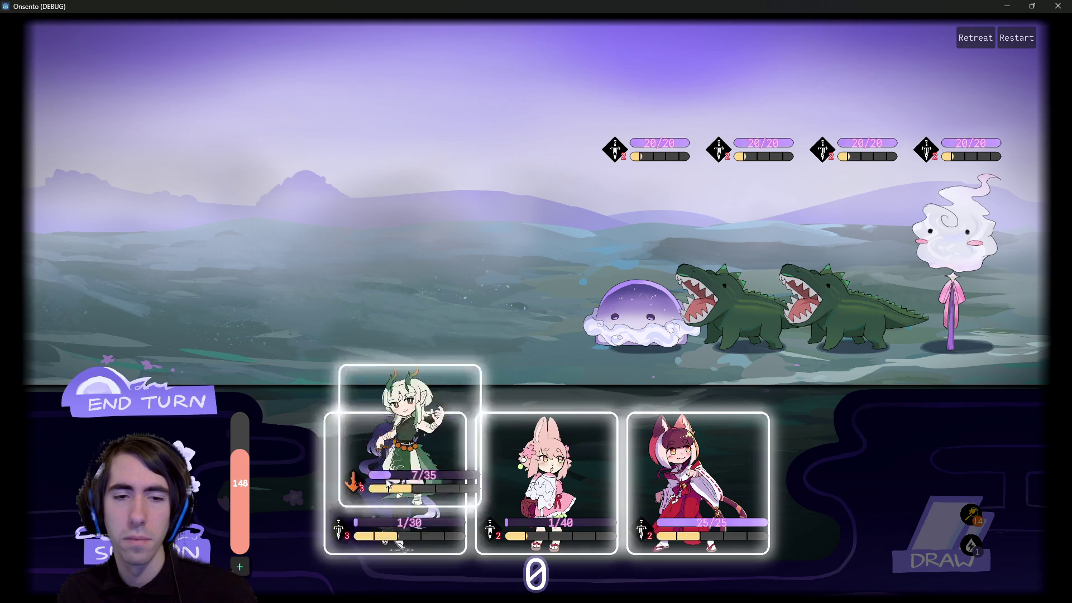
mouse_move(698, 480)
mouse_down()
mouse_move(410, 217)
mouse_move(414, 234)
mouse_up()
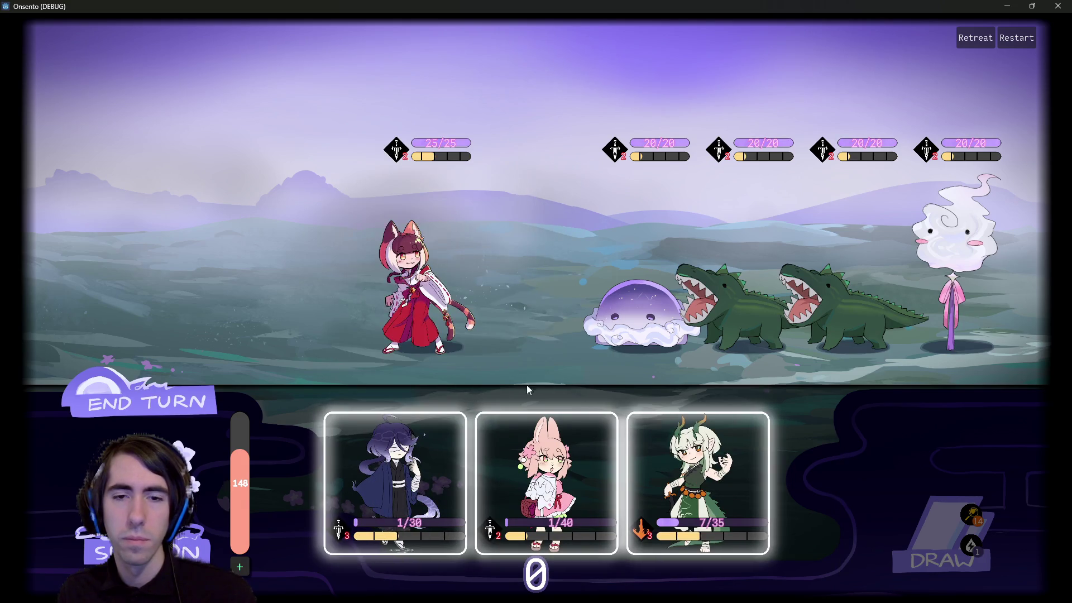
mouse_move(621, 493)
mouse_down()
mouse_move(320, 234)
mouse_move(251, 258)
mouse_move(322, 266)
mouse_move(199, 240)
mouse_up()
drag(546, 480, 190, 277)
Heal the dark-haired ally from the HP pool up to 26/30.
click(245, 567)
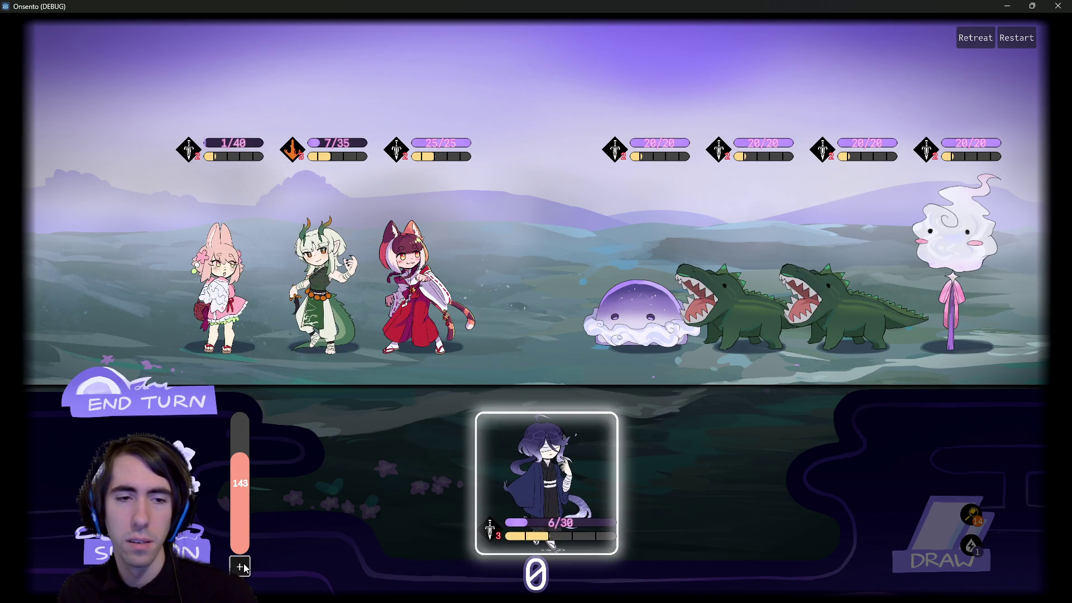
click(244, 568)
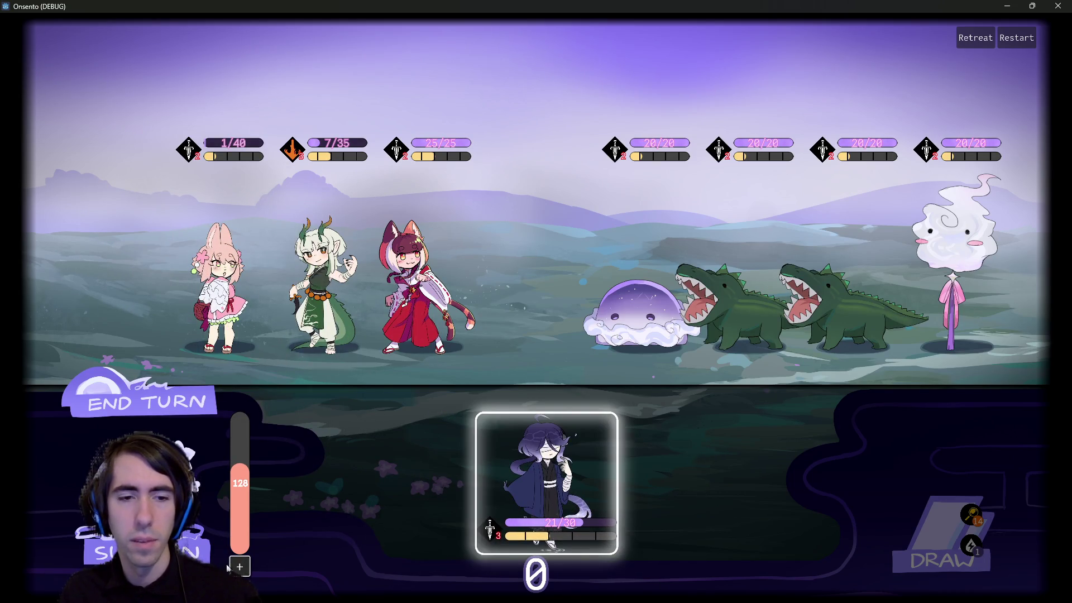
click(239, 566)
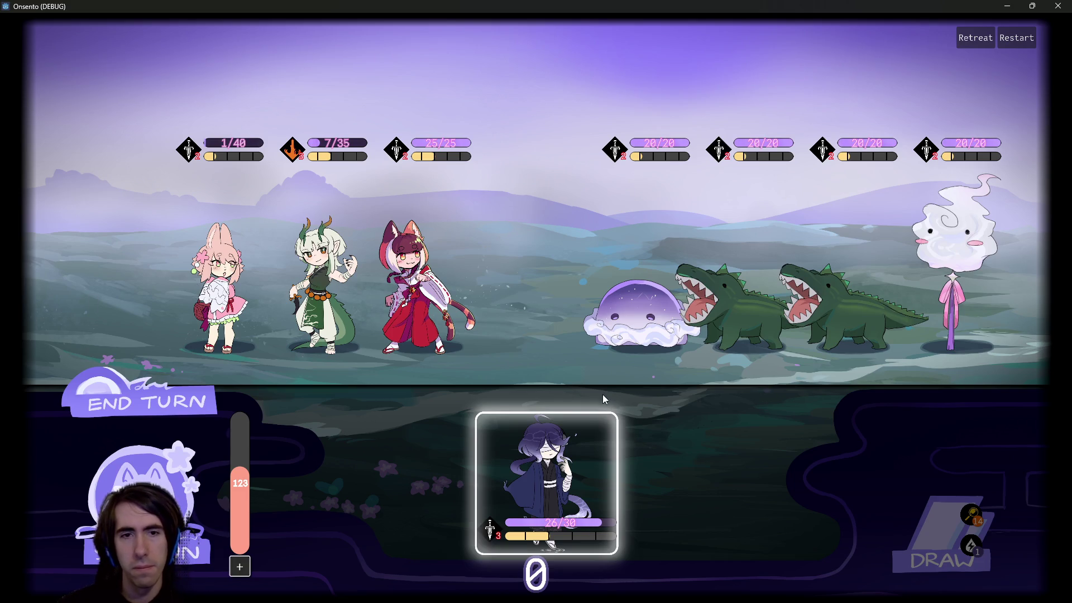
Deploy the dark-haired ally, end the turn, and play Shockwave to drop both crocodiles to 19/20.
mouse_move(544, 474)
mouse_down()
mouse_move(141, 208)
mouse_move(112, 268)
mouse_up()
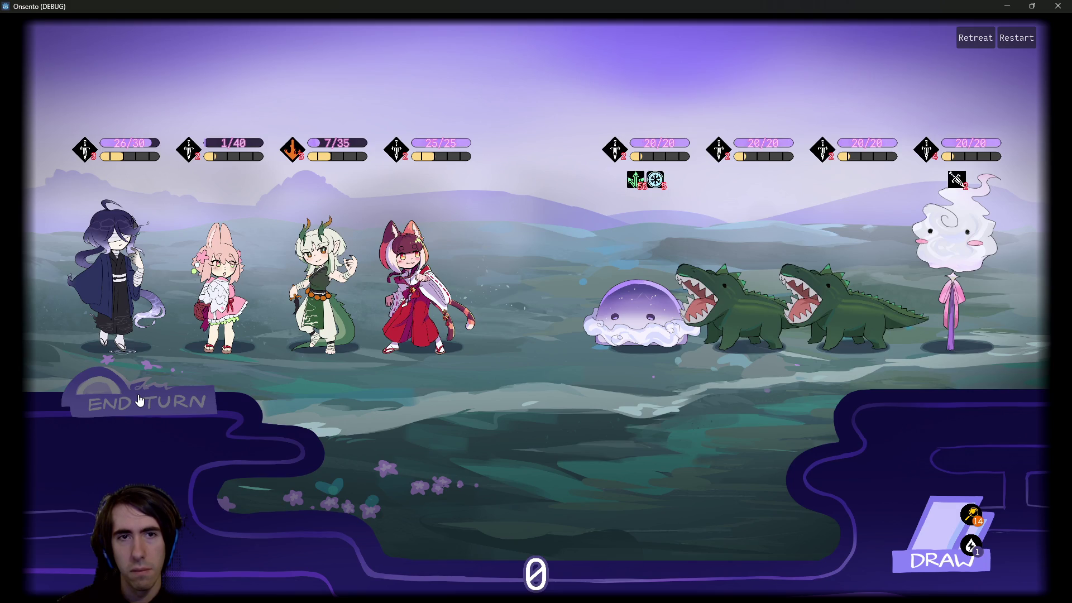
click(100, 406)
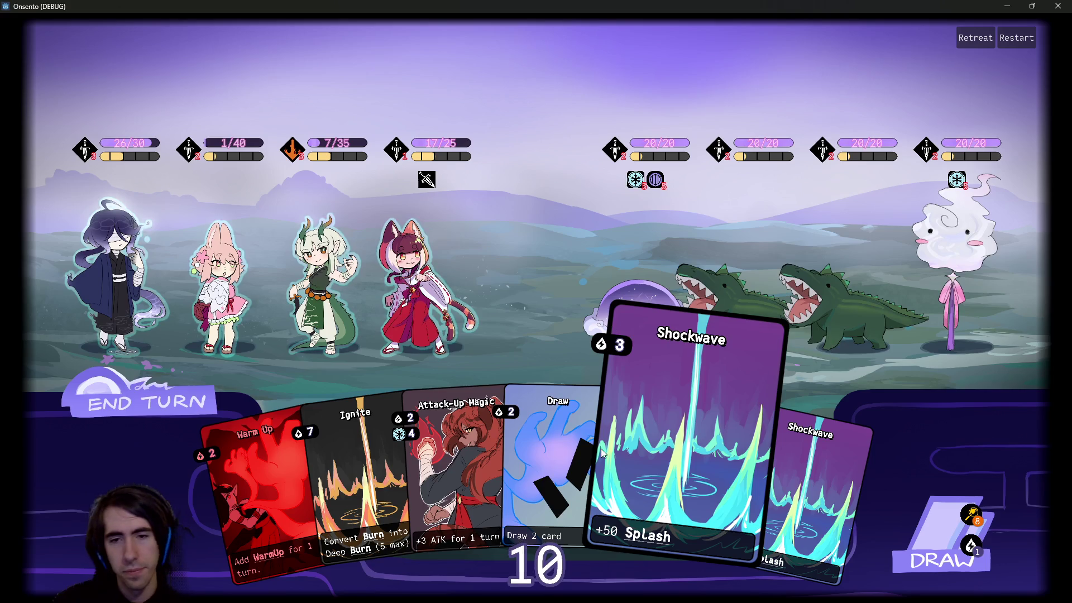
mouse_move(637, 541)
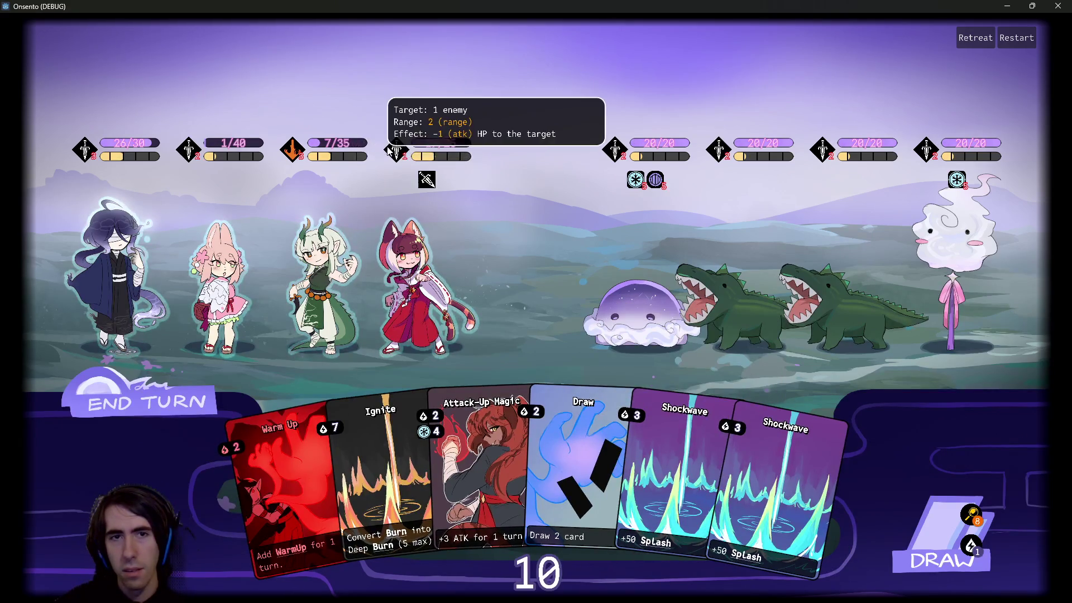
drag(658, 431, 417, 291)
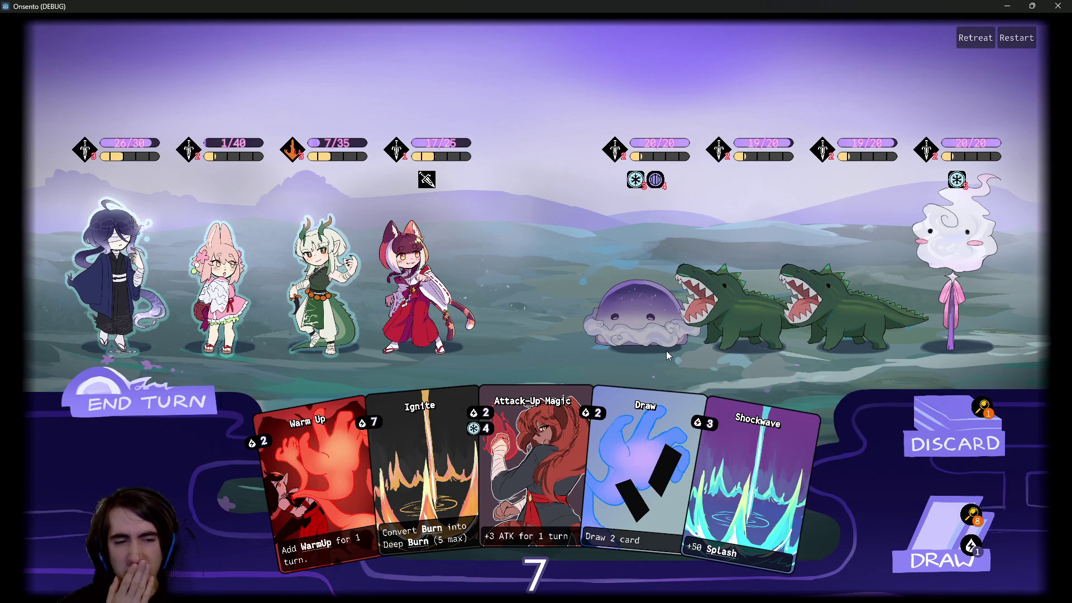
mouse_move(728, 550)
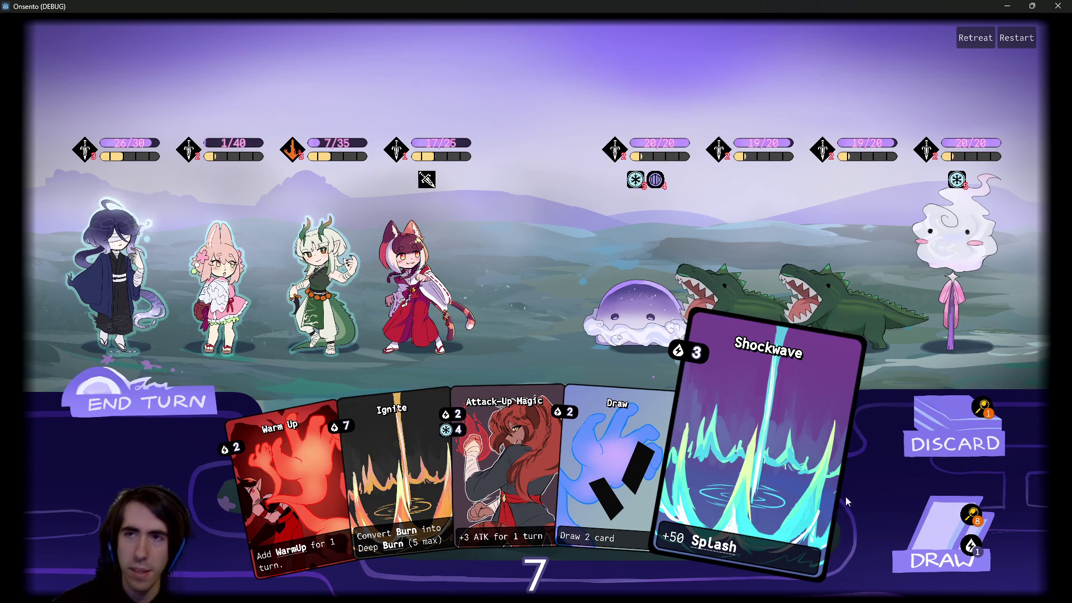
key(F8)
Search the project for 'shockwave', inspect the intro2.gd match, then return to the game.
key(ctrl+shift+f)
text(shockwave)
key(Return)
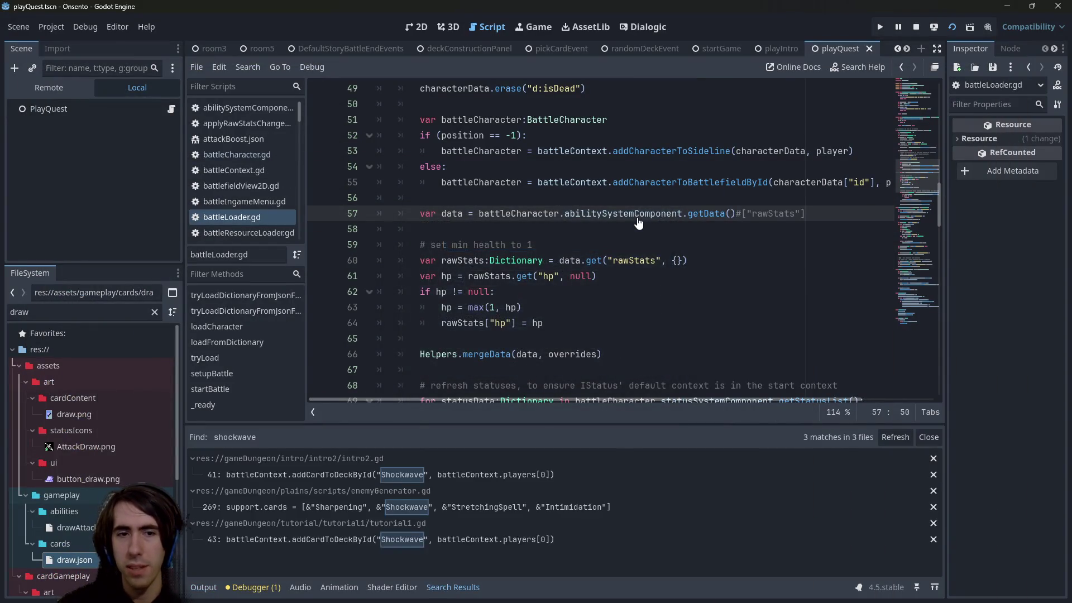
click(414, 474)
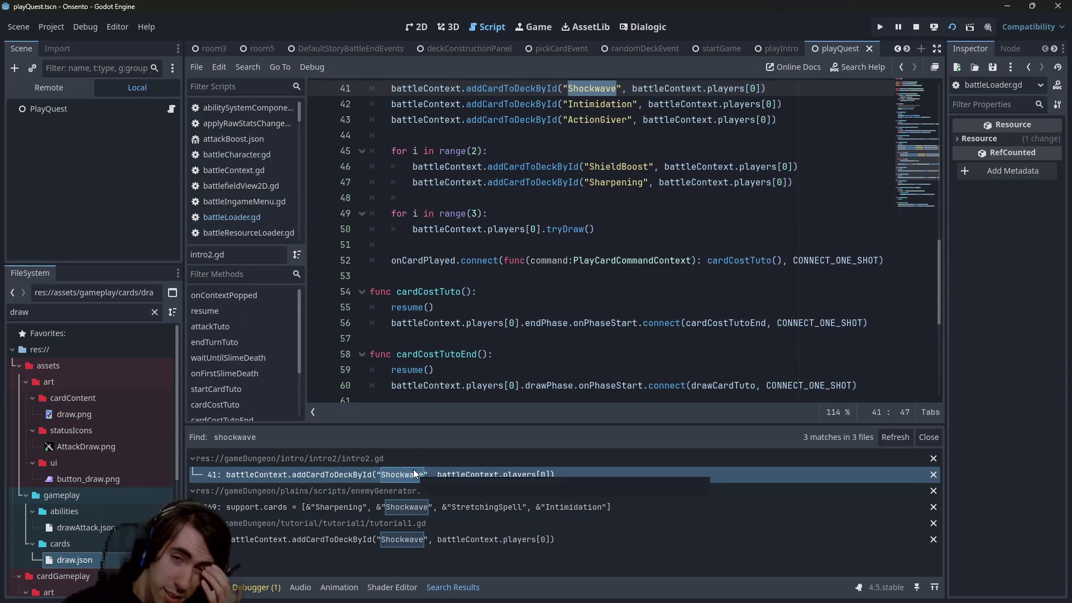
scroll(571, 295, up, 2)
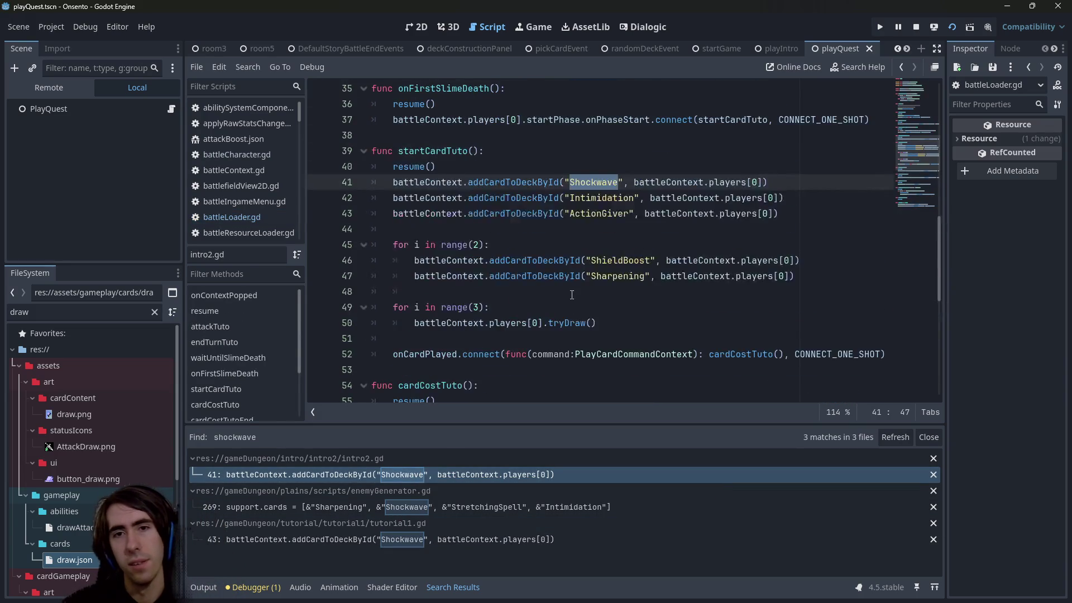
scroll(558, 280, up, 1)
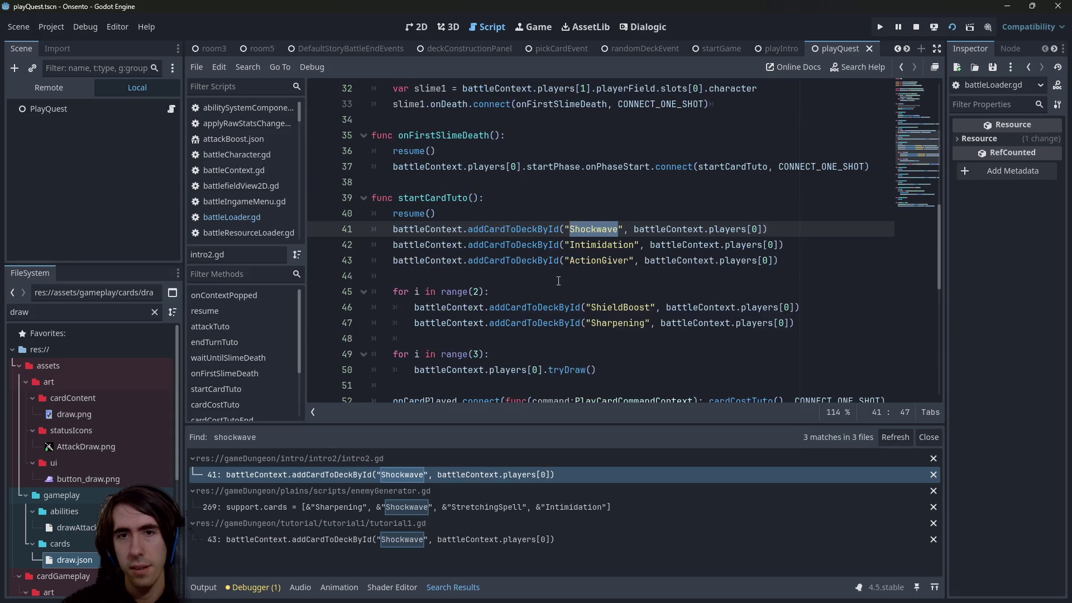
key(alt+Tab)
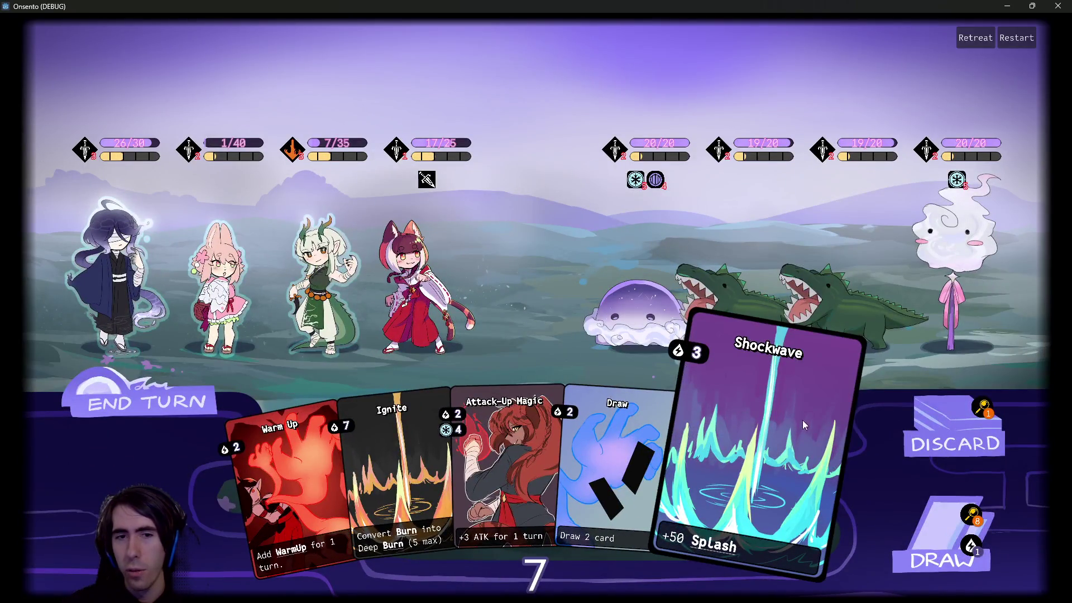
click(943, 539)
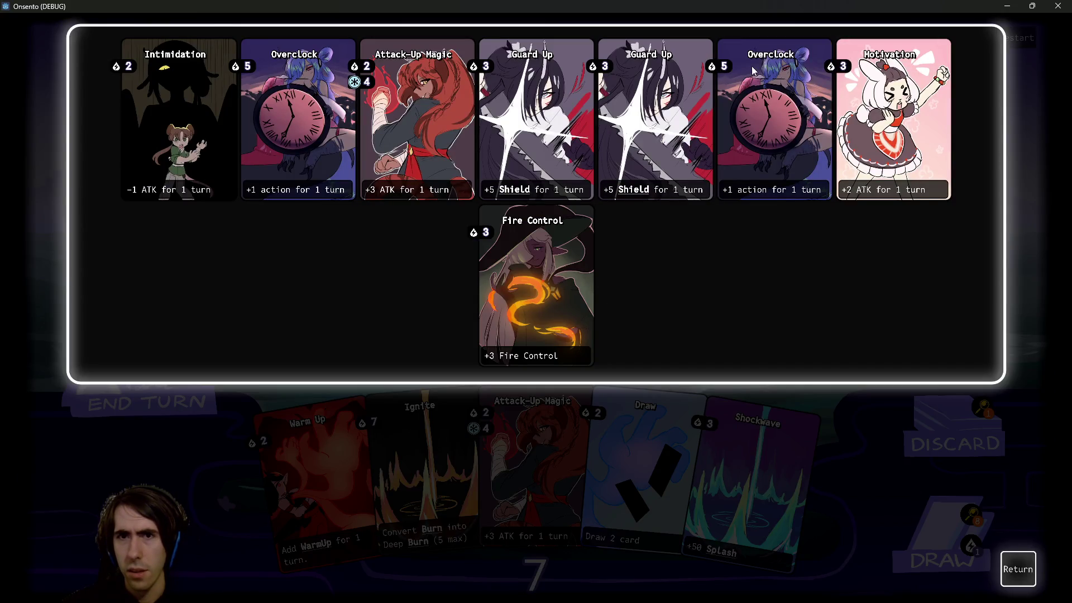
click(1024, 559)
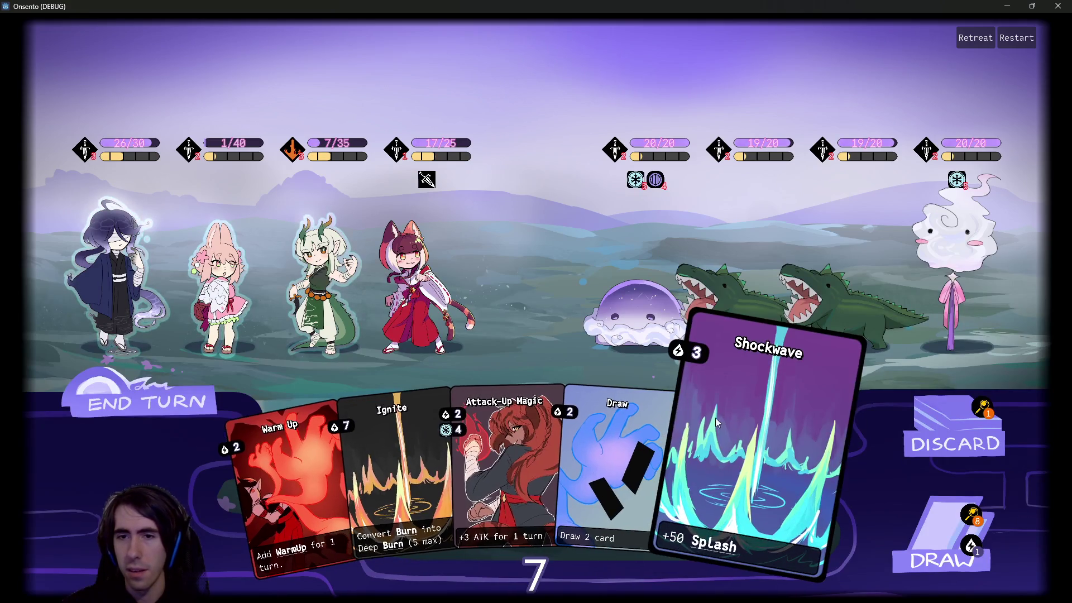
mouse_move(696, 352)
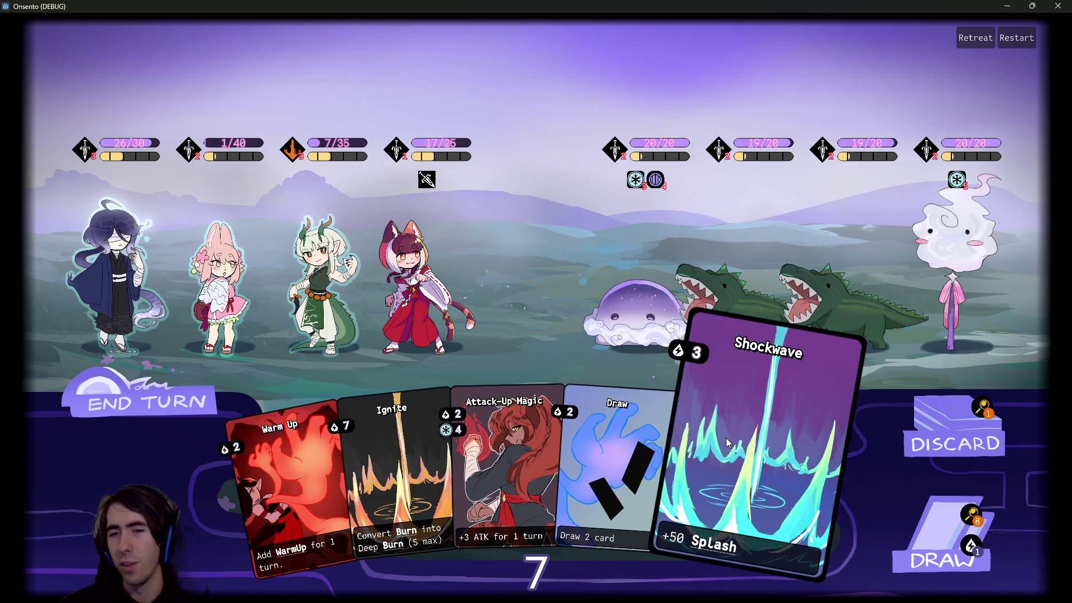
mouse_move(707, 543)
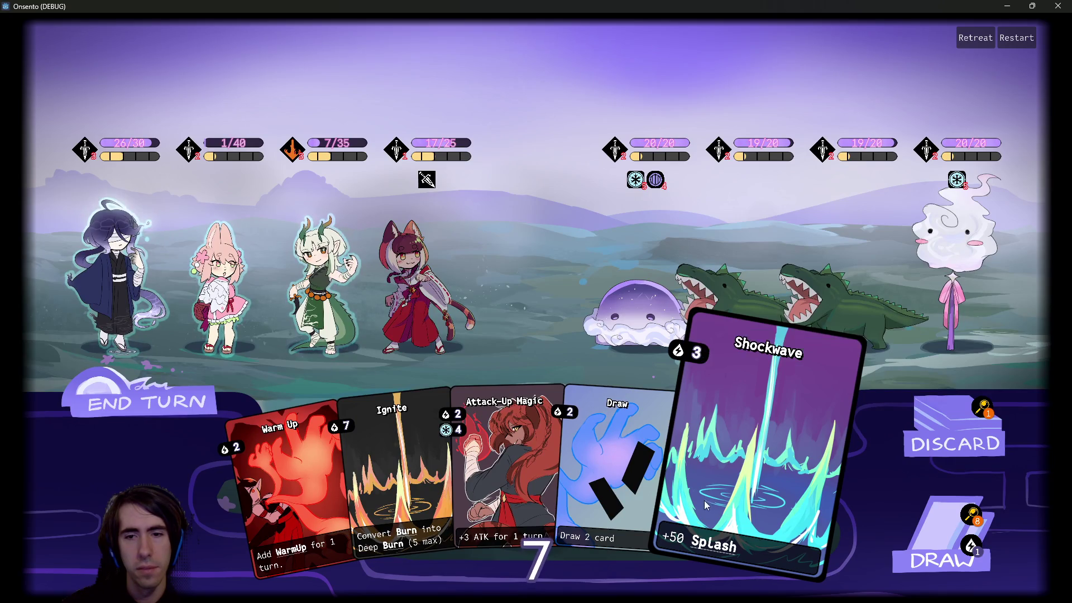
drag(705, 451, 339, 261)
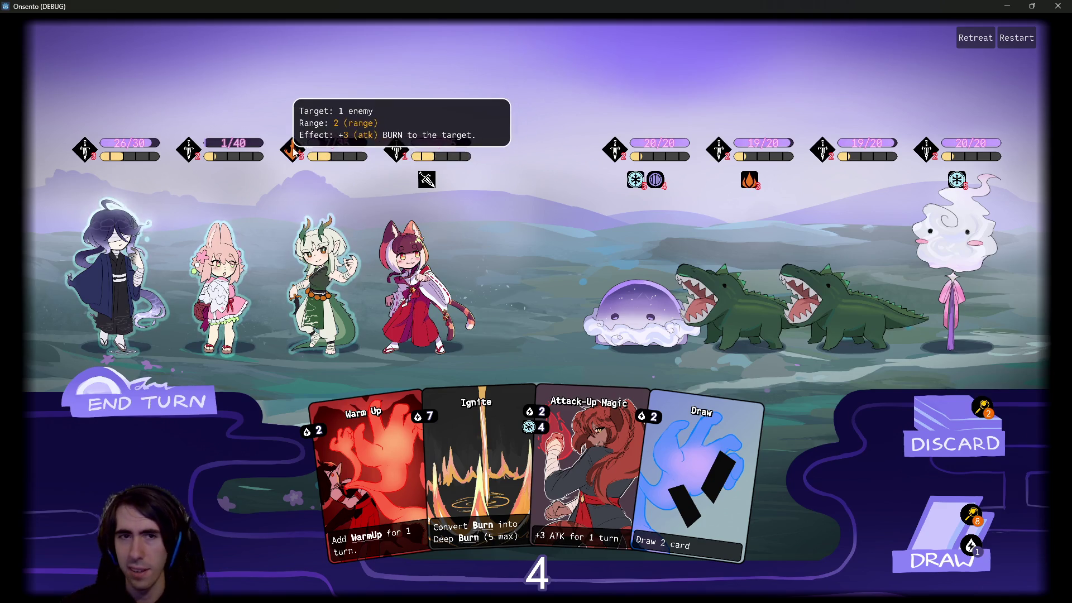
mouse_move(323, 153)
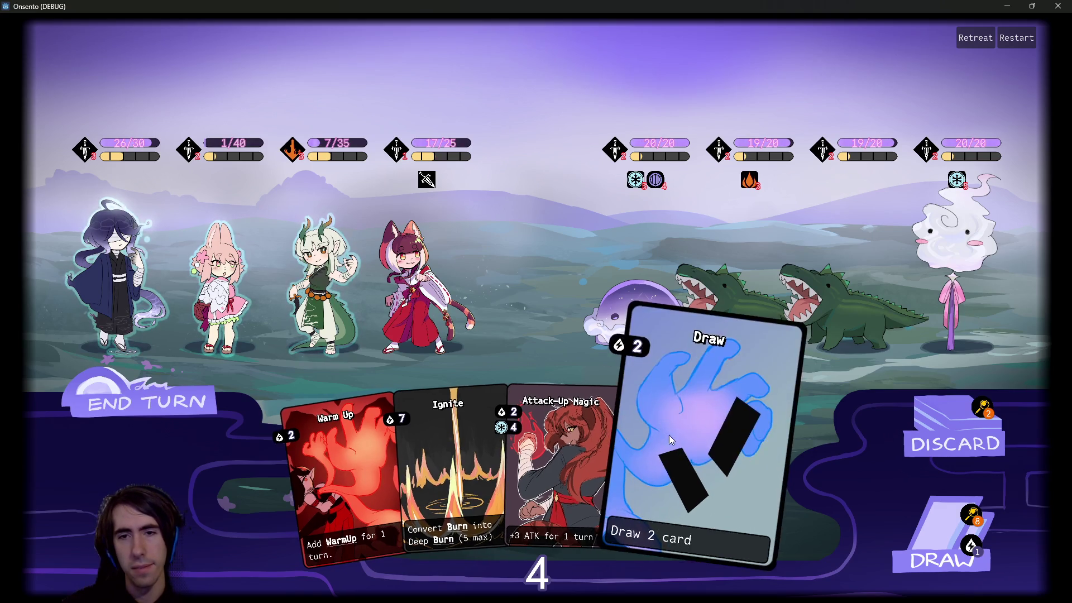
drag(668, 431, 507, 254)
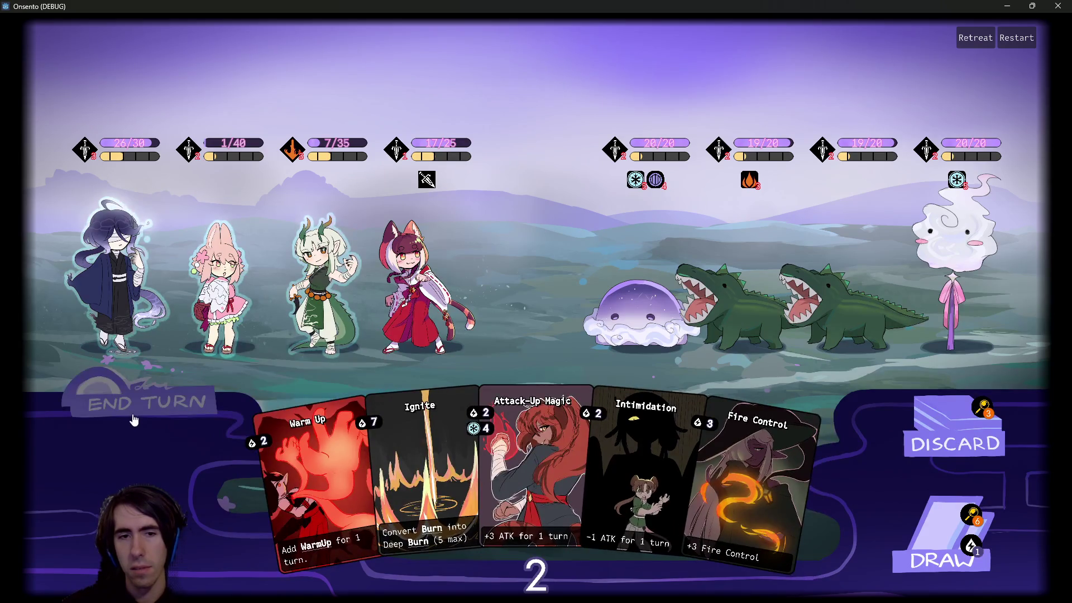
click(134, 420)
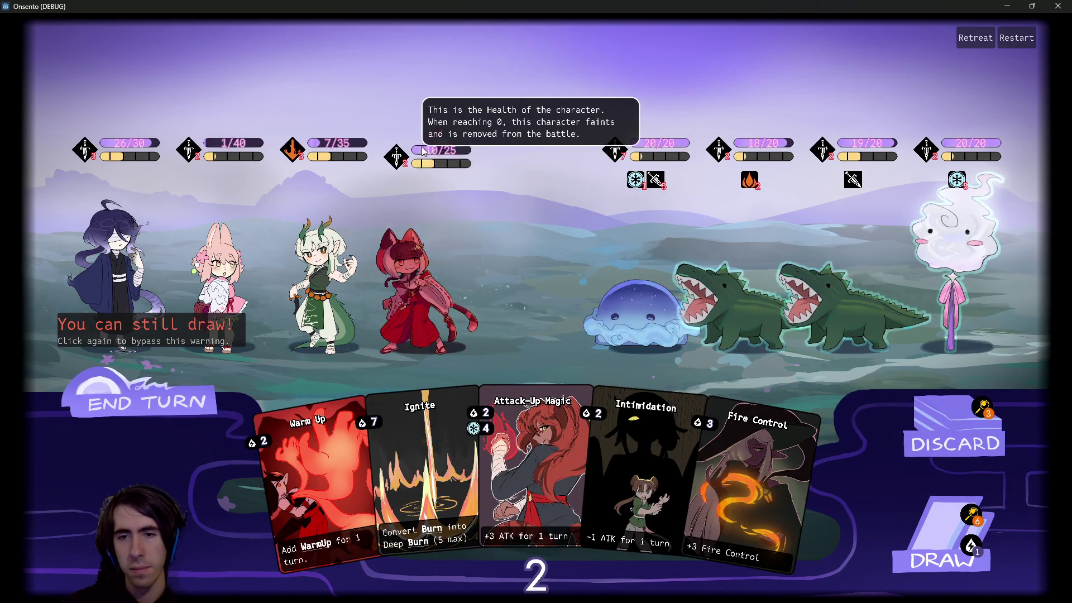
click(950, 536)
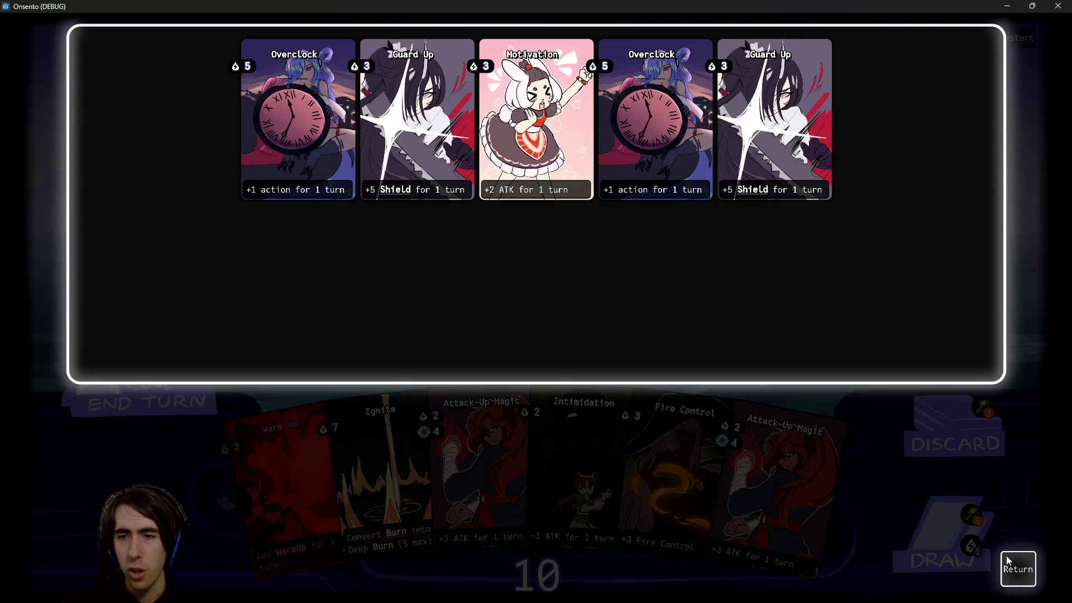
click(1006, 560)
click(988, 455)
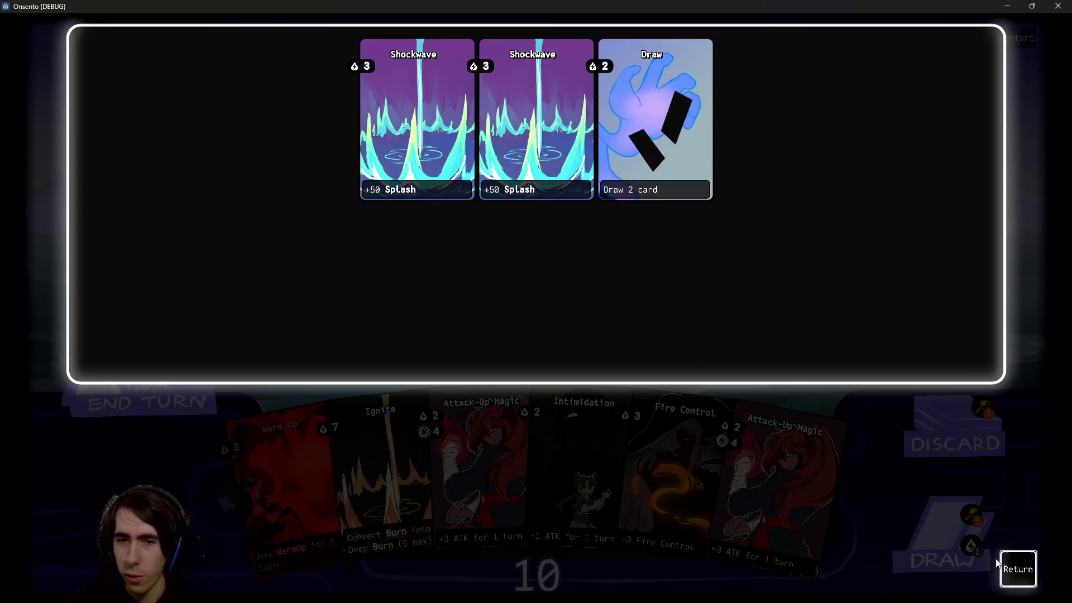
click(1018, 569)
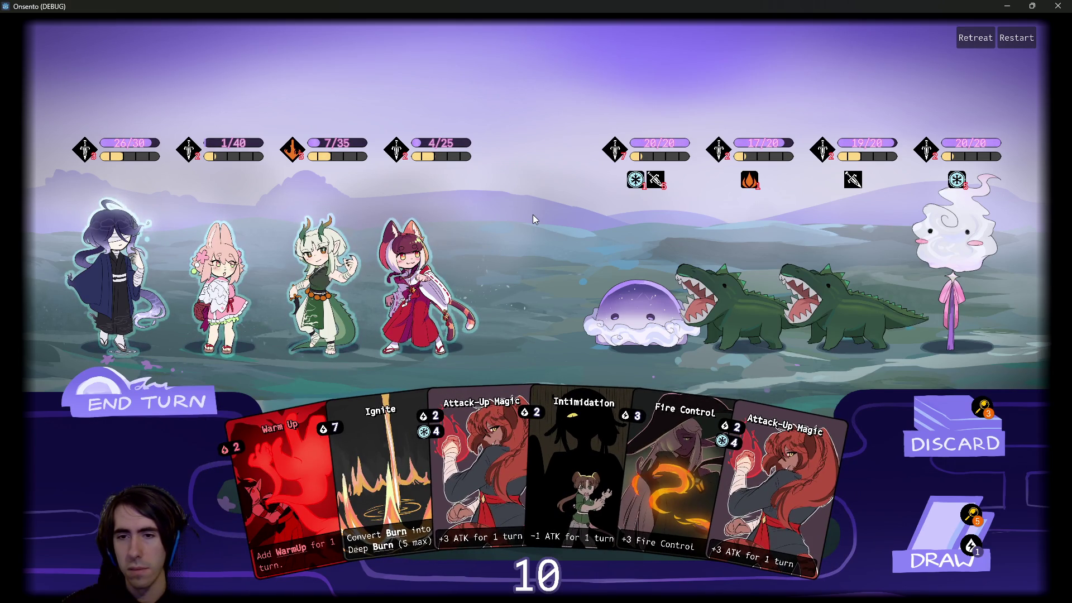
click(971, 517)
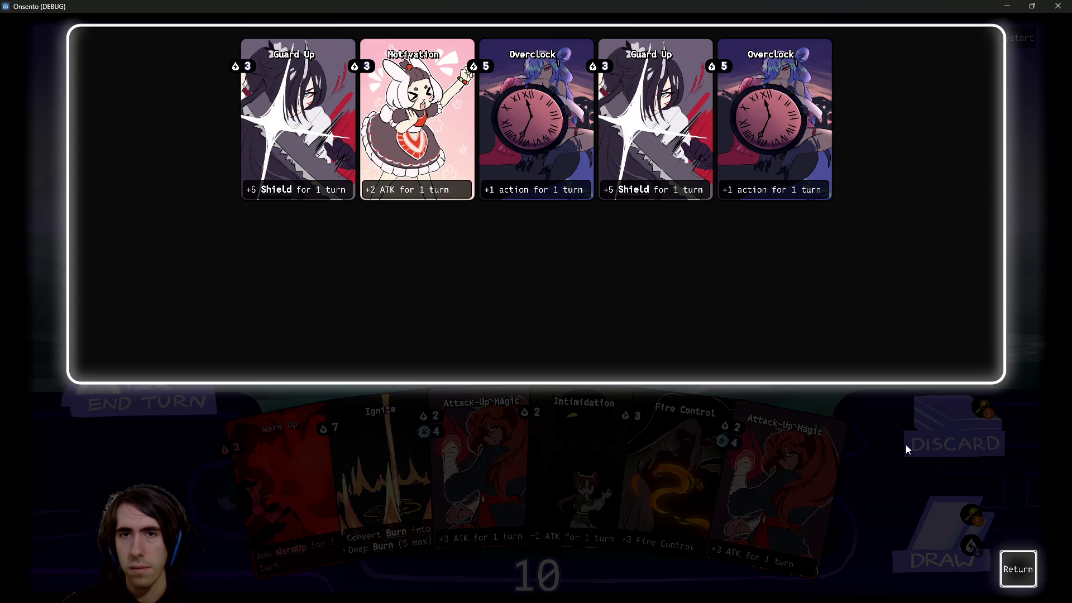
click(1017, 568)
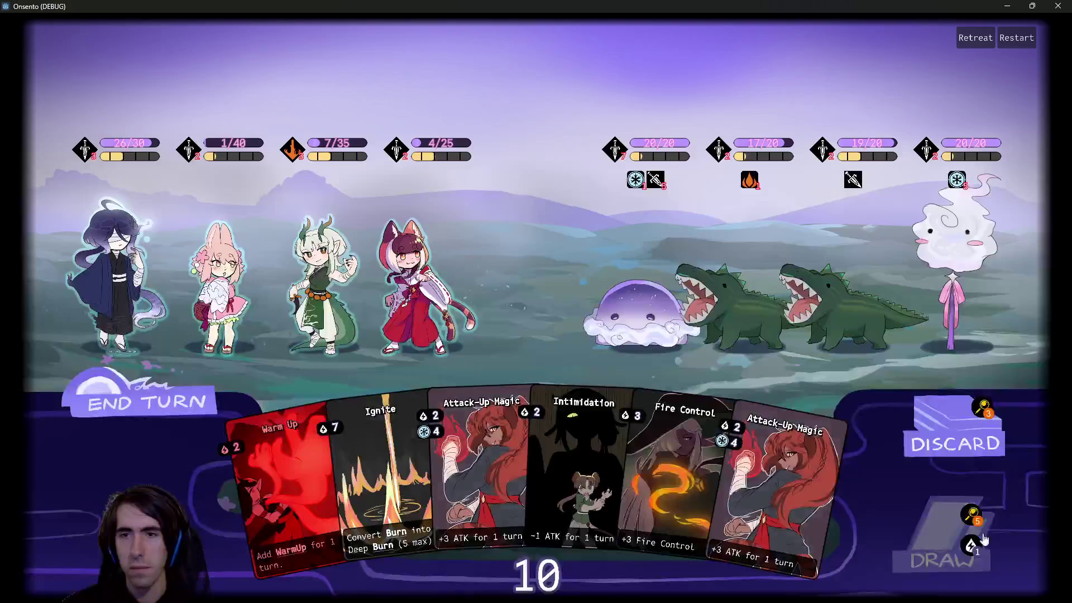
click(781, 486)
right_click(945, 253)
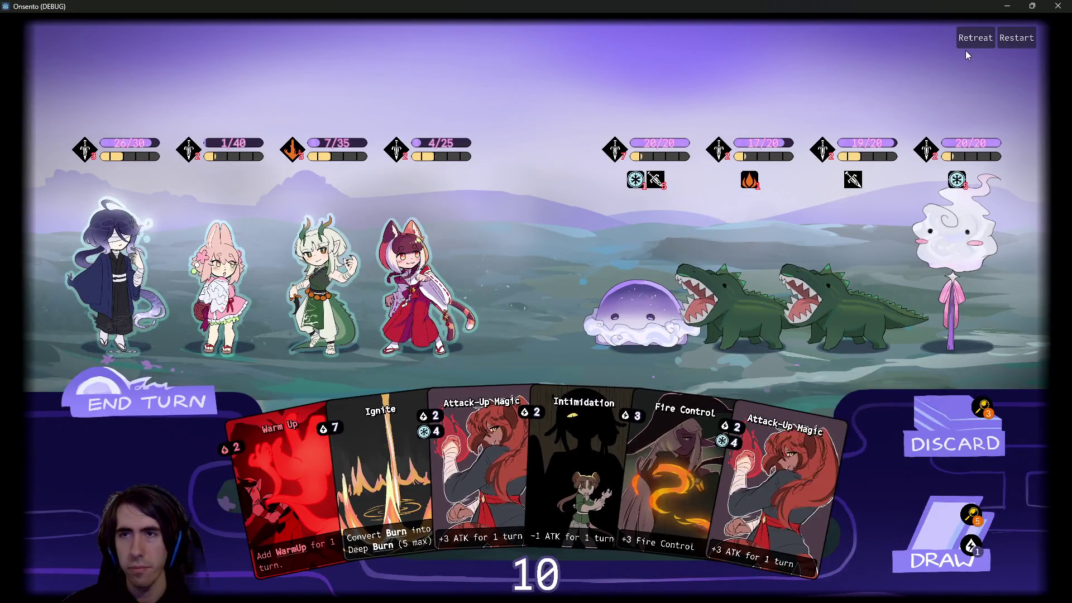
click(1007, 6)
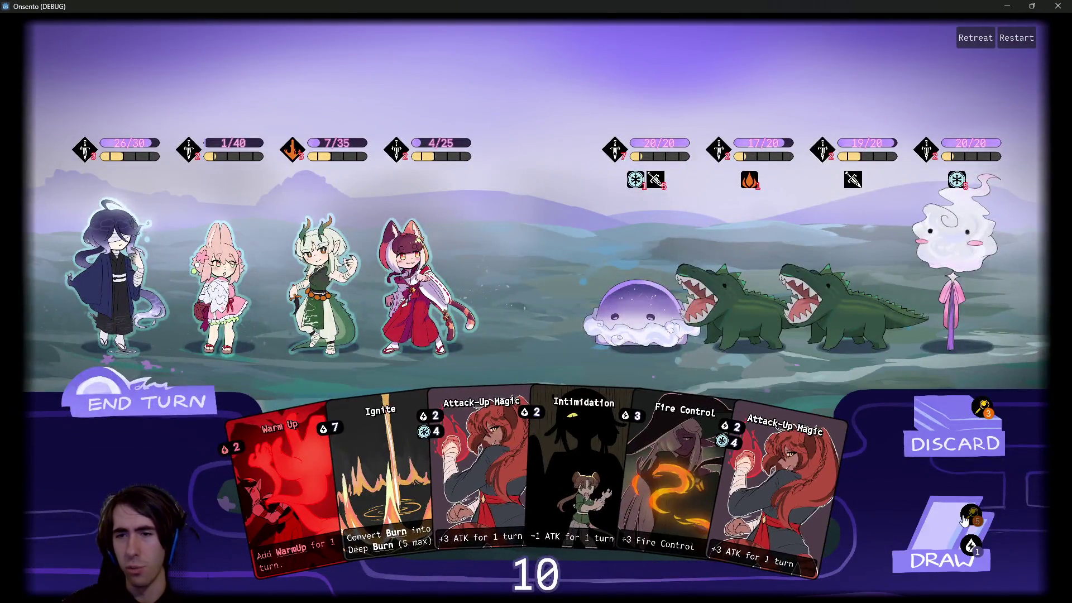
click(964, 520)
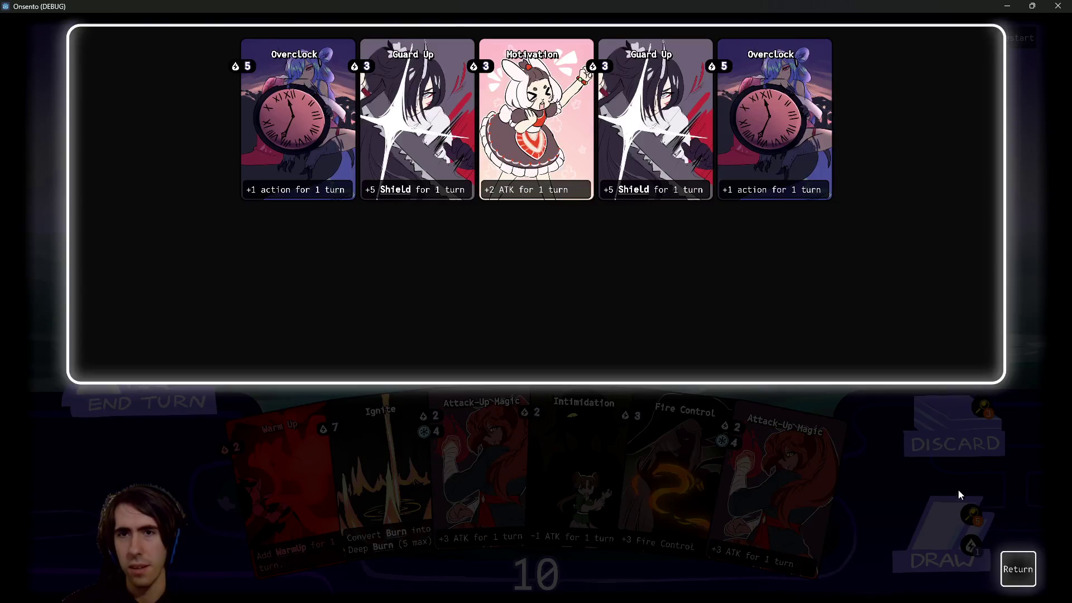
mouse_move(642, 195)
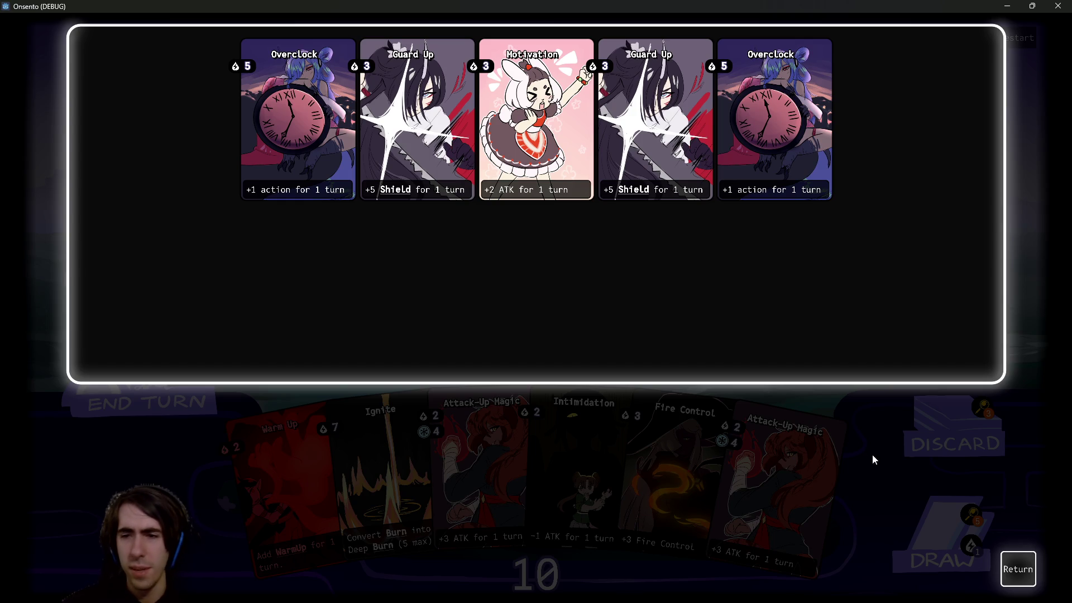
click(1018, 569)
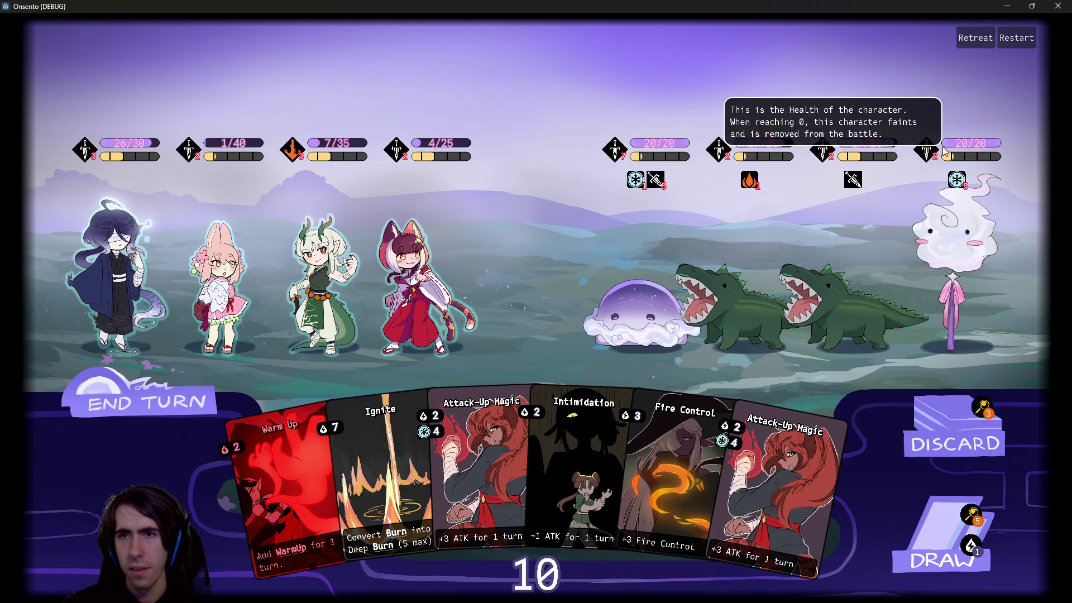
Review the cards left in the draw pile, close the list, and minimize the game.
click(972, 515)
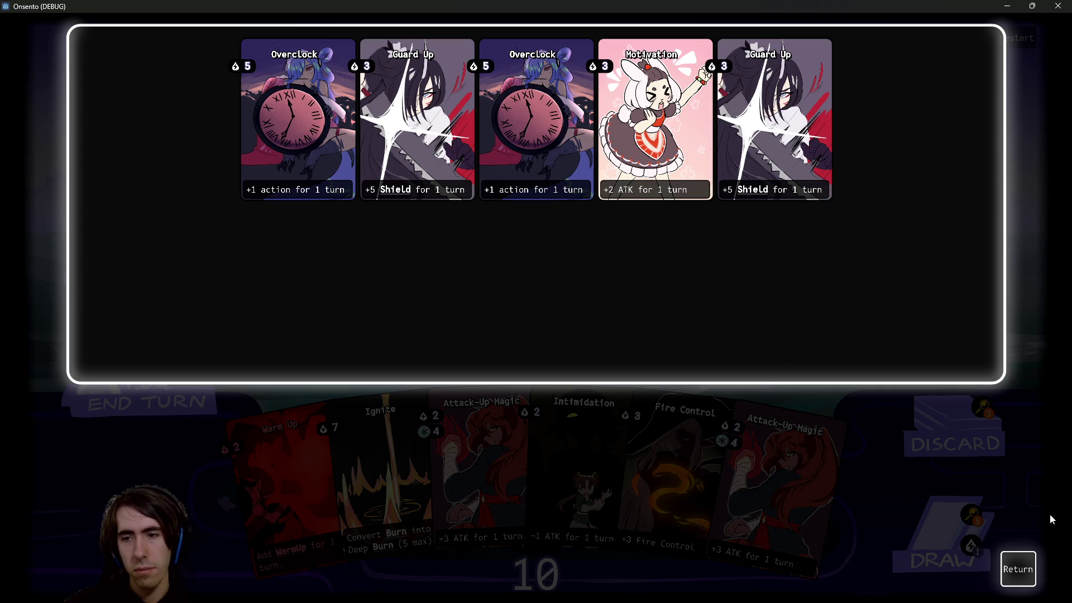
click(1030, 565)
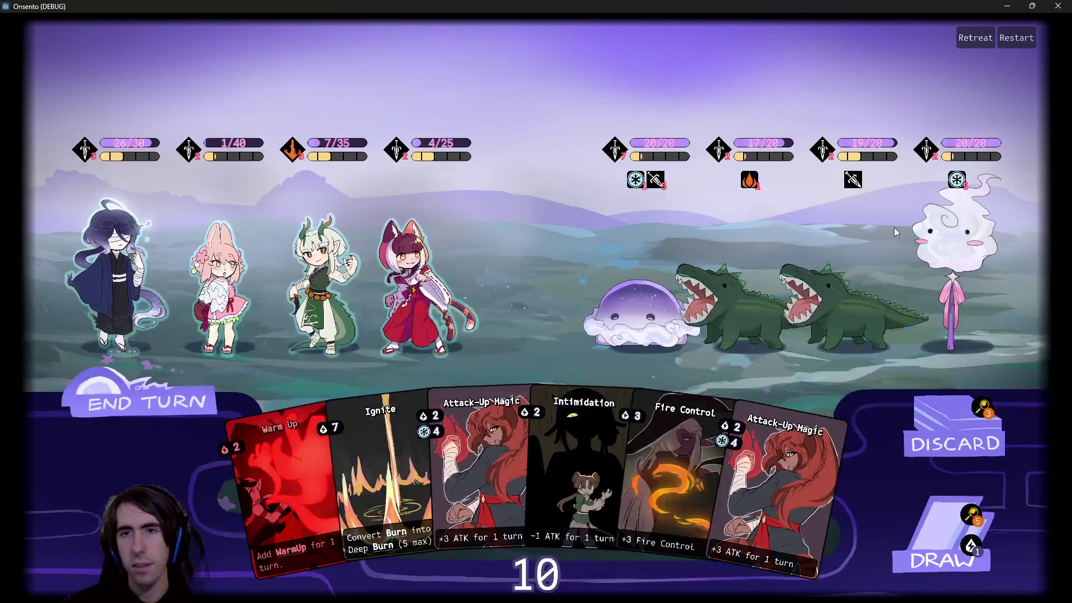
click(1007, 6)
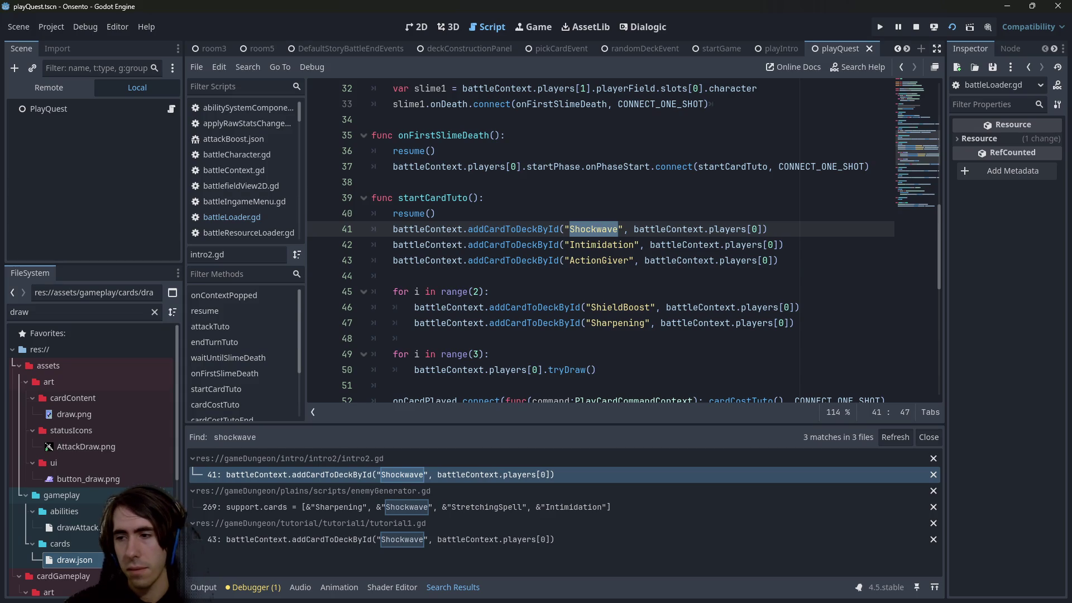
Bring the running Onsento battle back in front of the editor with Alt+Tab.
key(alt+Tab)
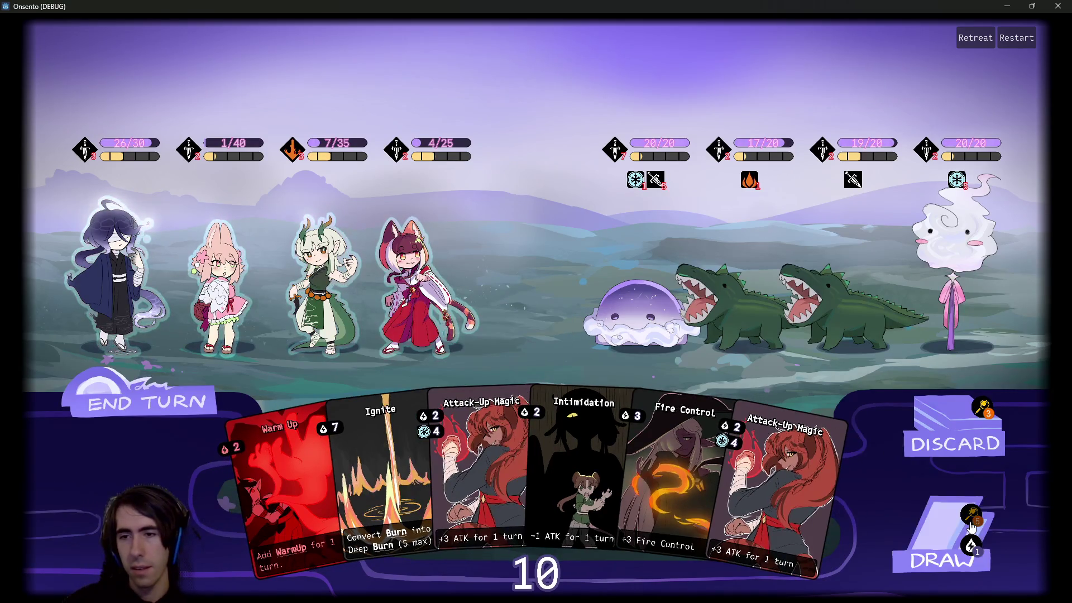
click(949, 531)
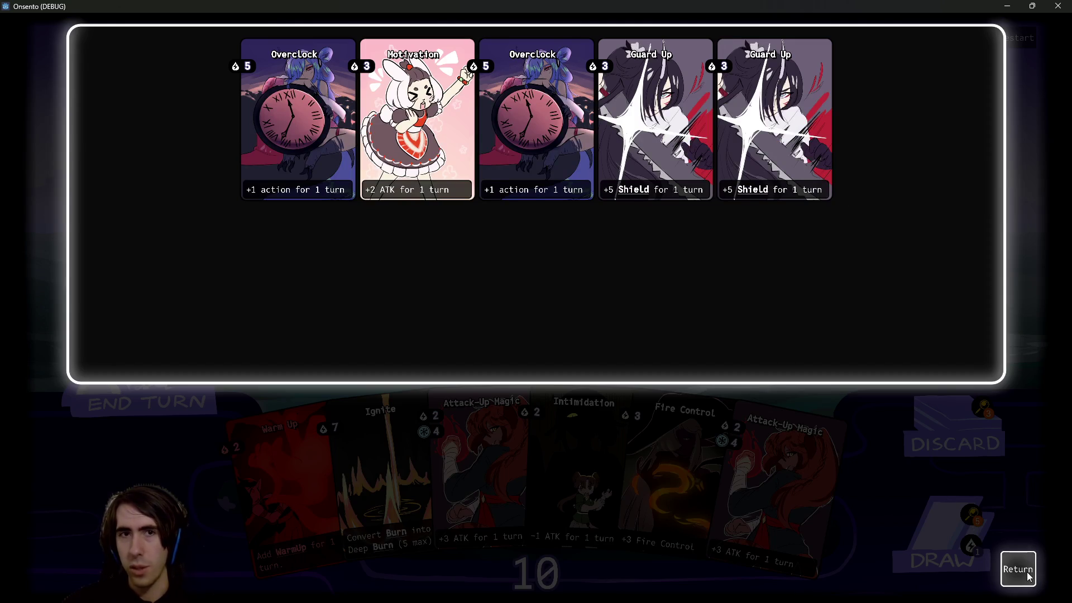
click(1017, 569)
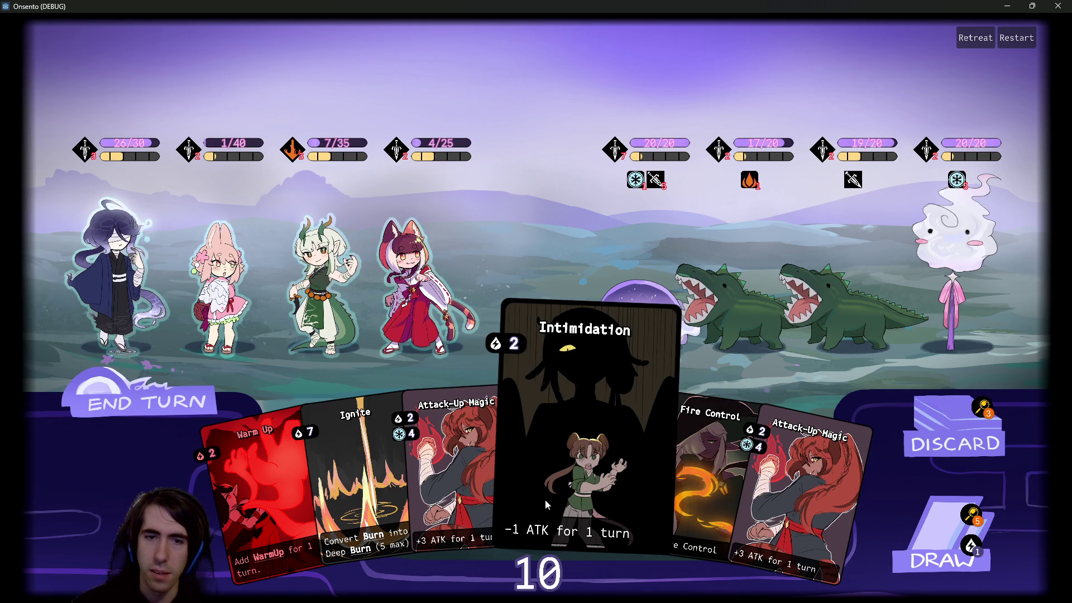
Check the cards remaining in the battle's draw pile, then return to the battle.
click(971, 512)
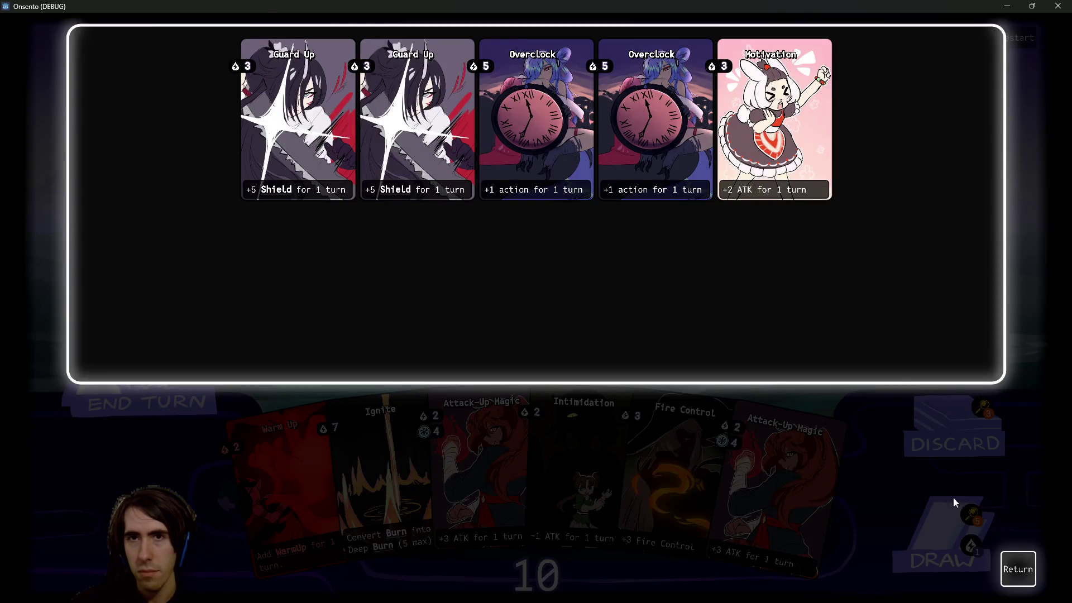
mouse_move(718, 74)
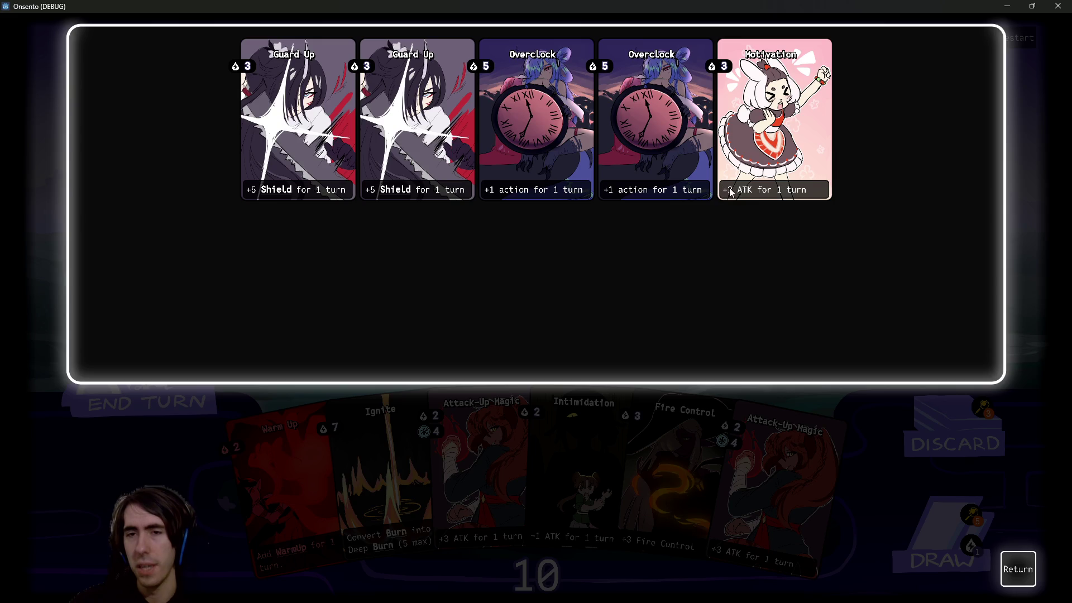
click(1027, 572)
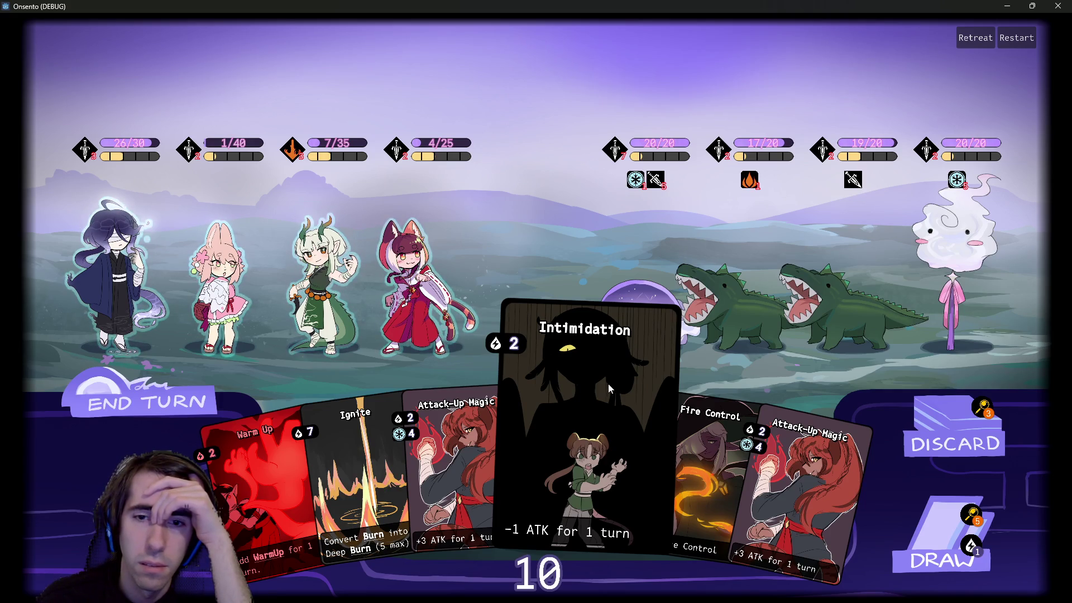
Minimize and restore the Onsento game window, then close the running game with Alt+F4.
click(1008, 8)
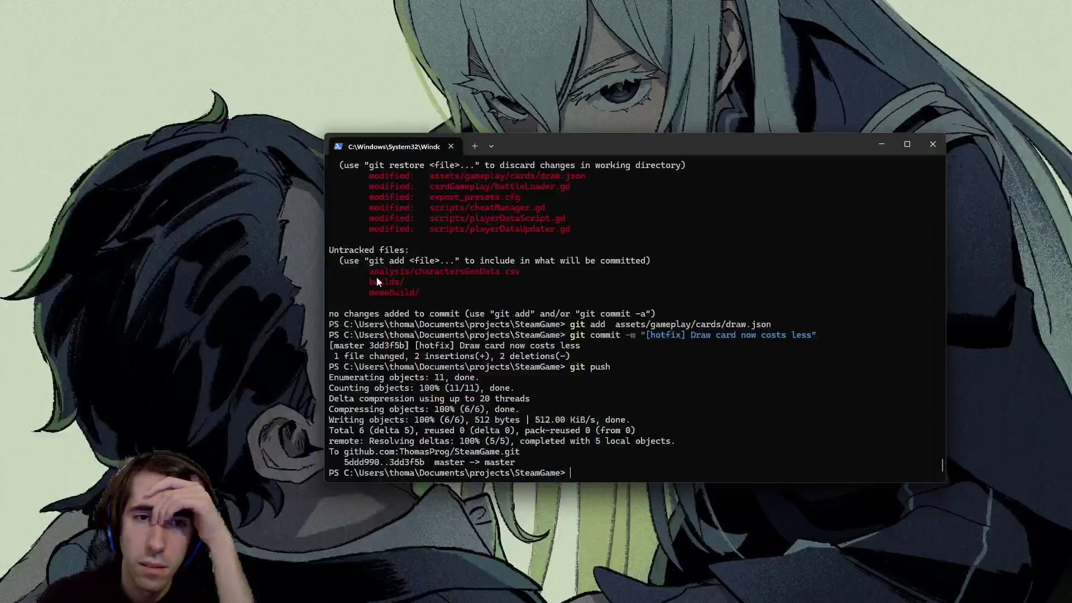
key(alt+Tab)
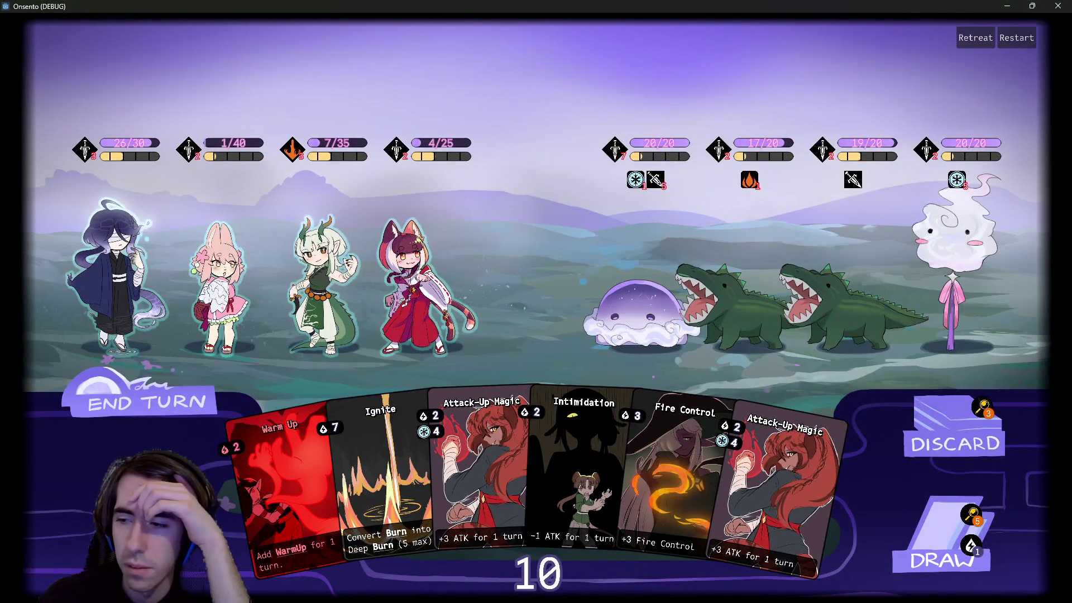
key(alt+F4)
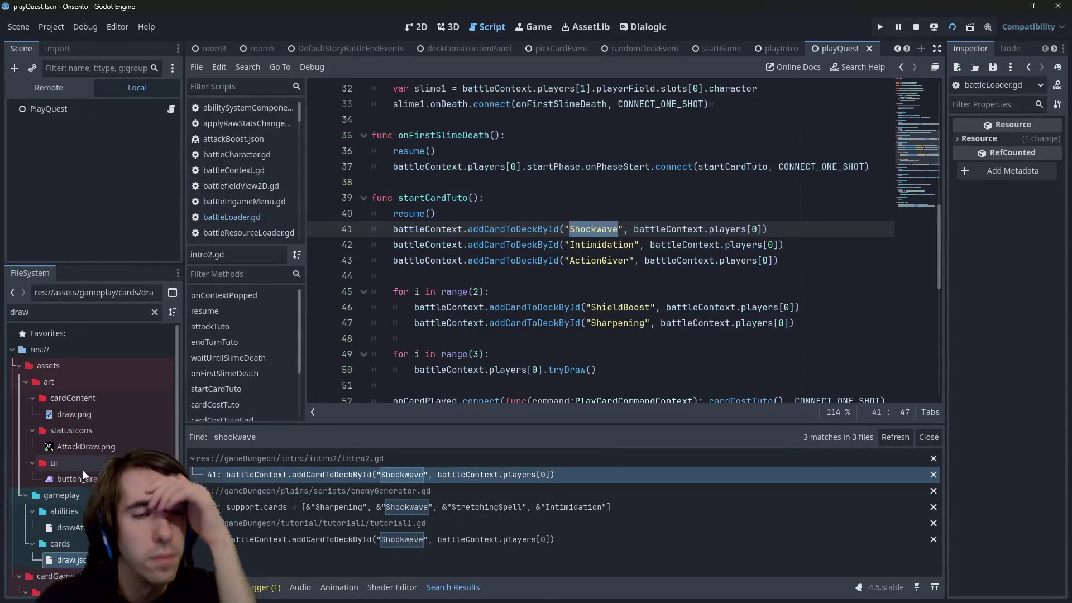
Clear the FileSystem filter and open assets/gameplay/cards/intimidation.json.
click(155, 312)
scroll(119, 424, down, 2)
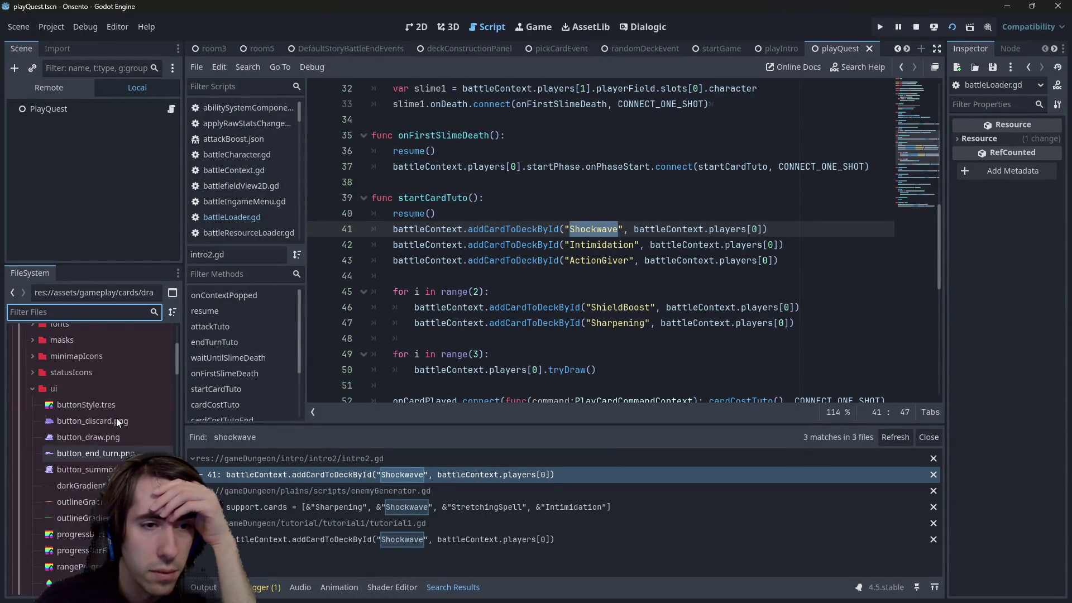
scroll(99, 421, up, 5)
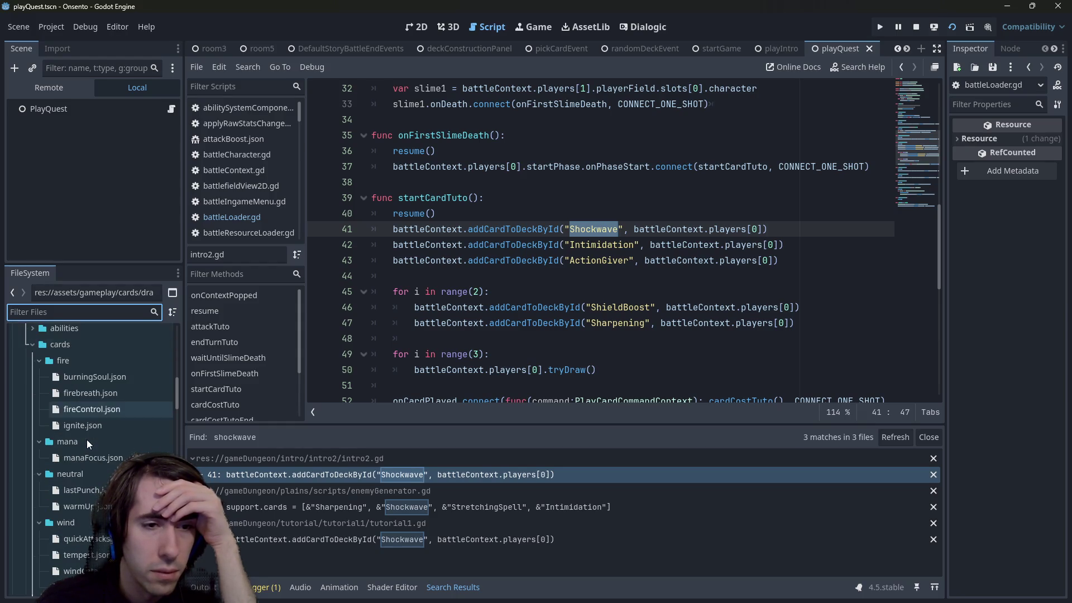
scroll(86, 440, down, 4)
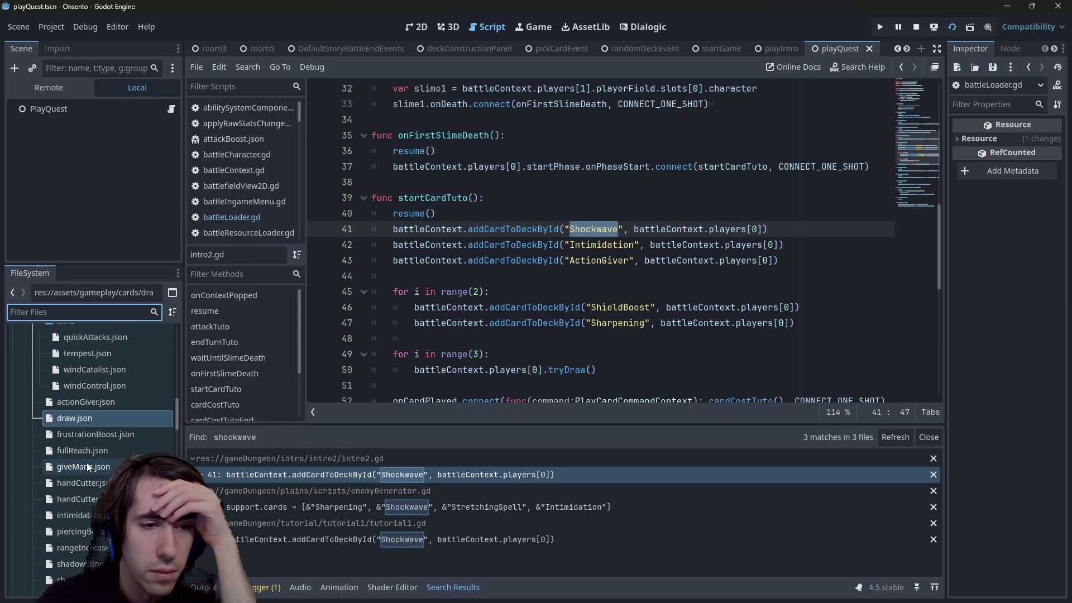
scroll(99, 511, down, 4)
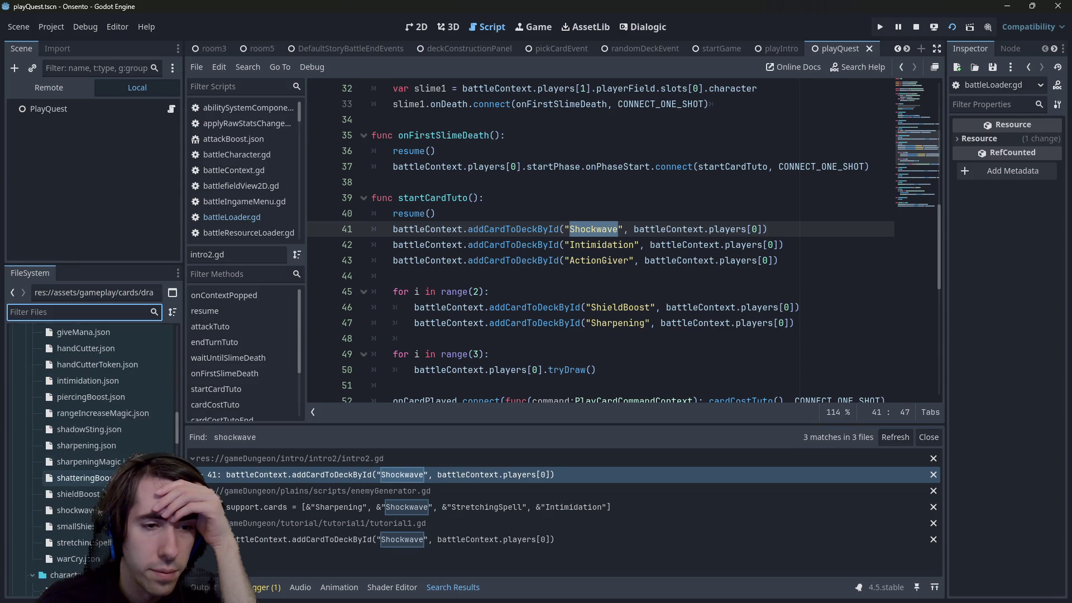
scroll(98, 511, up, 2)
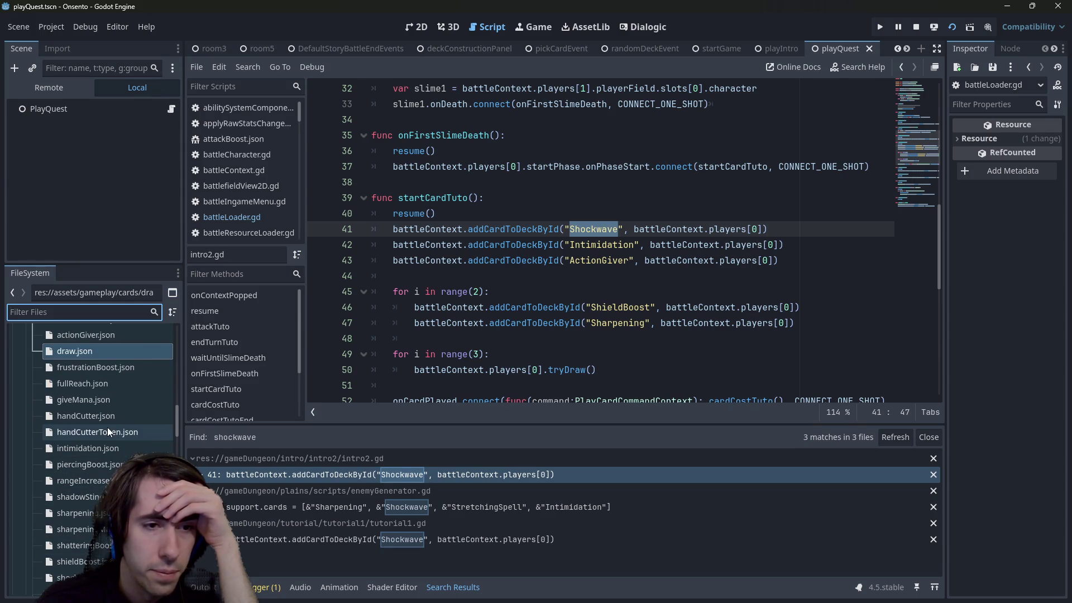
double_click(102, 447)
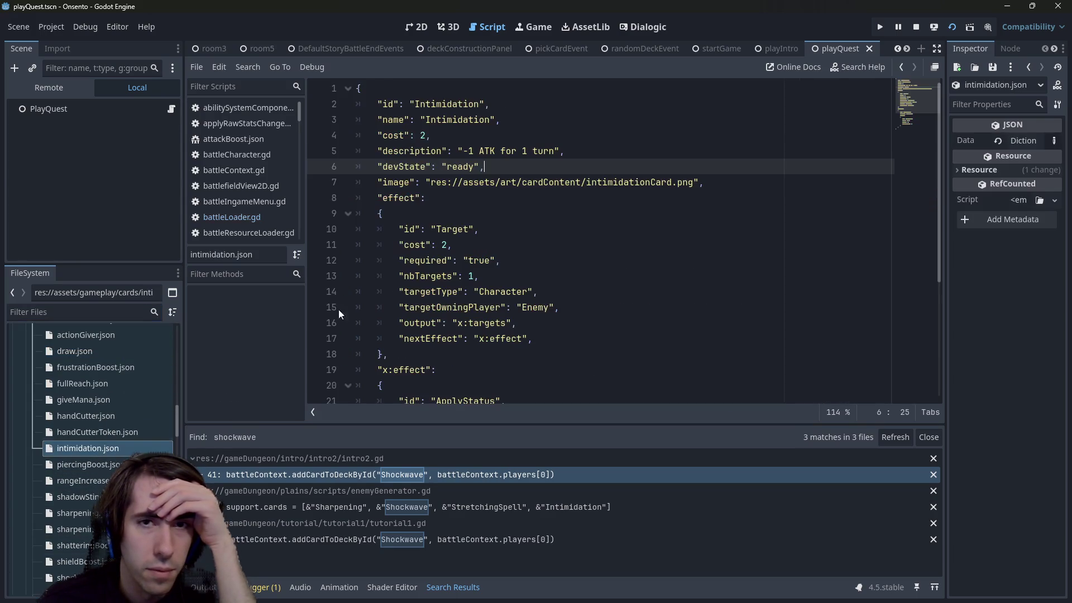
Change the Intimidation description to "-2 ATK for 1 turn".
click(476, 151)
key(BackSpace)
text(2)
scroll(477, 224, down, 2)
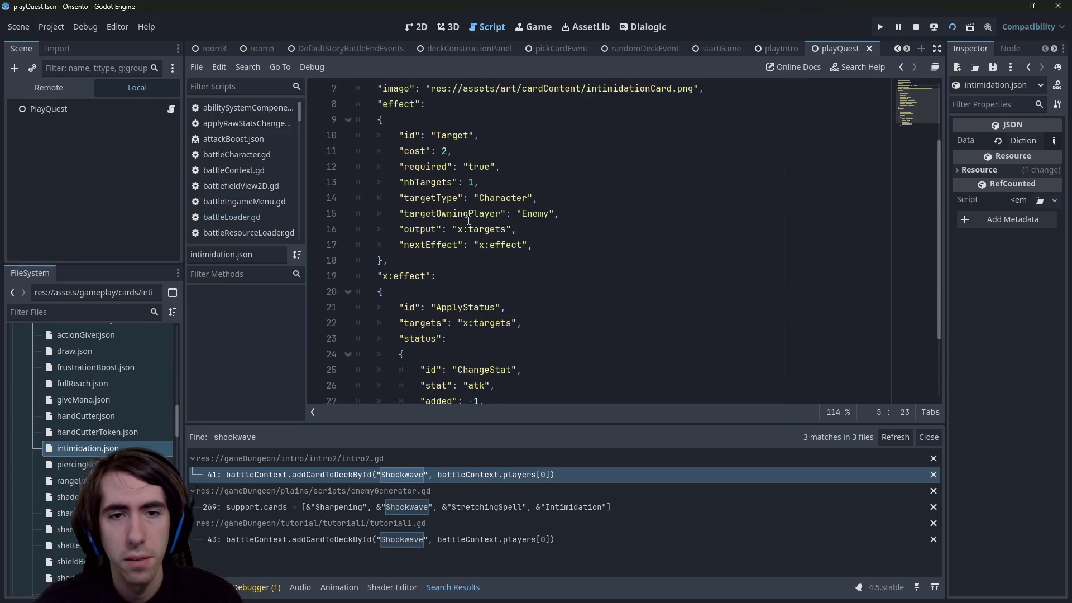
scroll(475, 251, down, 2)
Set the ATK "added" value to -2, save intimidation.json, and return to the running battle.
click(470, 307)
key(Right)
key(Right)
key(BackSpace)
text(2)
key(ctrl+s)
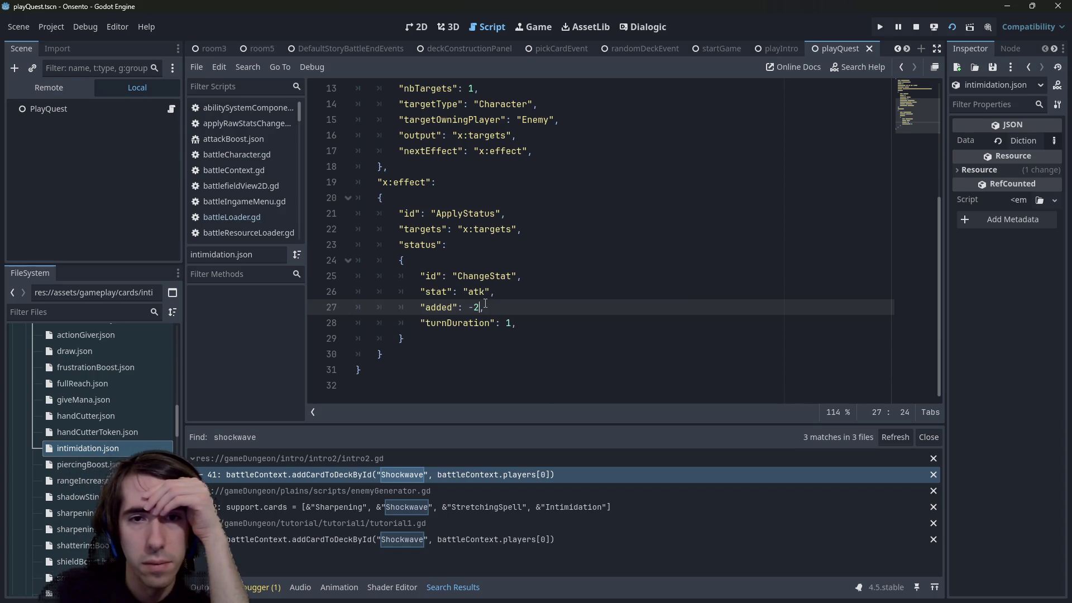
scroll(485, 303, up, 4)
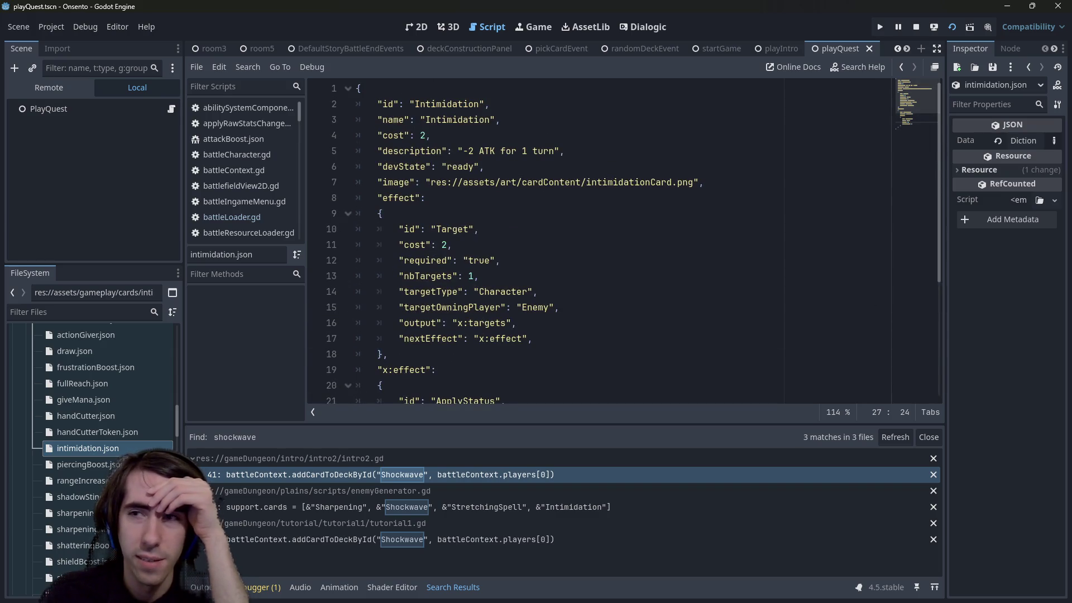
key(alt+Tab)
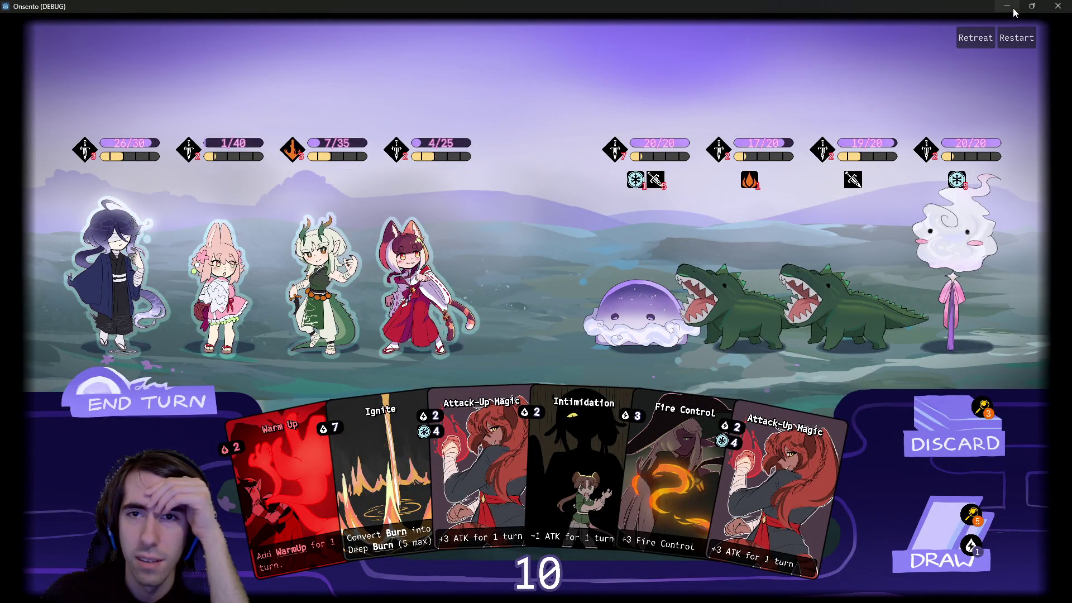
Recheck the battle's draw pile, then minimize the game to reveal intimidation.json in the editor.
mouse_move(653, 179)
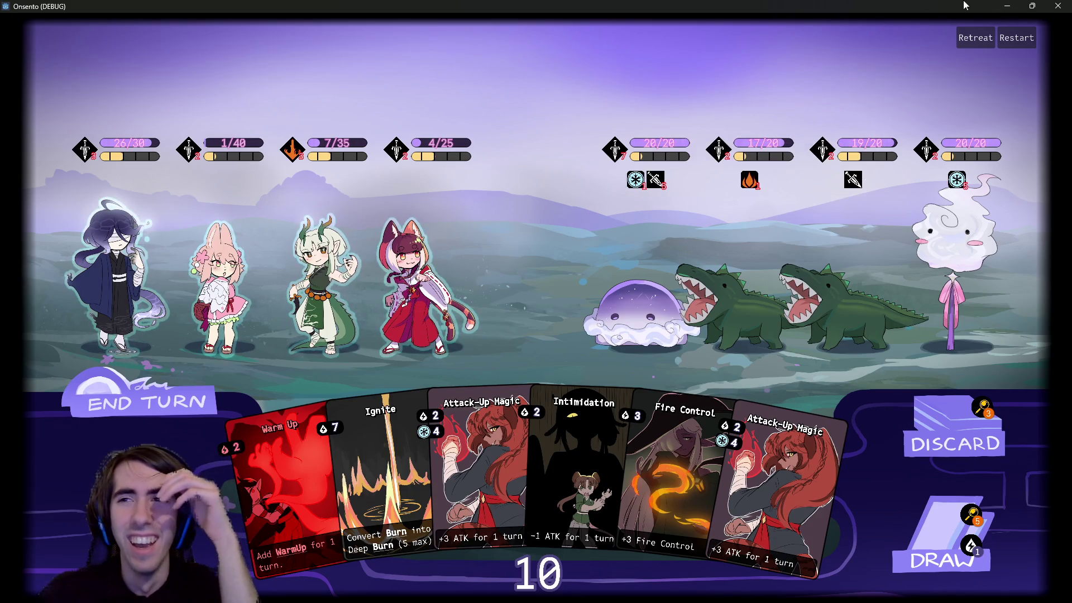
click(1007, 6)
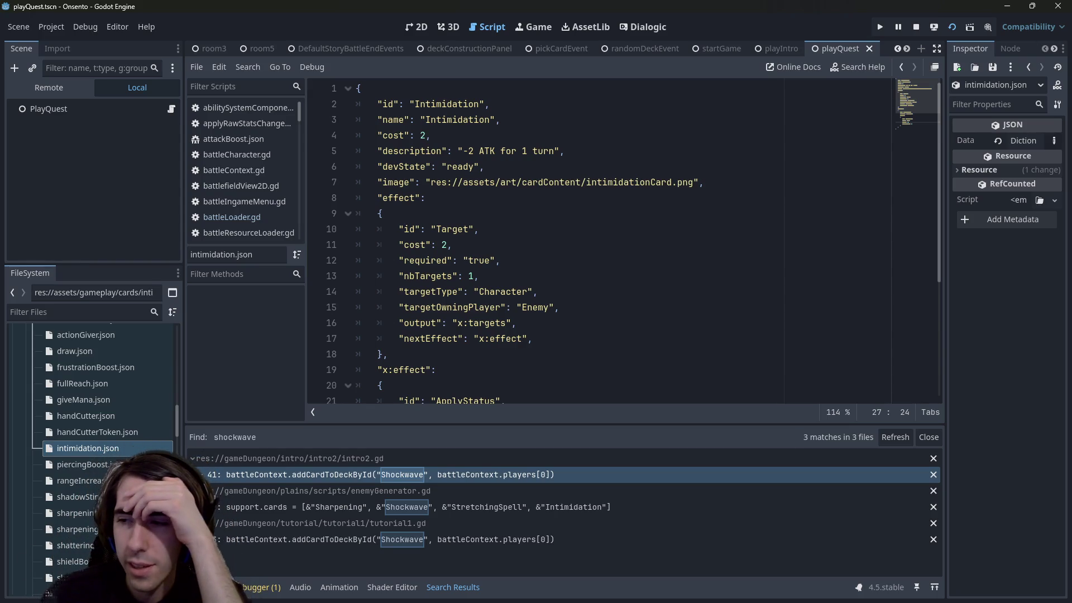
key(alt+Tab)
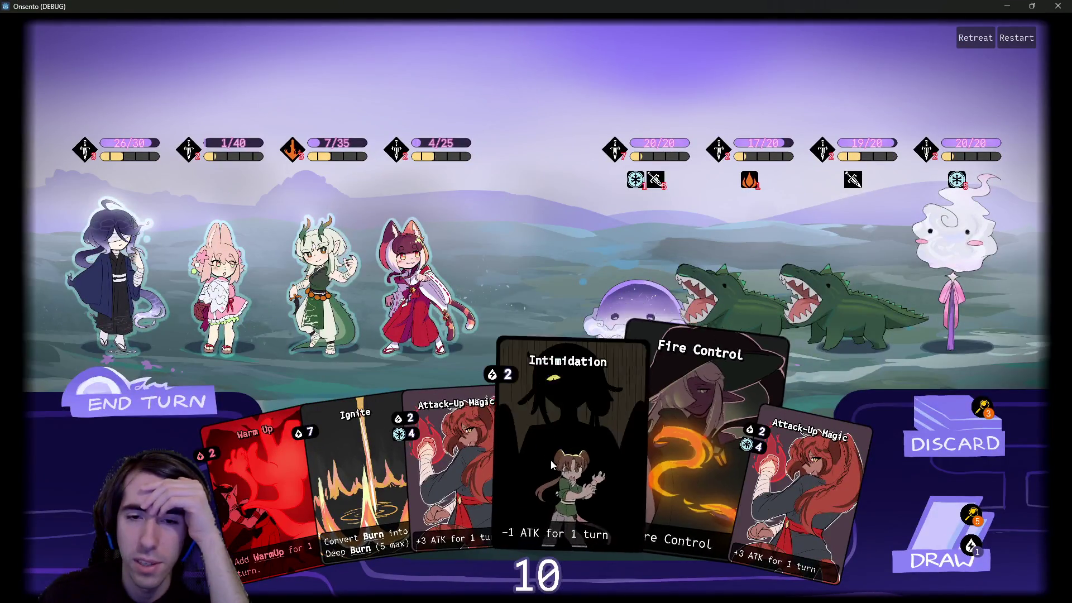
click(971, 518)
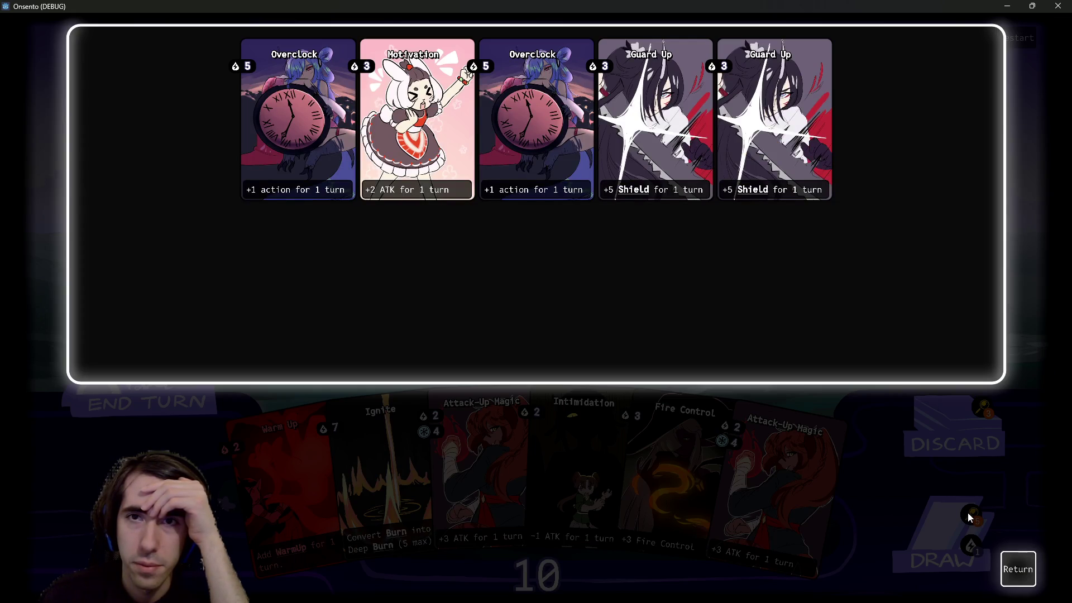
click(1016, 564)
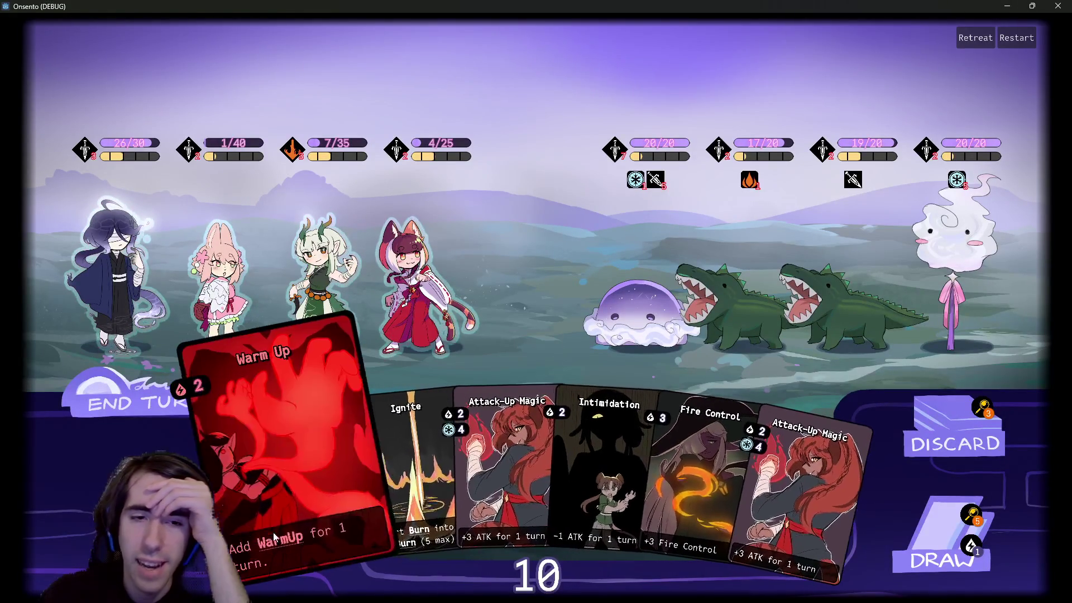
click(1007, 6)
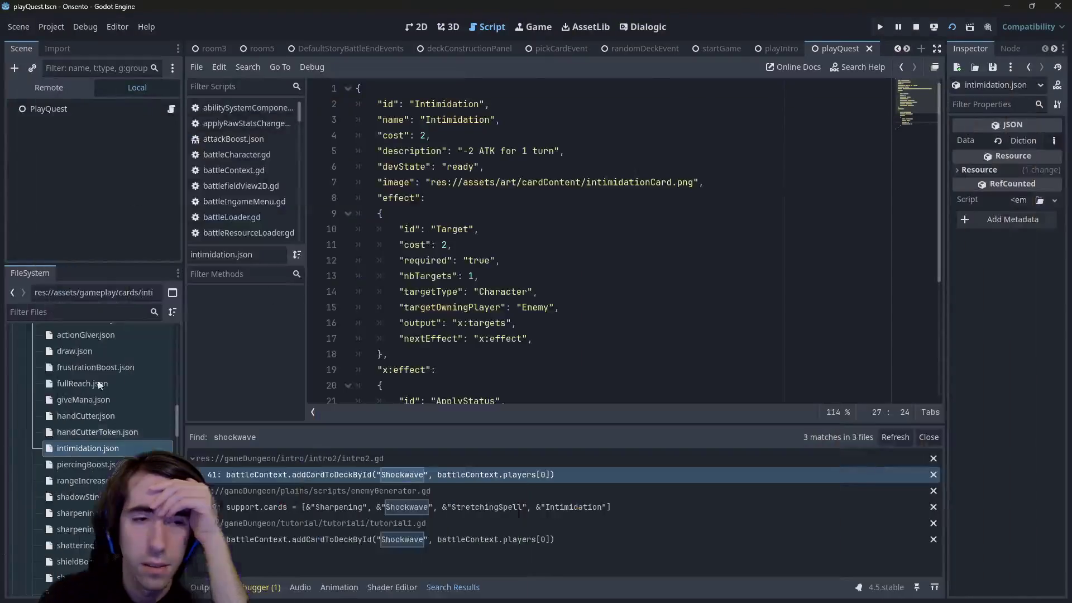
Open shockwave.json and review its cost 3 and "+50 Splash" description.
scroll(86, 446, down, 4)
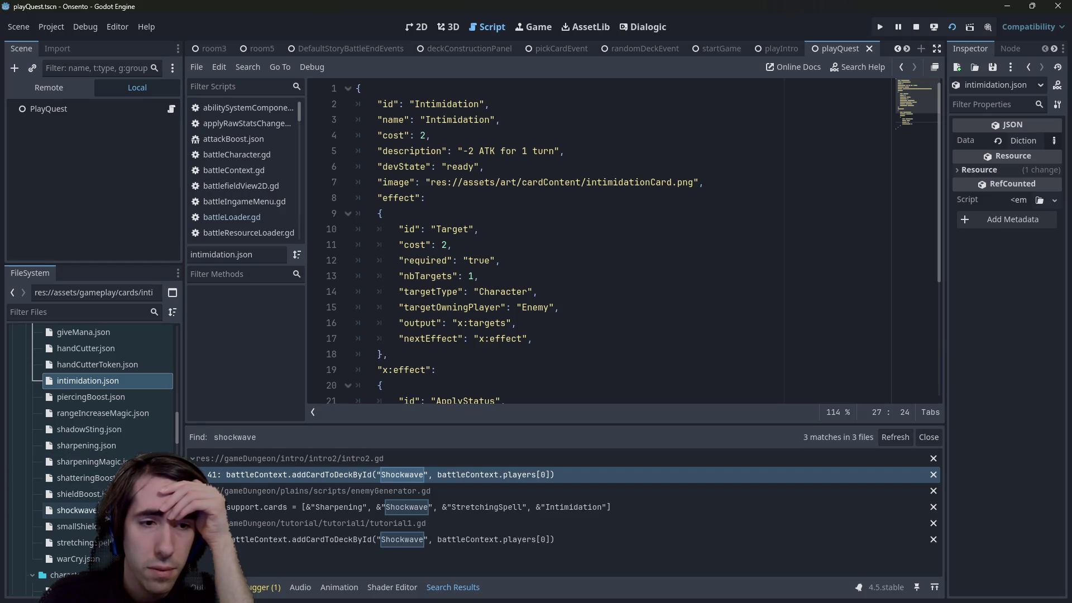
double_click(78, 510)
scroll(552, 239, up, 5)
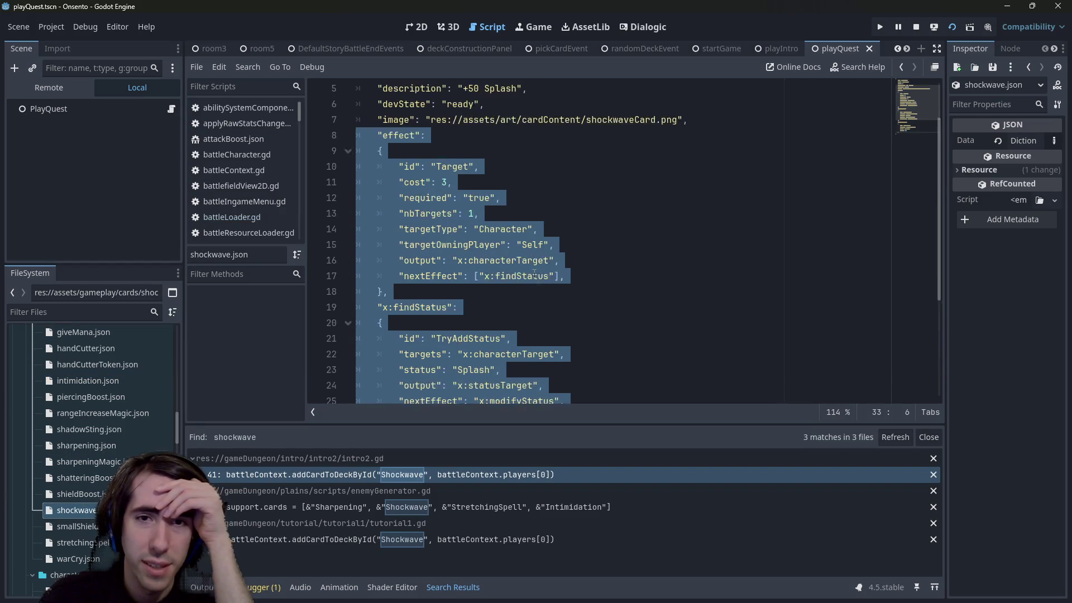
click(552, 239)
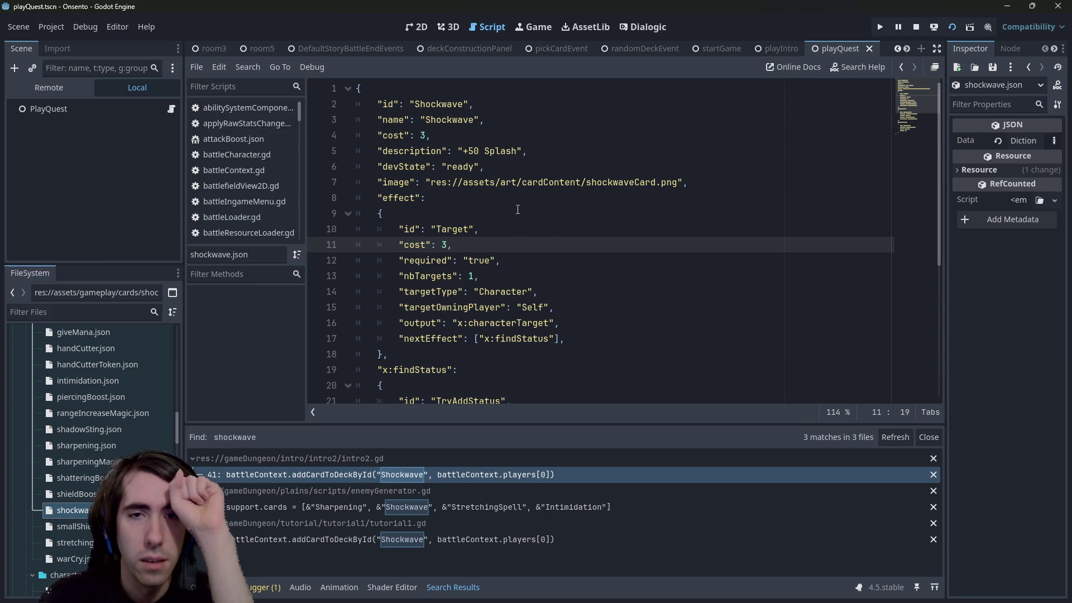
scroll(517, 208, down, 5)
scroll(516, 212, up, 5)
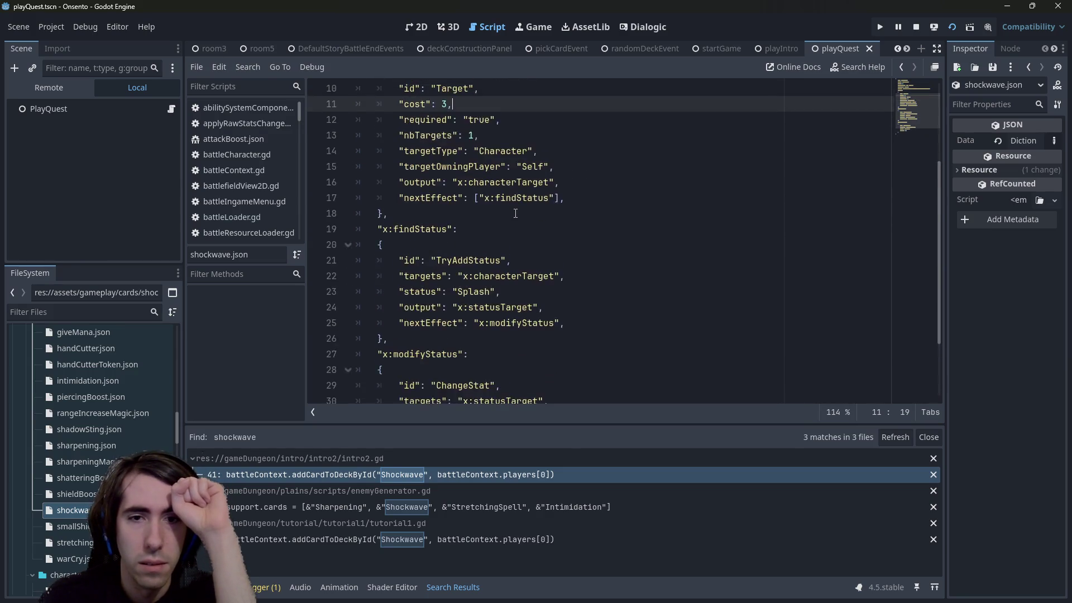
click(495, 151)
scroll(98, 428, down, 5)
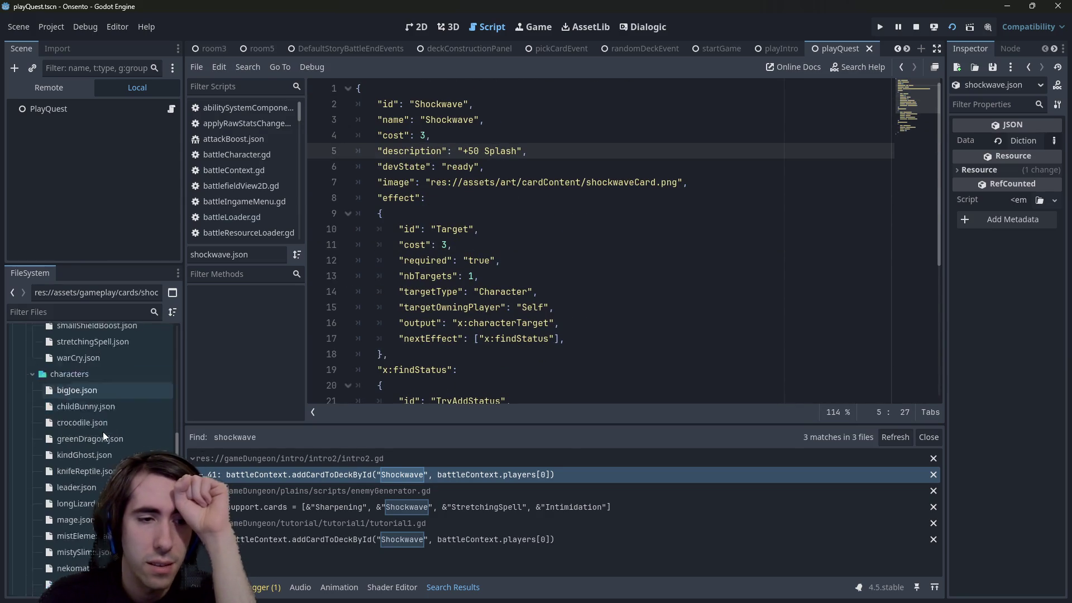
scroll(133, 413, up, 10)
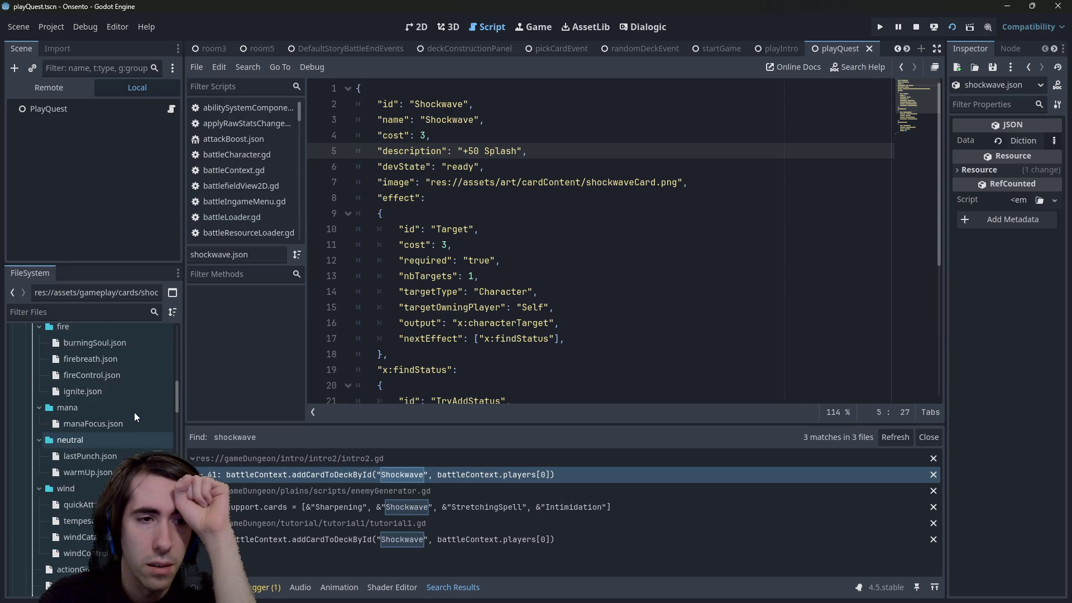
Scroll the FileSystem down to the status folder and open splash.json.
scroll(121, 428, down, 8)
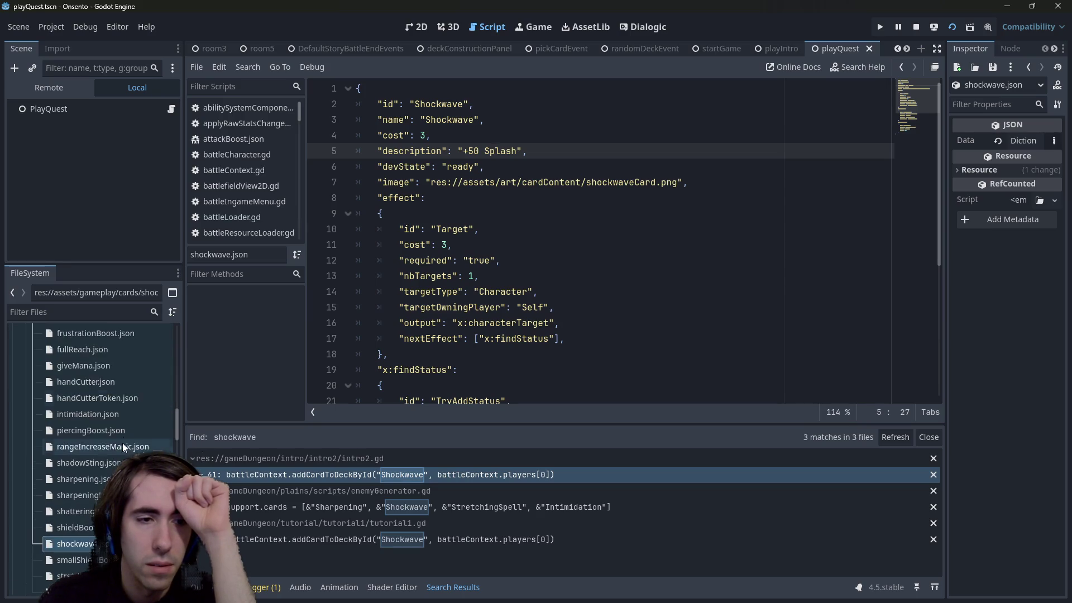
scroll(119, 450, down, 10)
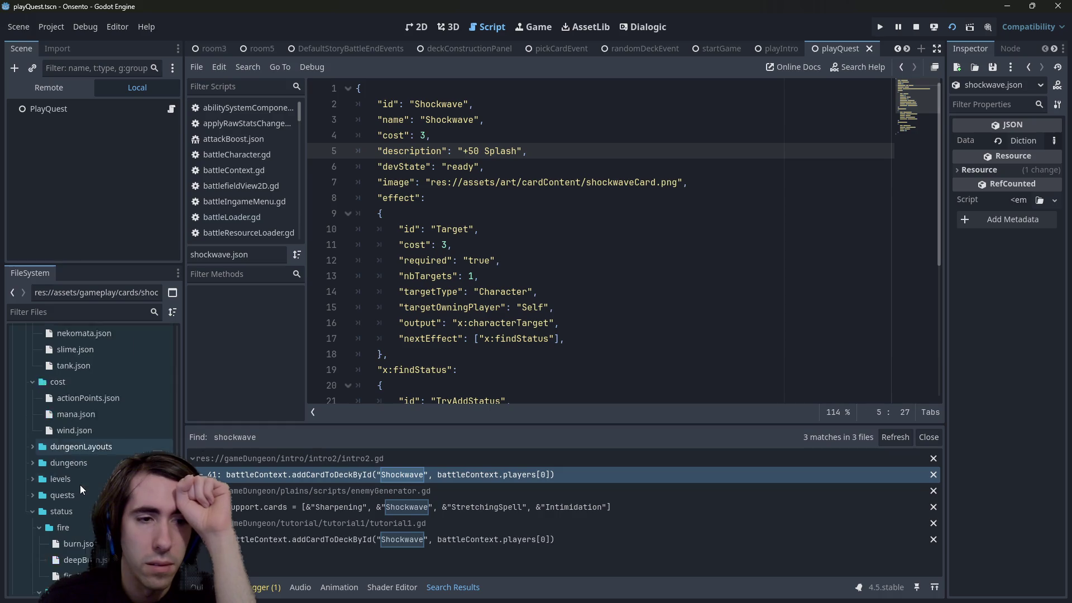
scroll(82, 474, down, 3)
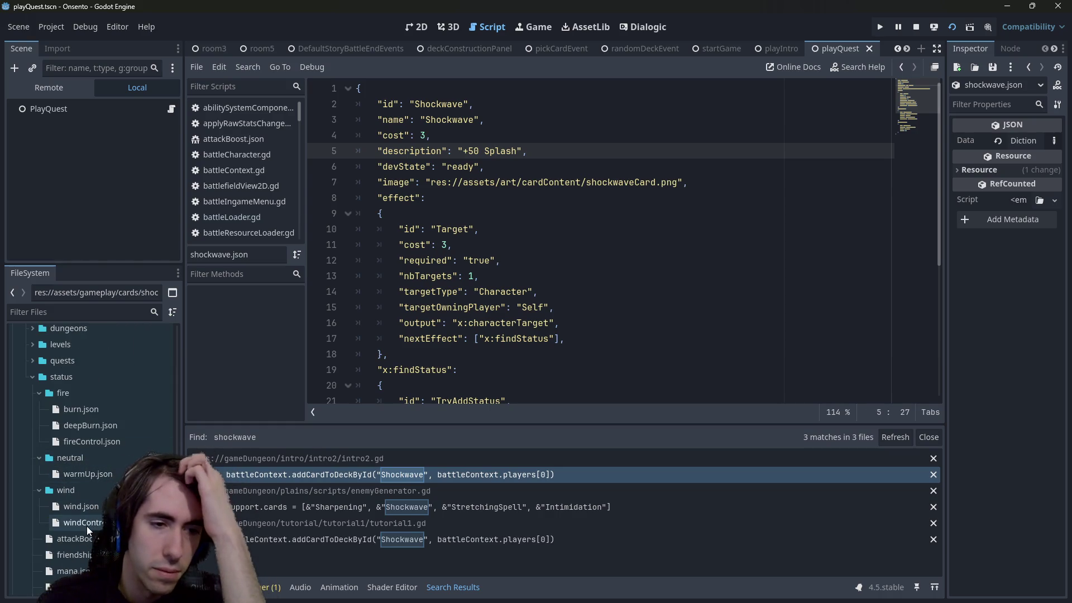
scroll(87, 530, down, 3)
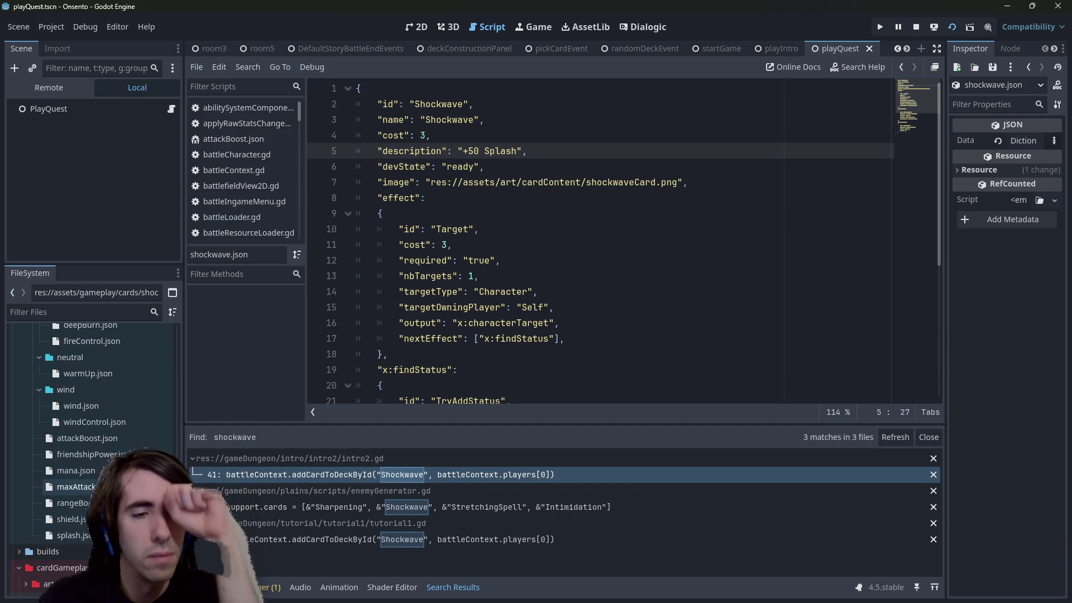
double_click(88, 537)
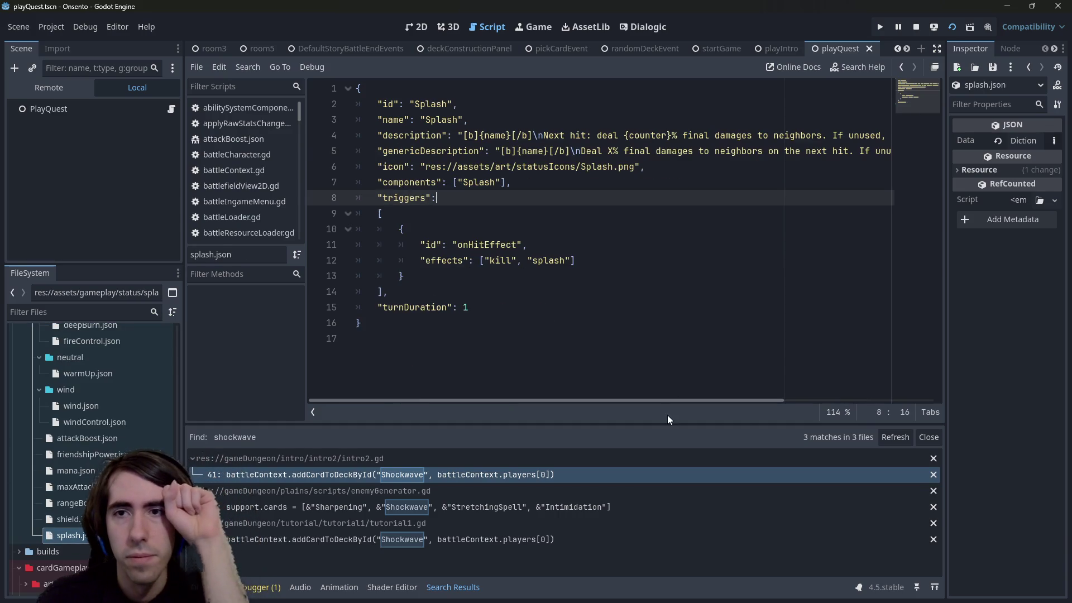
Read splash.json's long Splash description lines by scrolling horizontally through them.
click(758, 135)
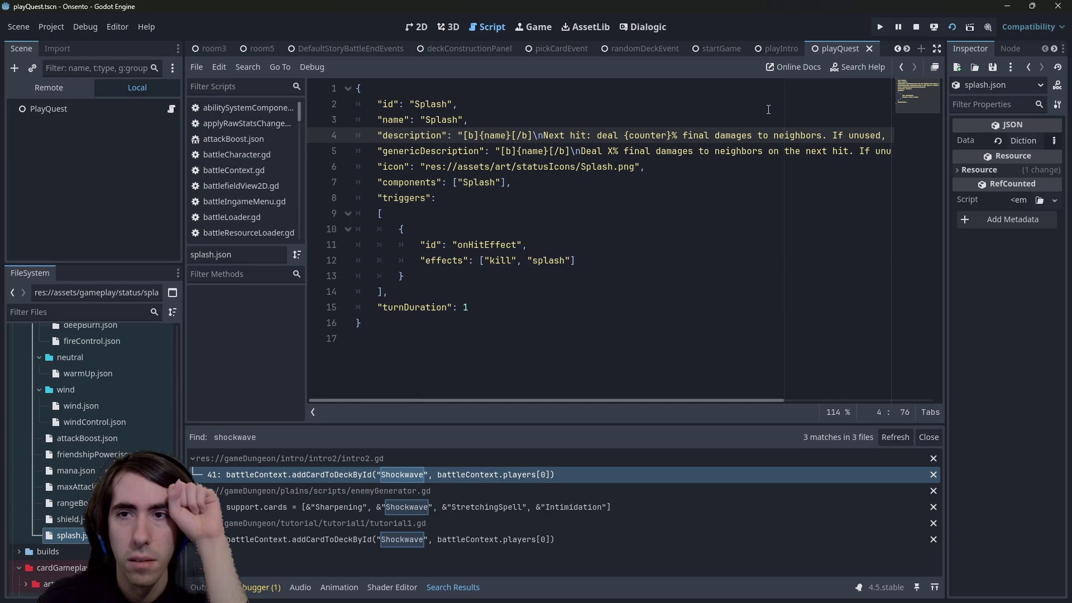
drag(682, 402, 827, 397)
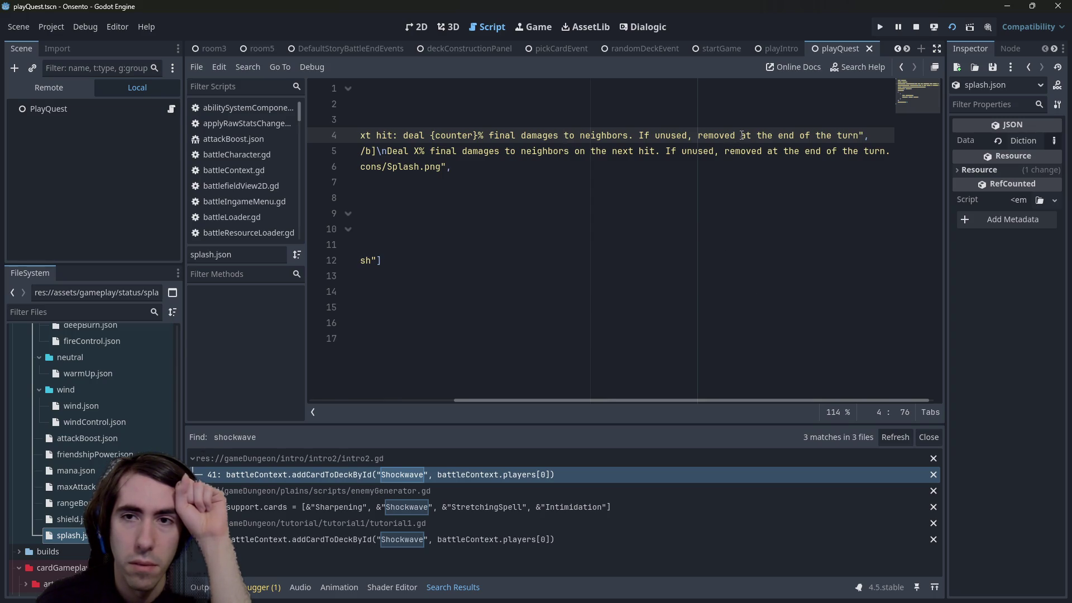
scroll(594, 397, left, 5)
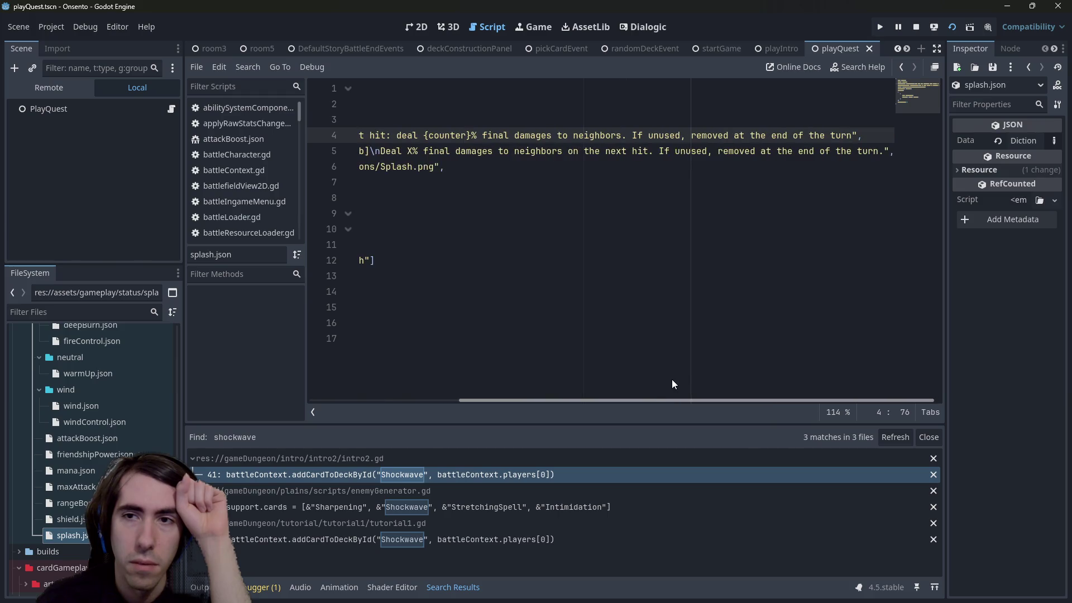
scroll(420, 377, right, 5)
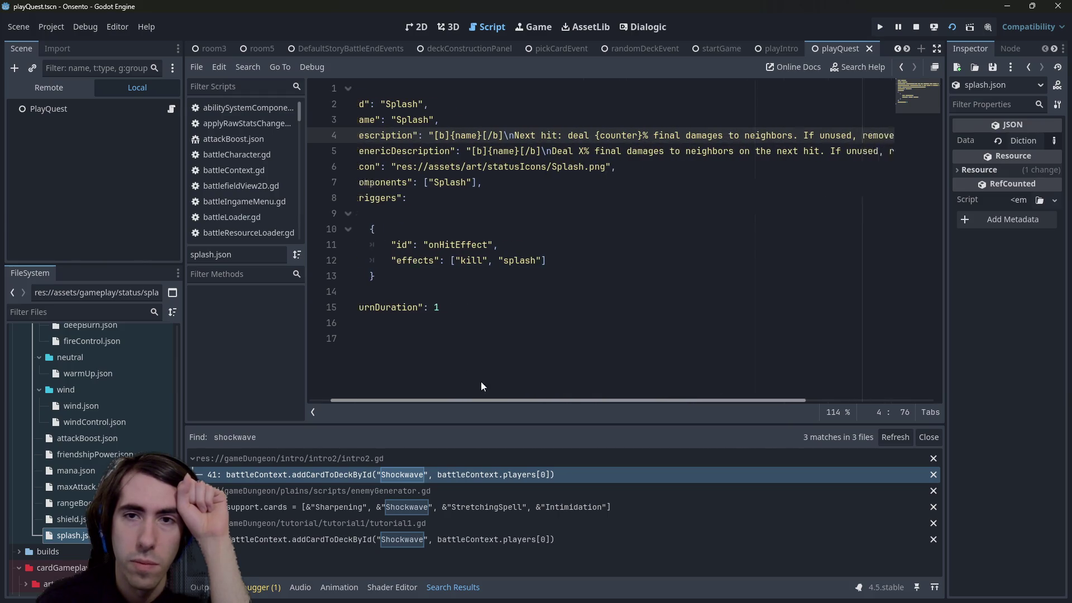
scroll(441, 376, left, 5)
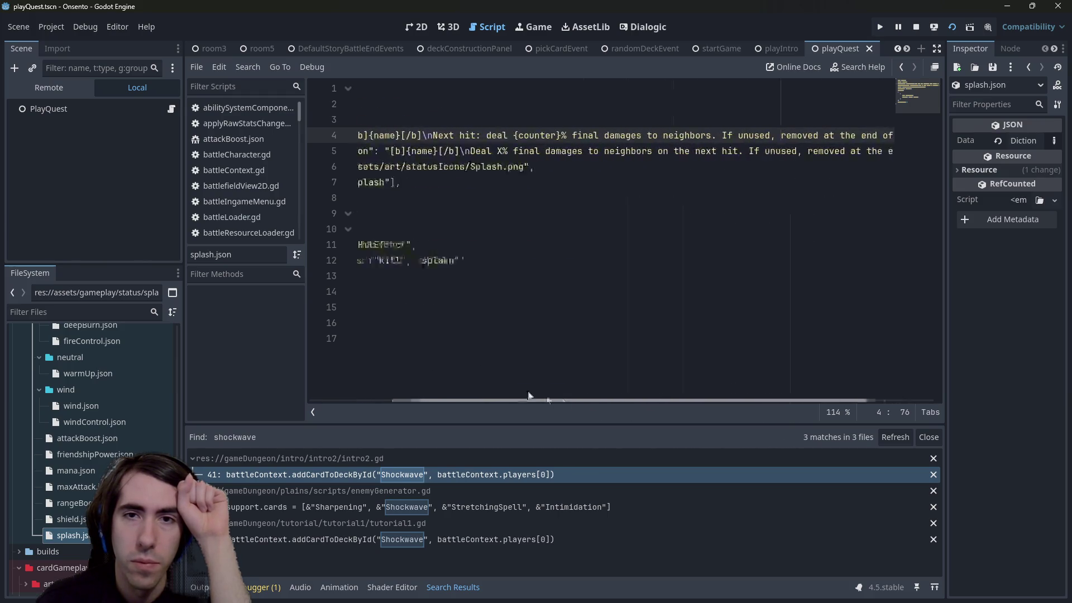
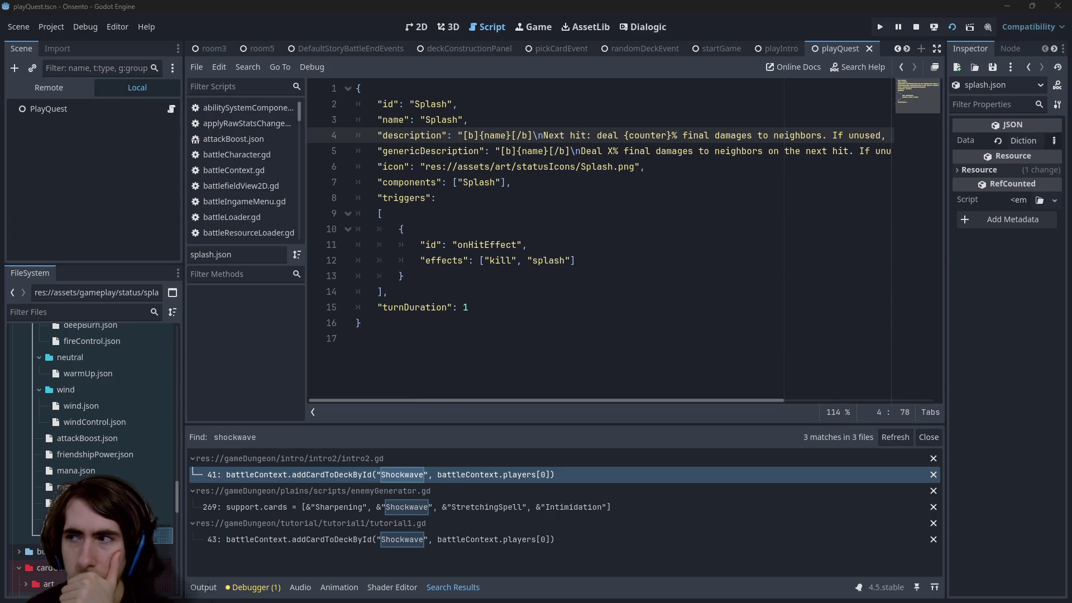
Review the name and description lines in splash.json.
right_click(687, 172)
click(684, 167)
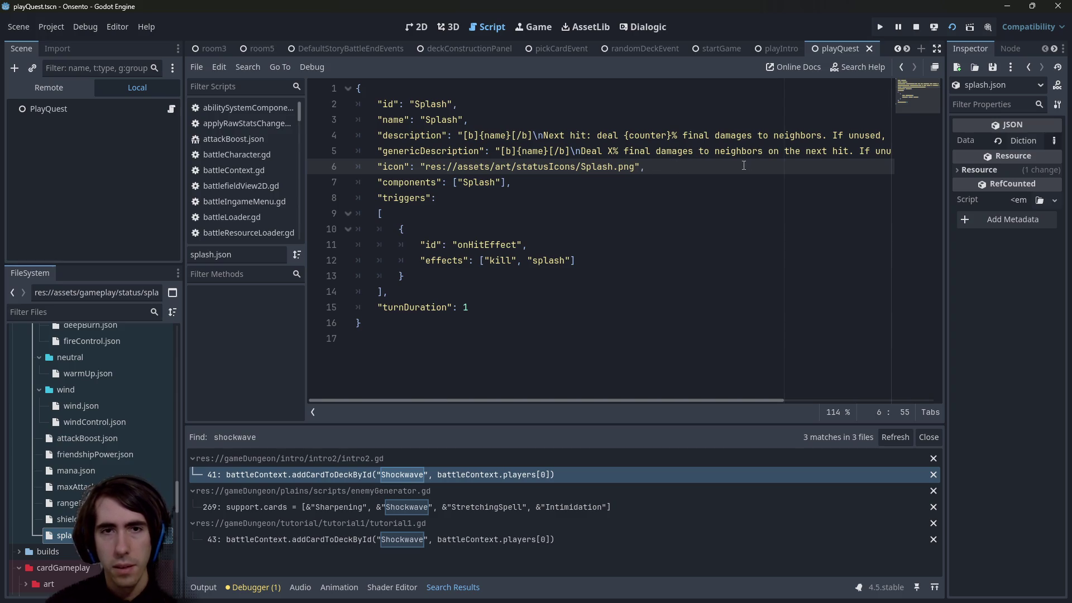
mouse_move(721, 151)
mouse_down()
mouse_move(882, 150)
mouse_move(843, 134)
mouse_move(349, 115)
mouse_up()
click(726, 137)
click(574, 151)
click(574, 104)
click(573, 120)
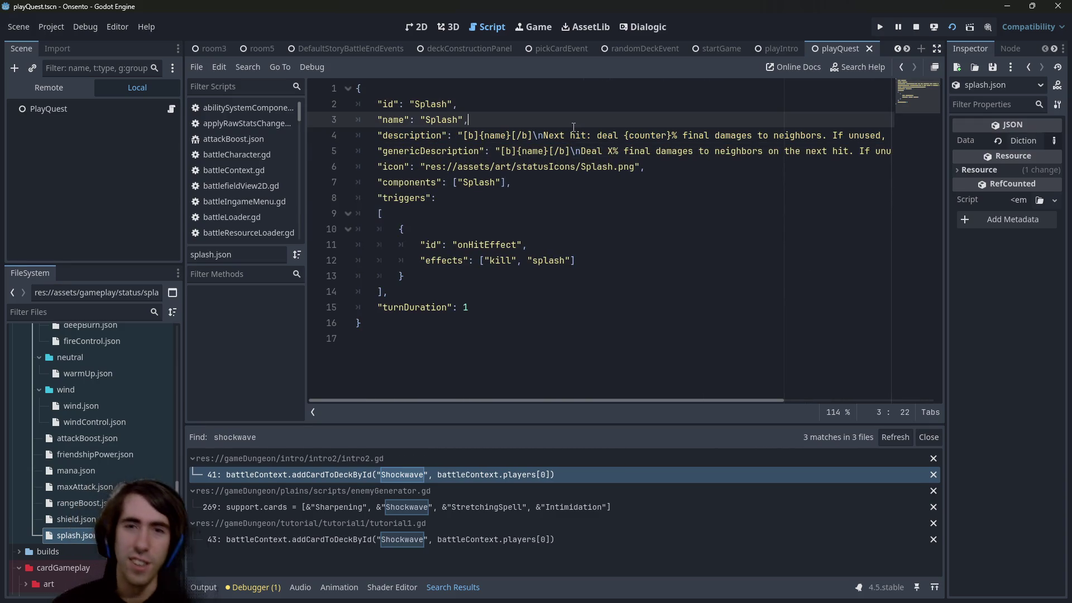
click(586, 136)
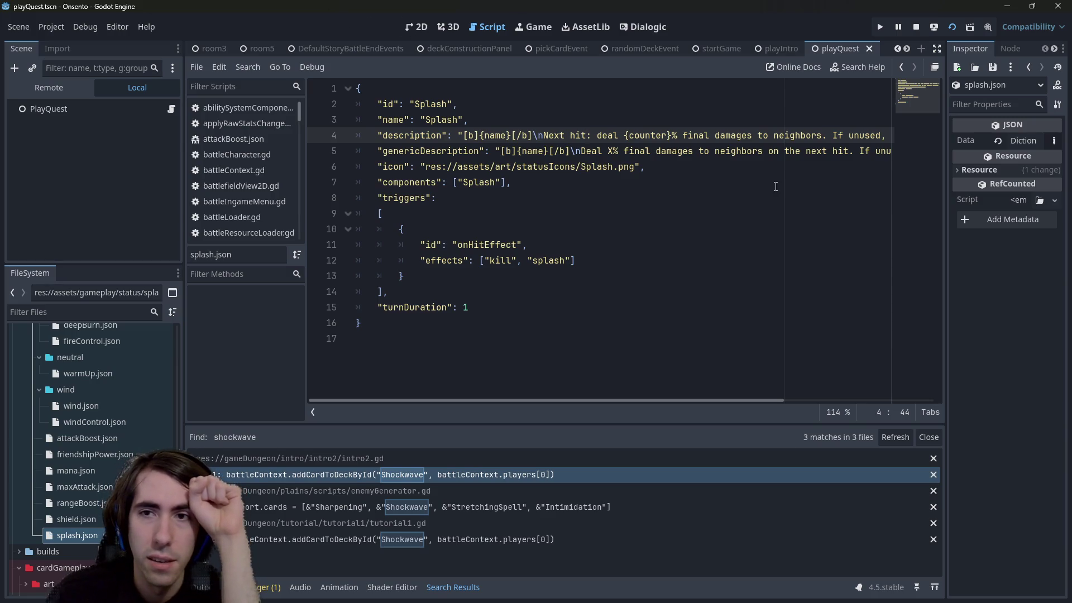
Insert 'the target and' before 'neighbors' in both Splash description strings.
click(770, 135)
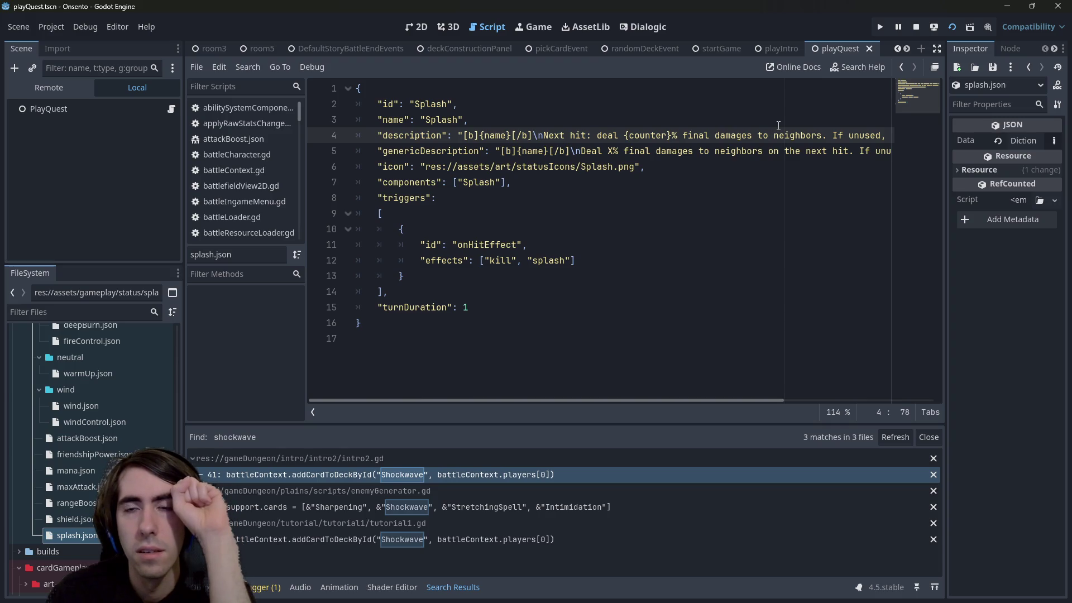
text(target an)
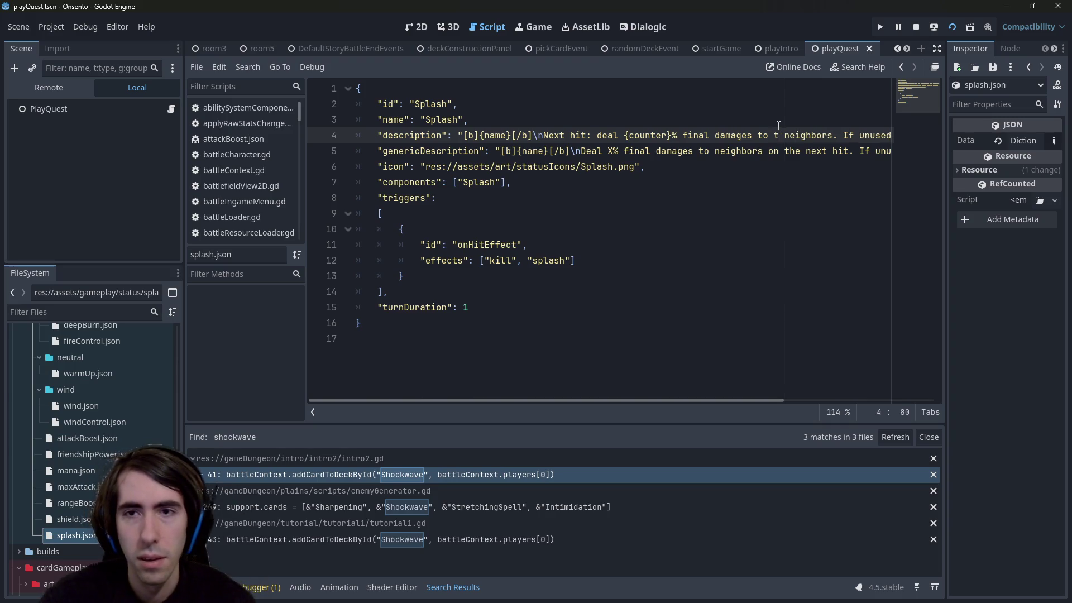
text(d)
double_click(695, 135)
drag(652, 399, 823, 400)
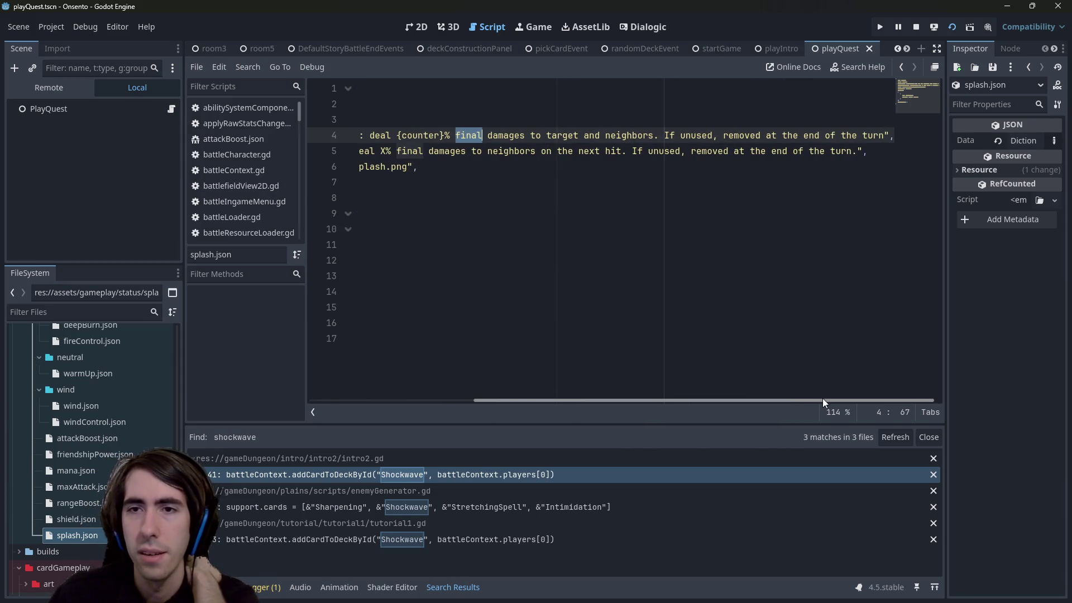
drag(629, 401, 569, 398)
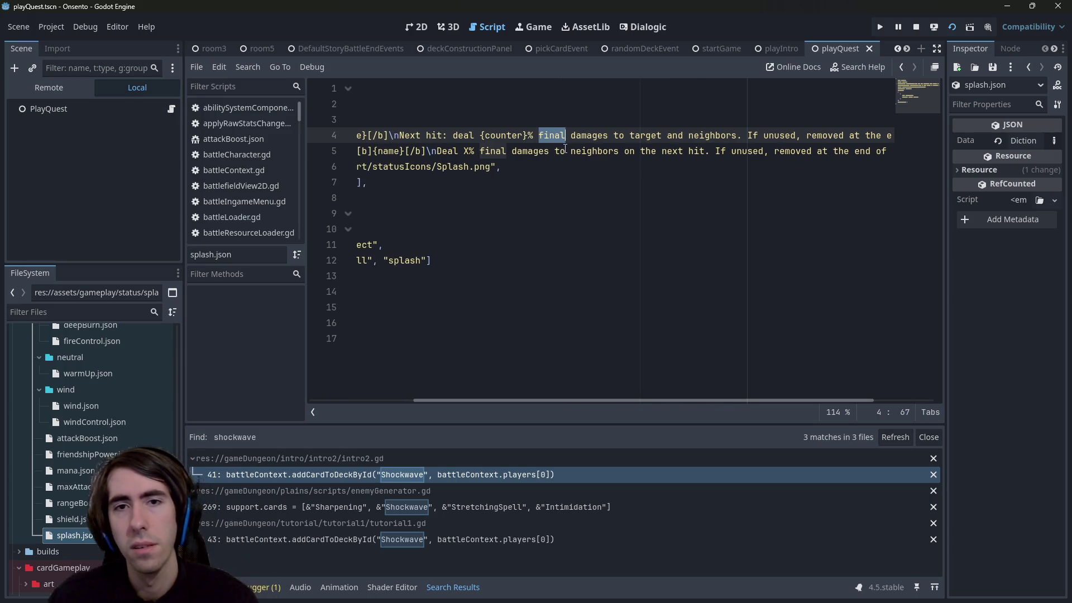
click(570, 151)
text(arget and)
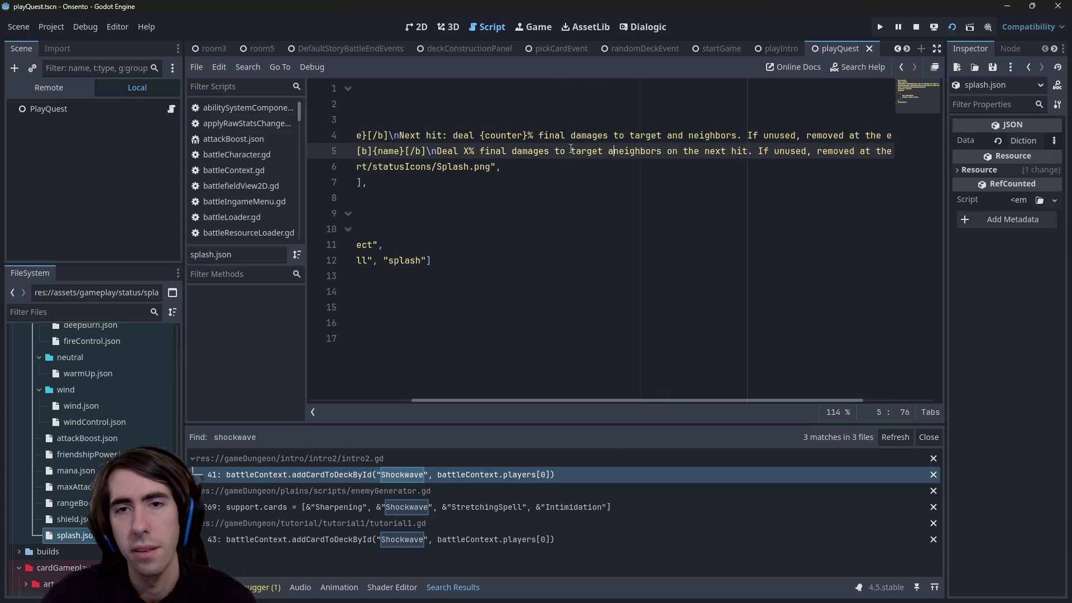
click(571, 151)
text(the)
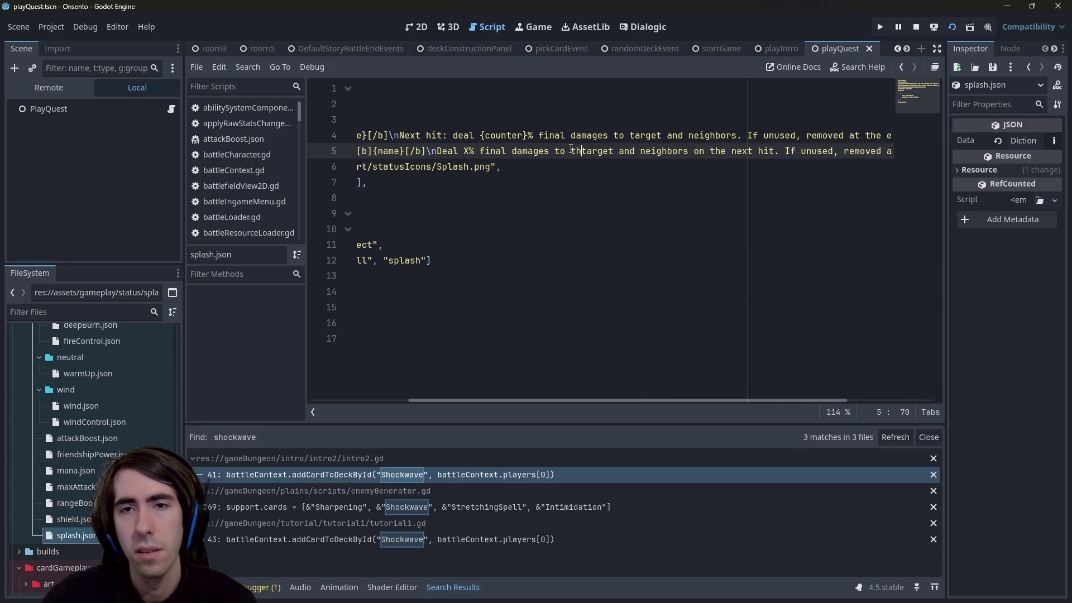
key(Up)
key(ctrl+Right)
key(ctrl+Right)
text(the)
Replace the space before 'If unused' with \n in both descriptions.
key(ctrl+Right)
key(ctrl+Right)
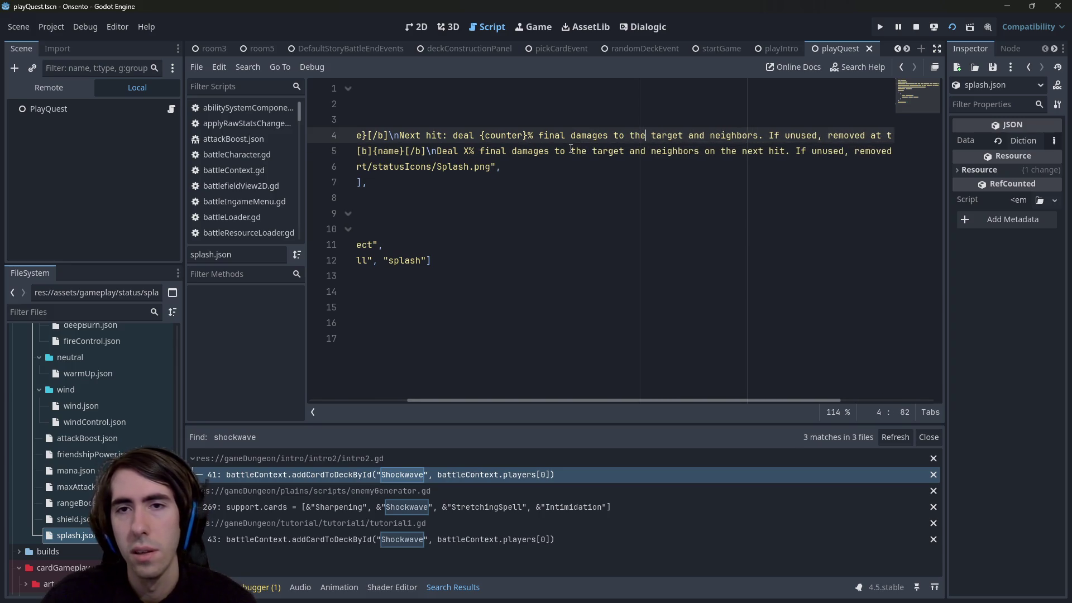
key(ctrl+Right)
key(ctrl+Right)
key(Delete)
text(\n)
key(Down)
key(Delete)
text(\n)
Save splash.json and bring up the quick file-open search.
key(ctrl+s)
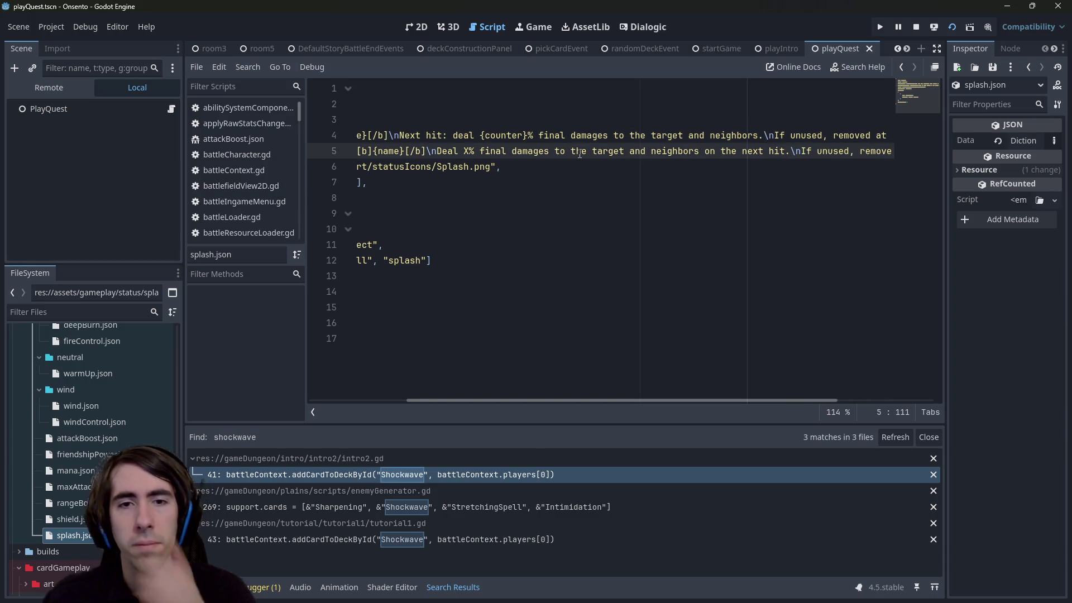
drag(511, 402, 390, 398)
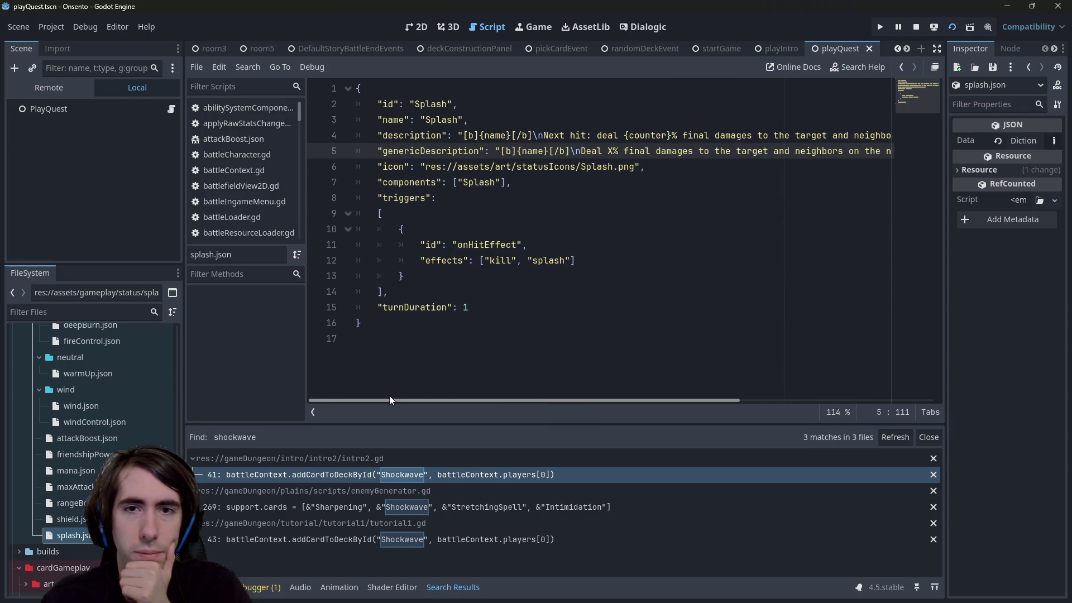
click(618, 166)
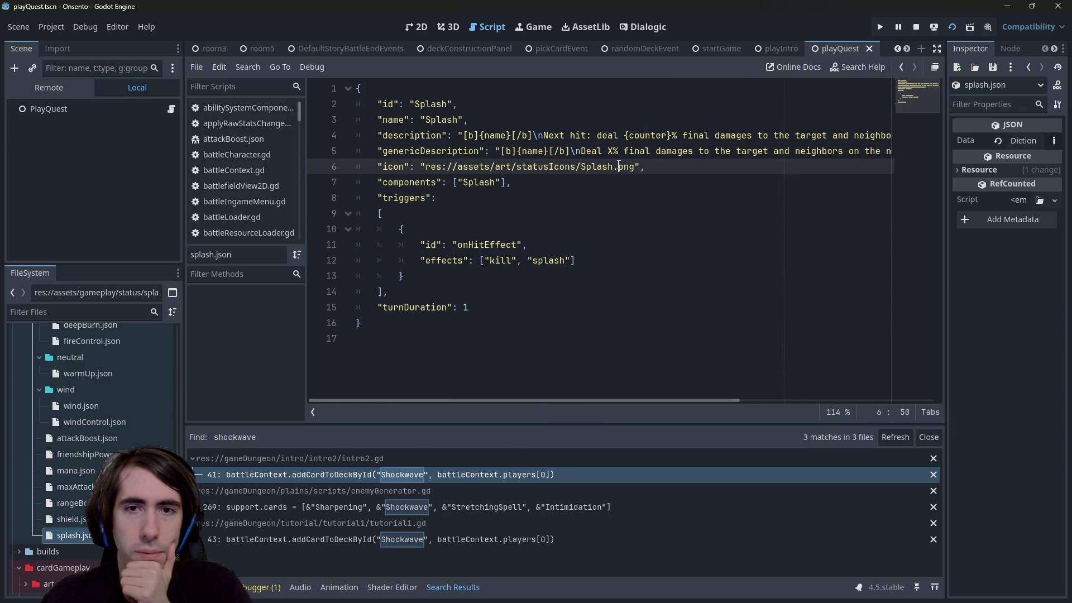
click(618, 187)
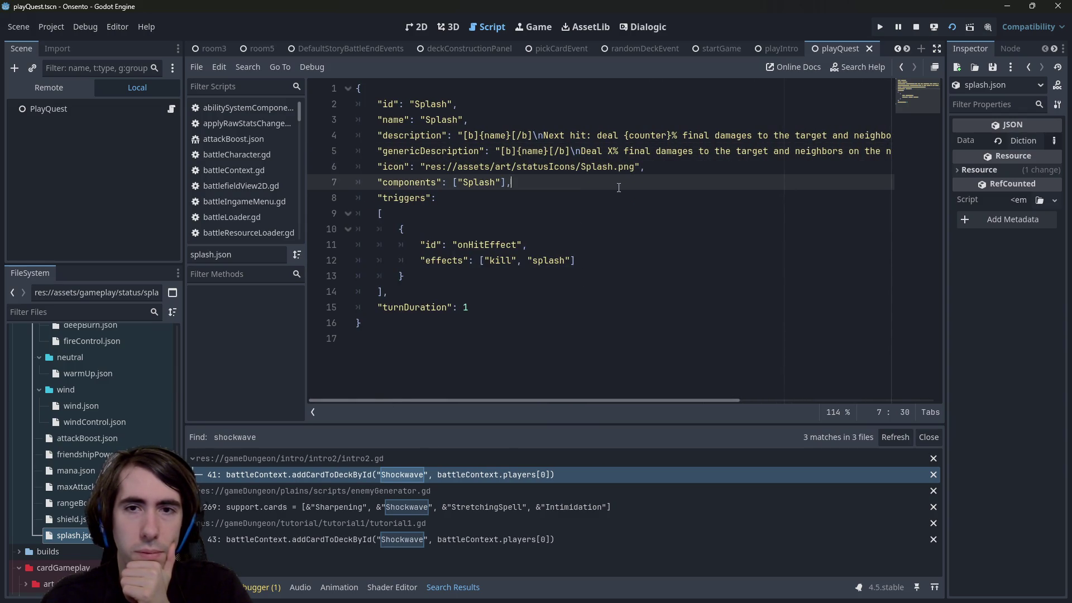
key(shift+alt+o)
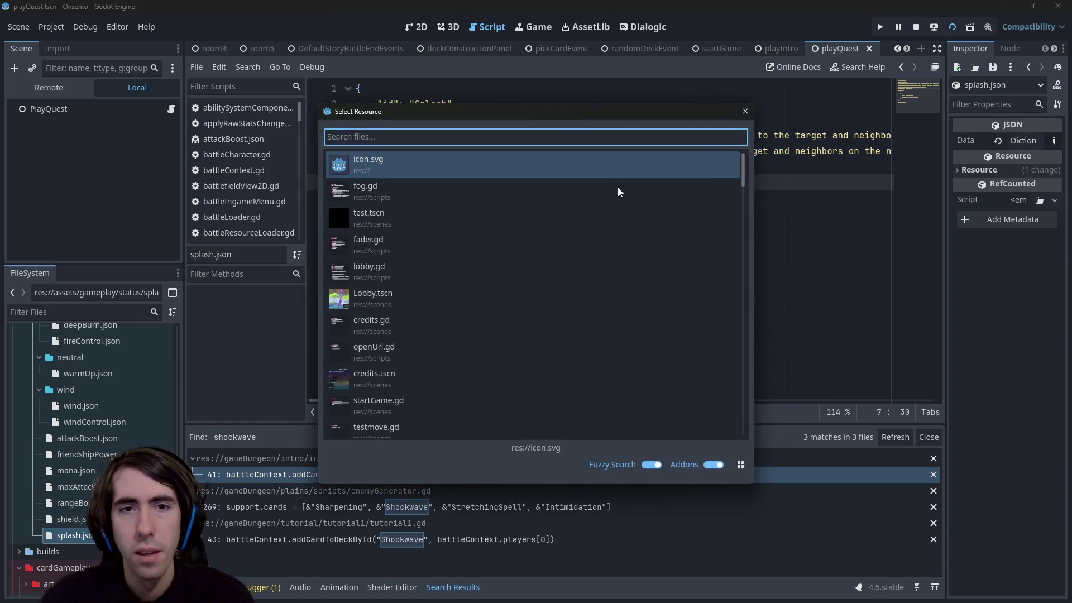
Search all project files for 'splash' and open status.gd at executeSplashTriggerEffect.
key(Escape)
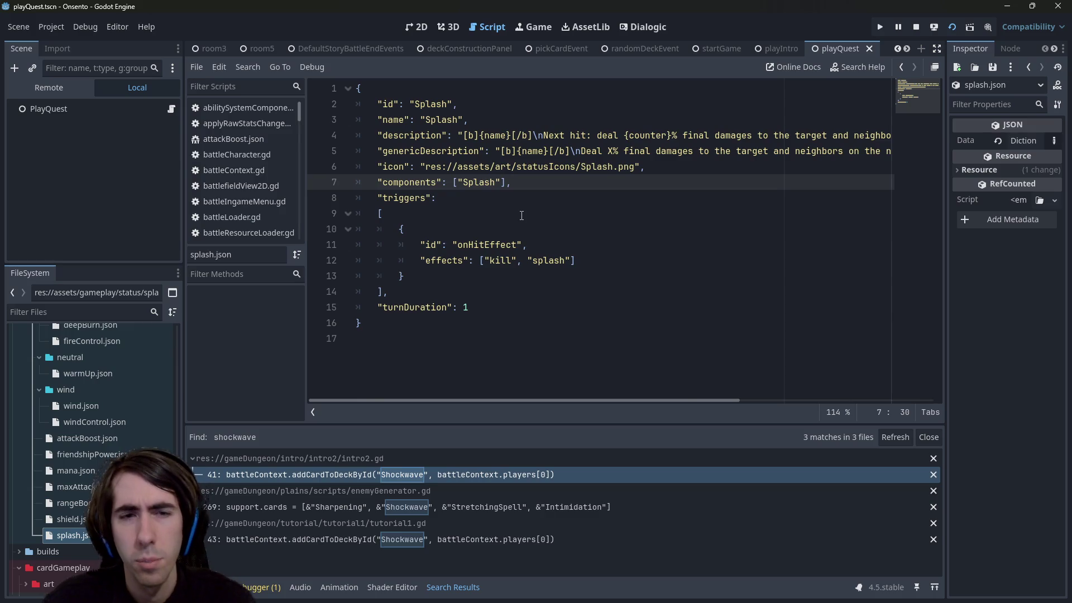
key(ctrl+shift+f)
text(splash)
key(Return)
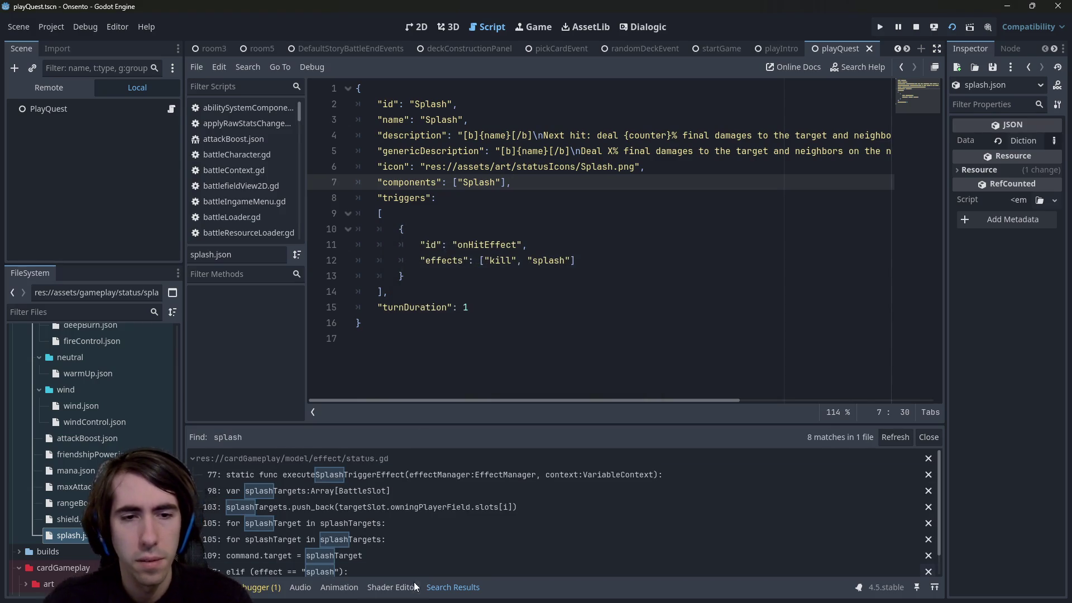
click(403, 480)
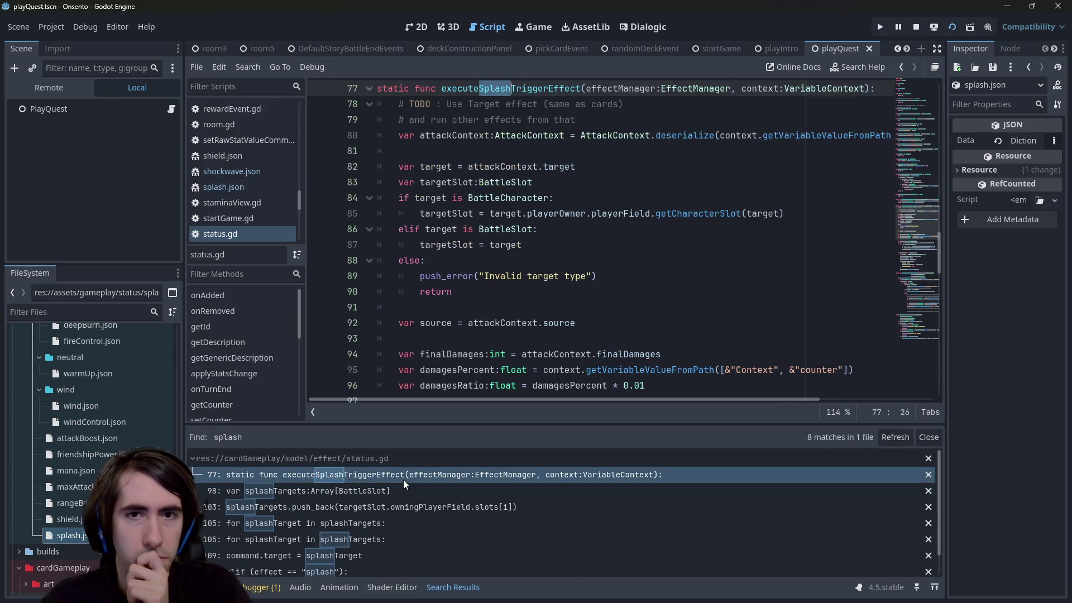
Inspect the splashTargets loop's position, bounds and character checks on lines 100-102.
scroll(704, 230, down, 1)
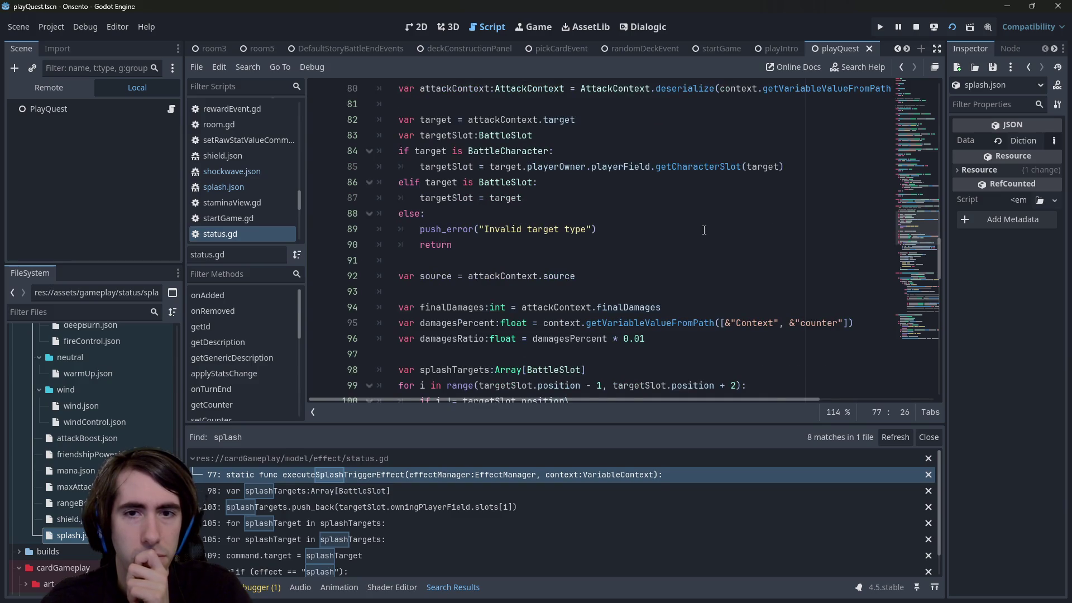
scroll(704, 230, down, 2)
scroll(704, 230, down, 2)
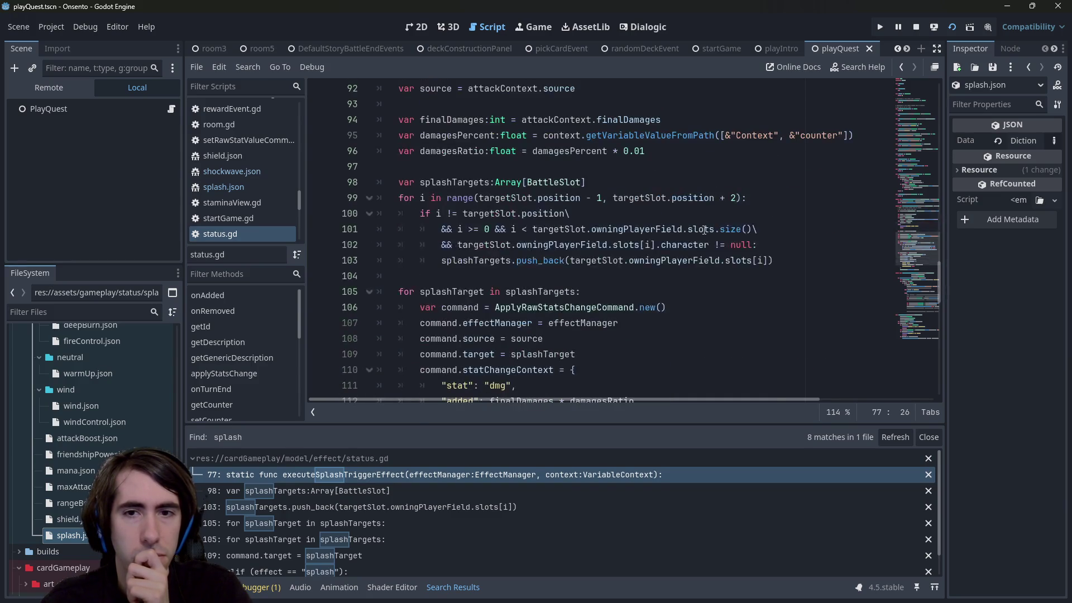
click(717, 261)
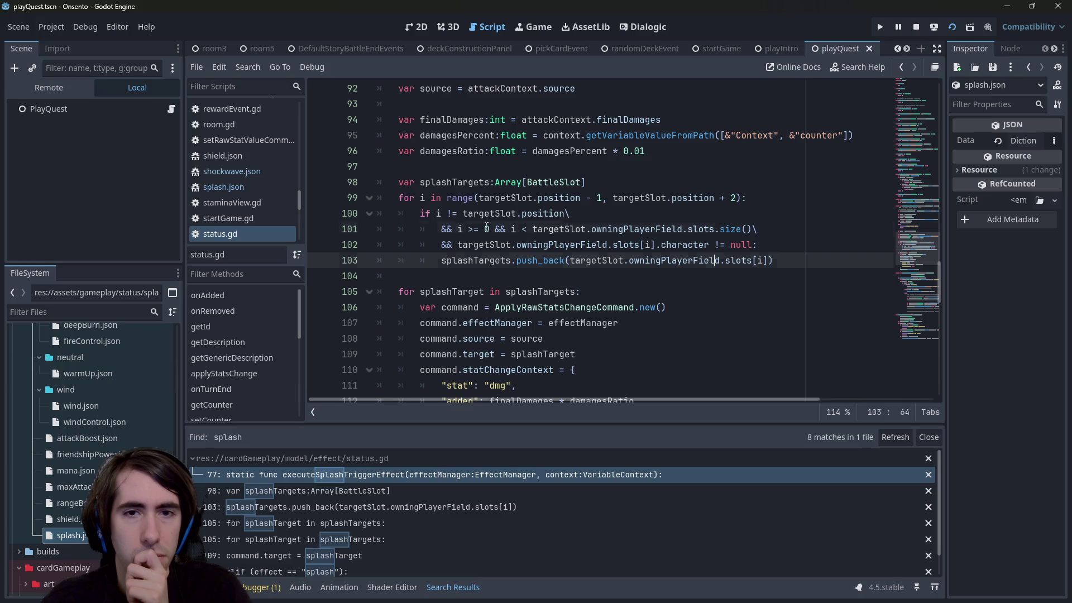
click(509, 213)
drag(433, 200, 760, 202)
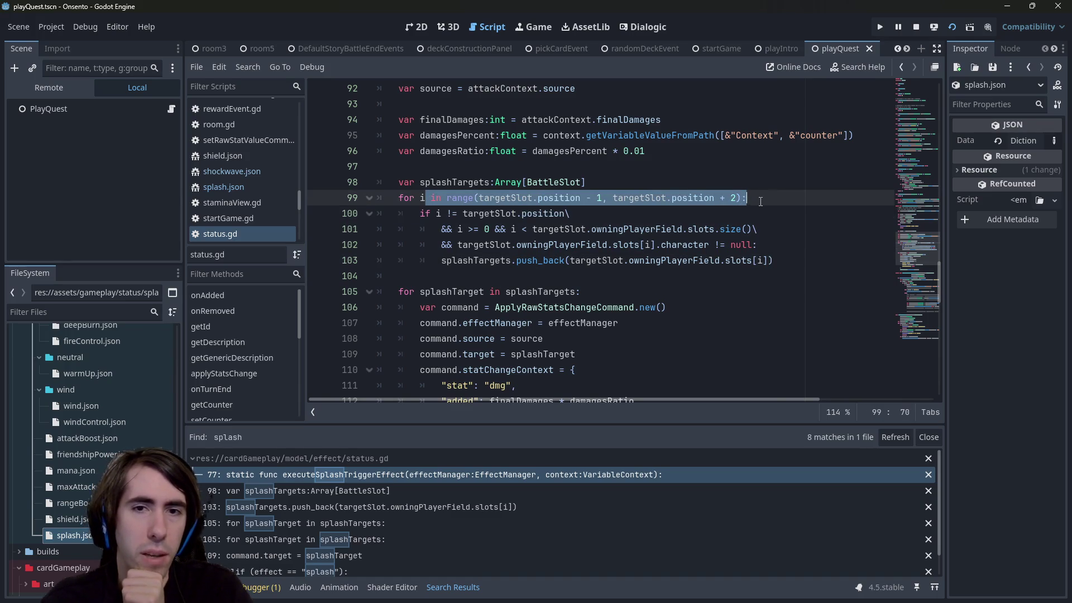
click(760, 201)
double_click(476, 214)
click(578, 218)
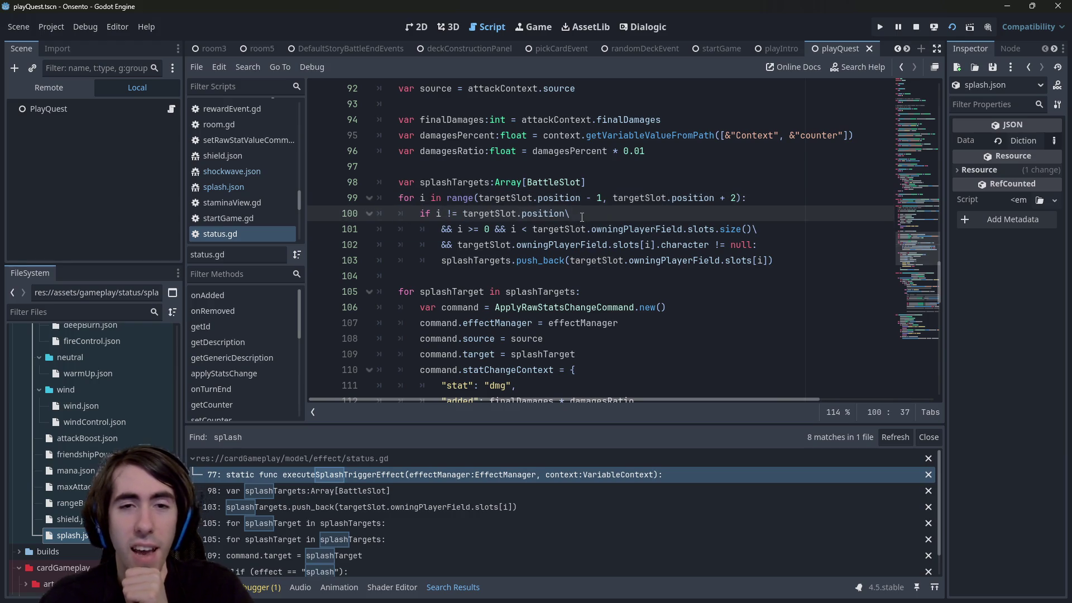
drag(590, 215, 334, 219)
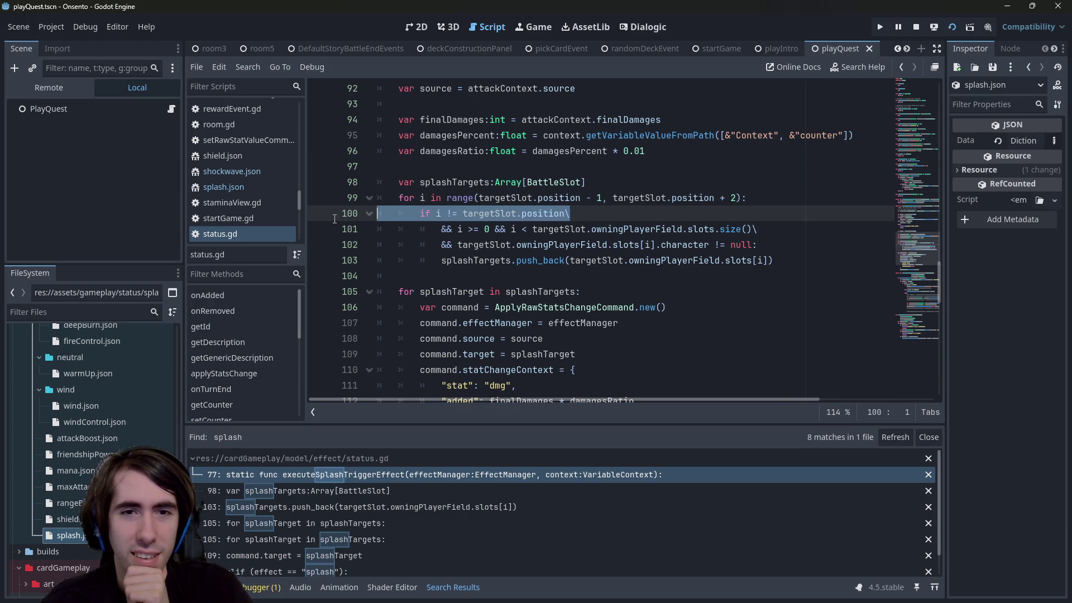
mouse_move(441, 229)
mouse_down()
mouse_move(757, 229)
mouse_move(642, 245)
mouse_move(401, 251)
mouse_up()
click(758, 229)
click(591, 213)
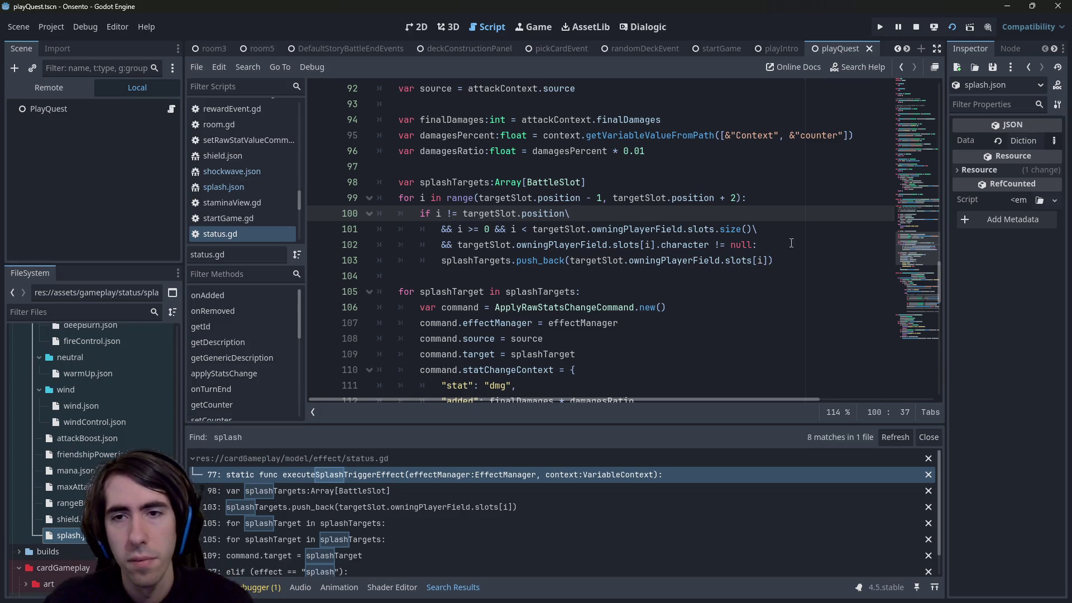
Comment out lines 100-102, add a copy without the target-slot exclusion, and save status.gd.
drag(791, 245, 375, 214)
key(ctrl+k)
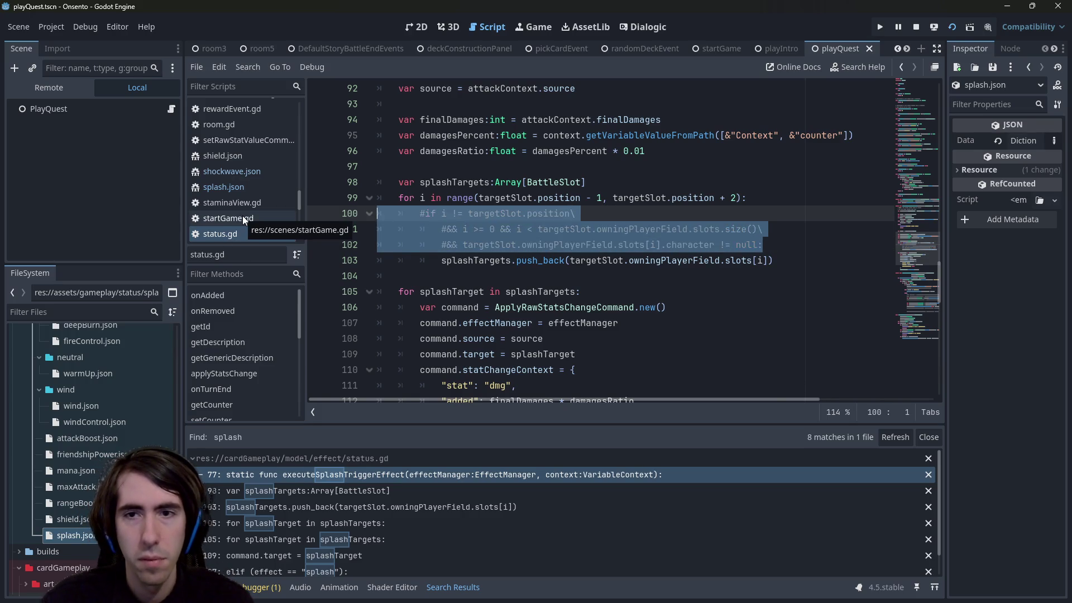
key(ctrl+shift+d)
key(ctrl+k)
drag(438, 261, 463, 273)
key(Delete)
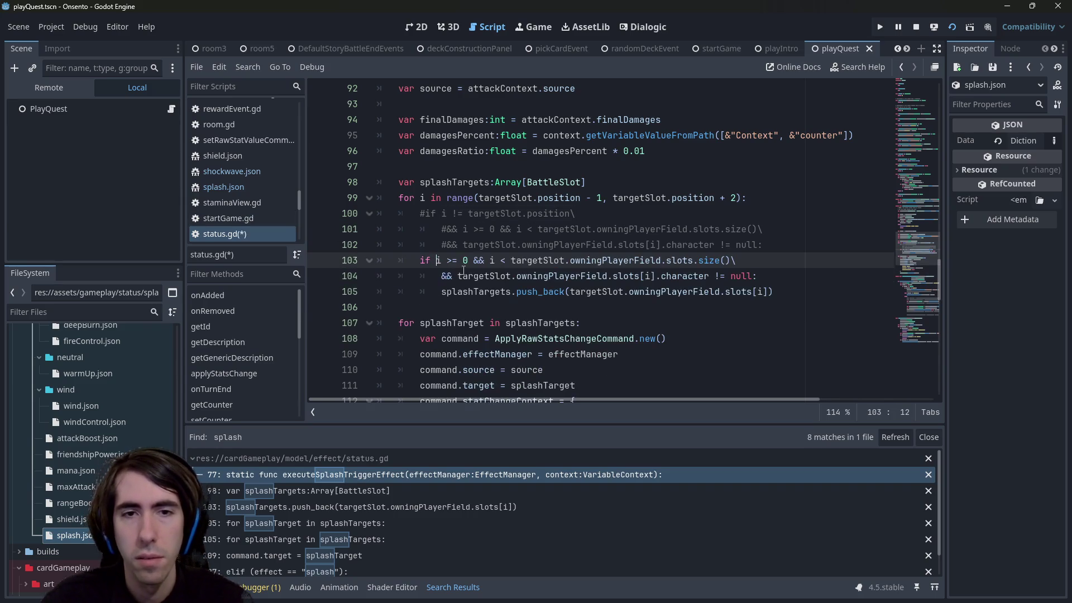
key(ctrl+s)
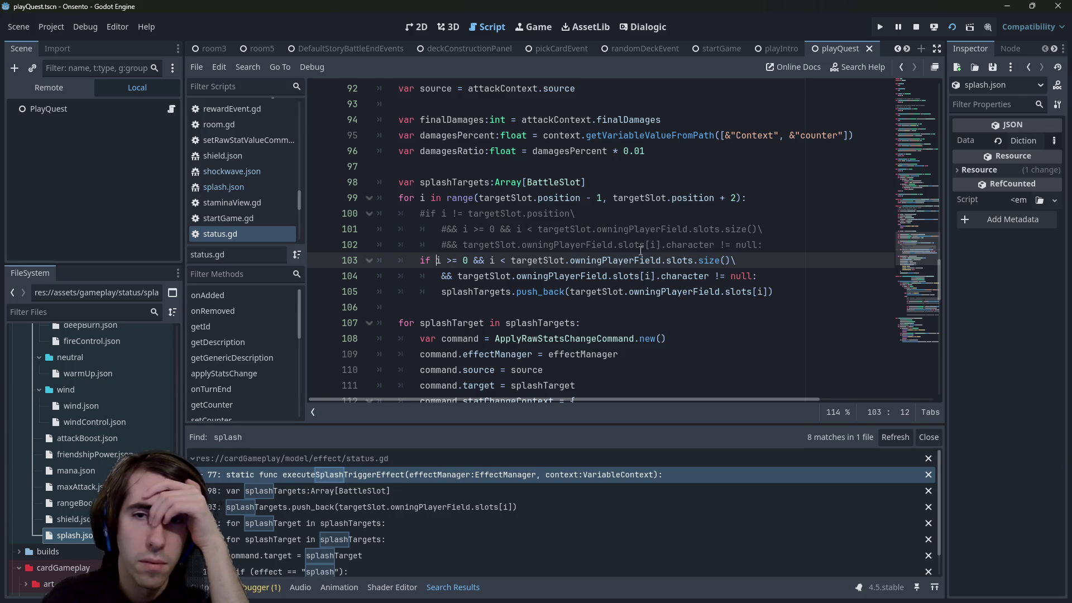
Show the Output log in the bottom panel and run the game with F5.
scroll(640, 251, down, 6)
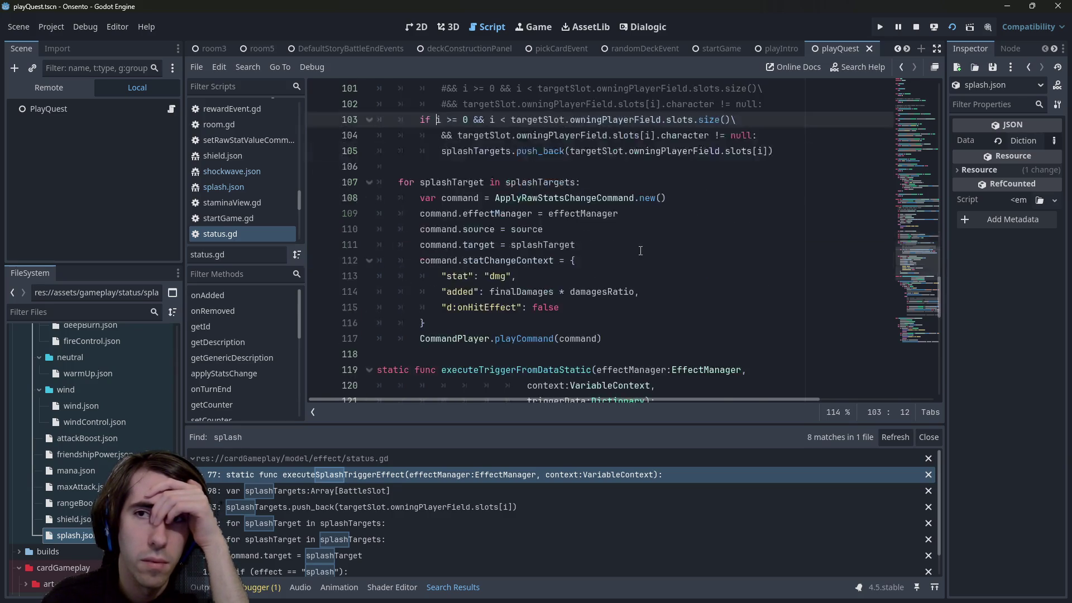
scroll(641, 251, up, 5)
scroll(641, 251, up, 10)
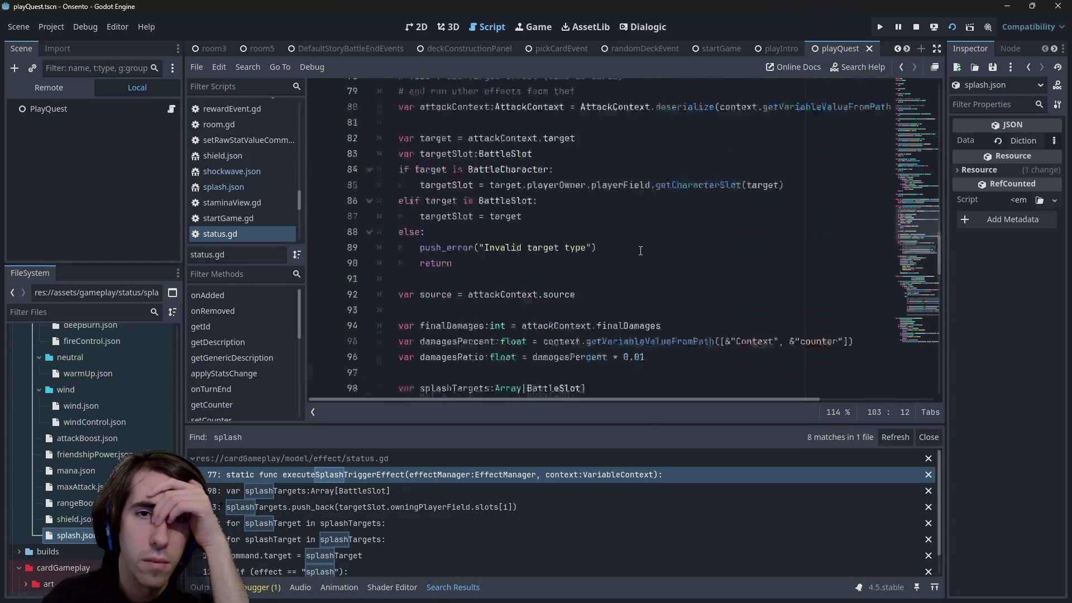
scroll(641, 251, down, 9)
click(916, 27)
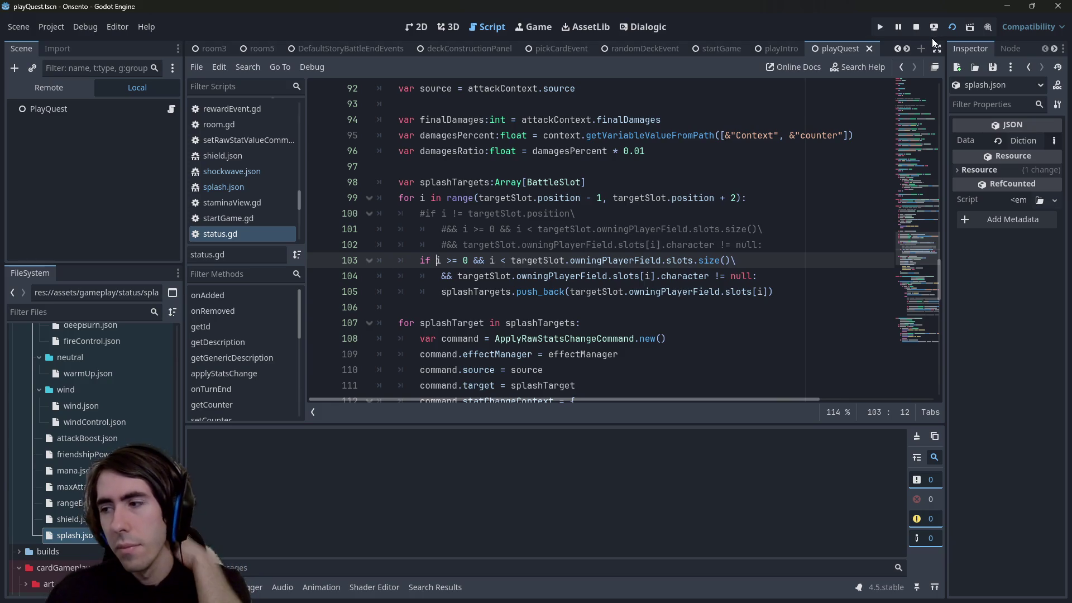
key(F5)
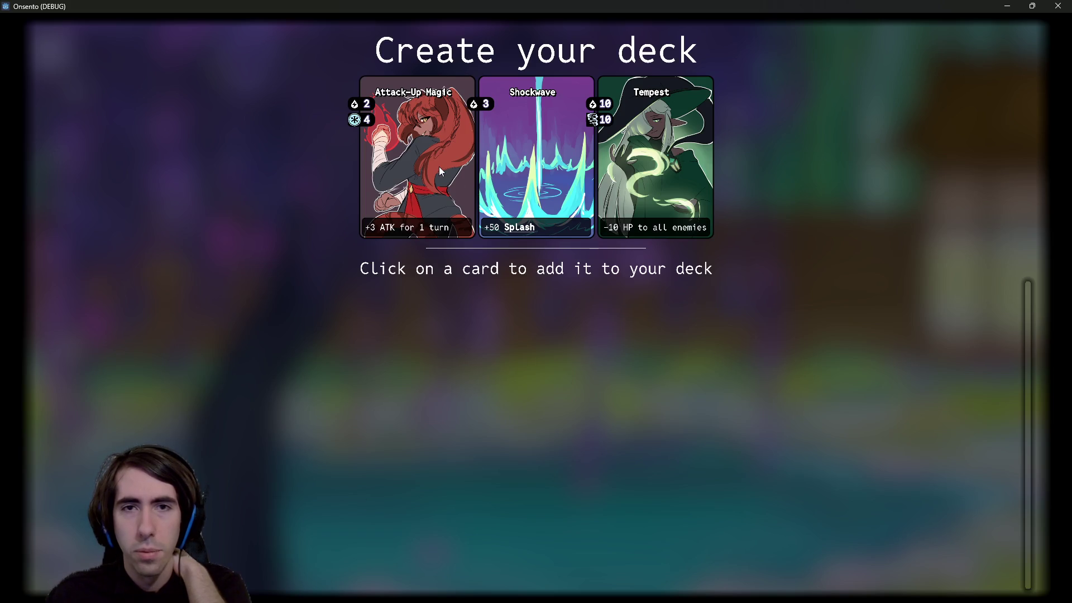
Build a deck of two each of Attack-Up Magic, Breath of Mana, Draw, Shockwave, Motivation and Warm Up, plus Guard Up, Last Punch and Wind Control.
click(390, 168)
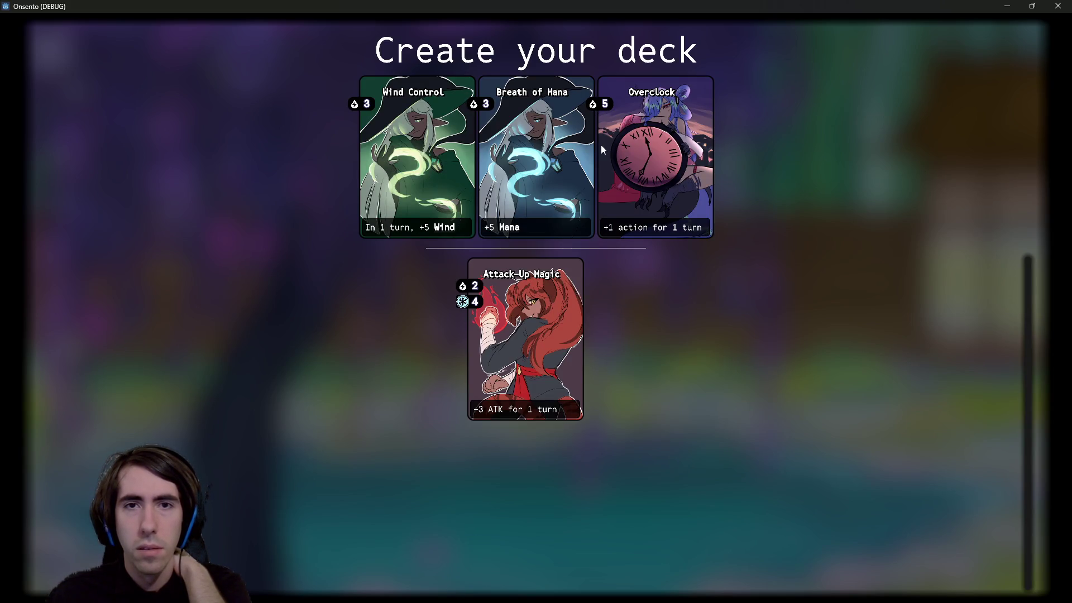
click(546, 152)
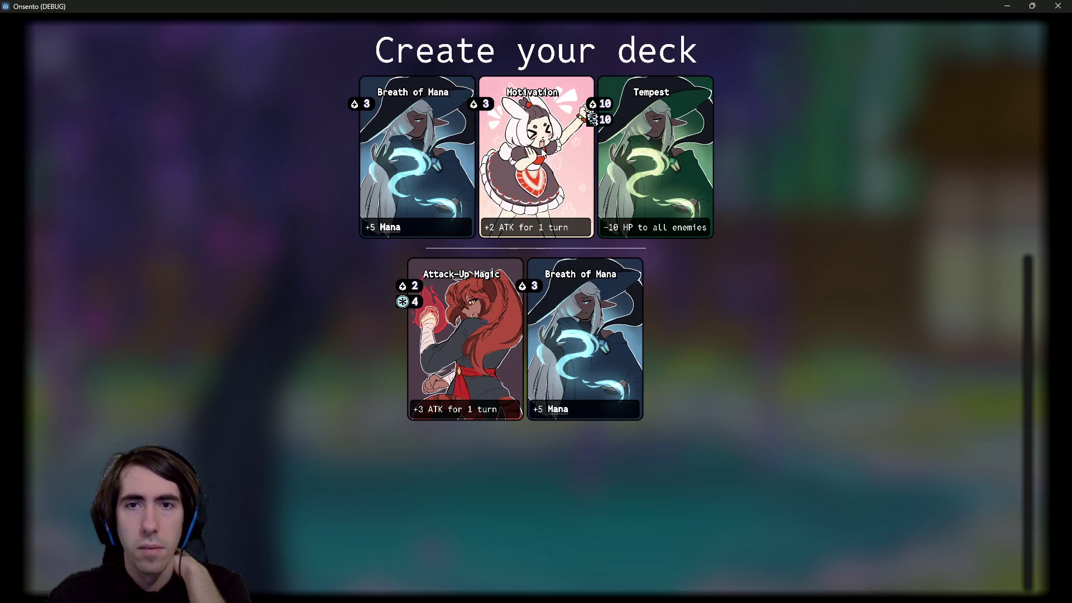
click(431, 169)
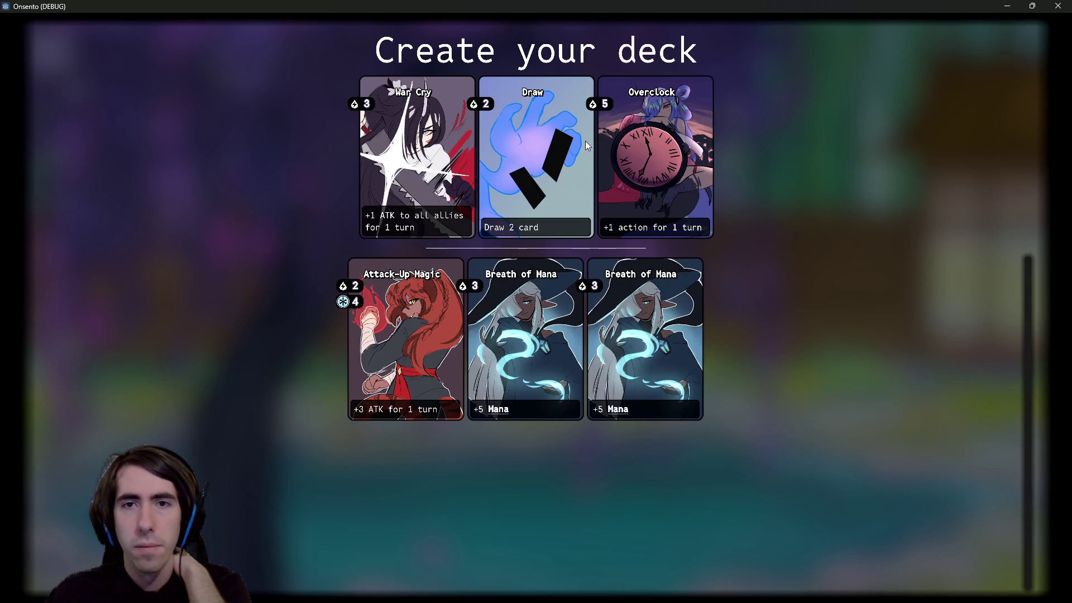
click(542, 148)
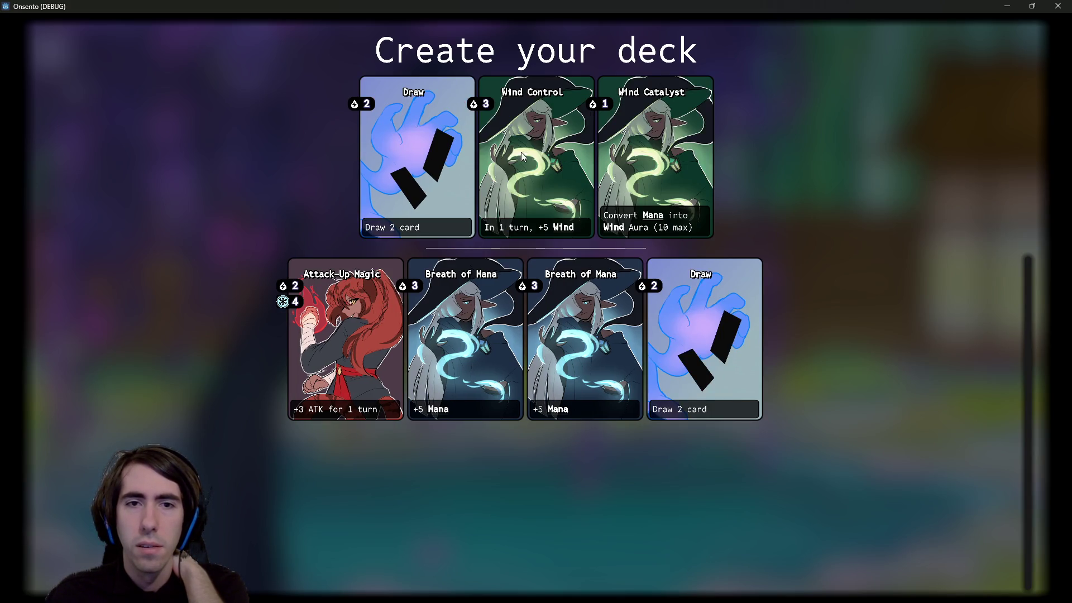
click(467, 166)
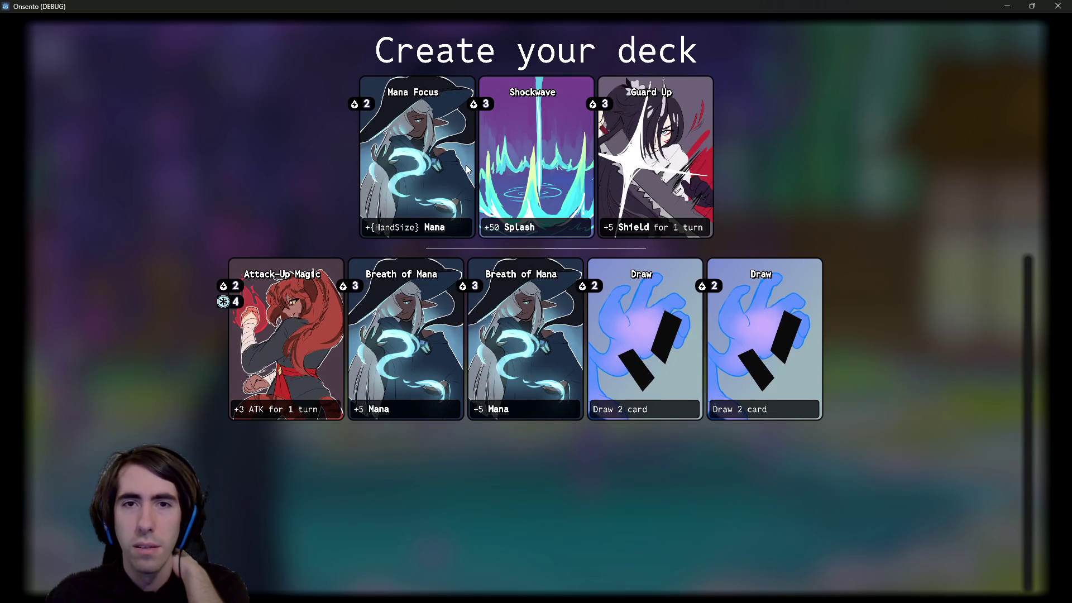
click(533, 162)
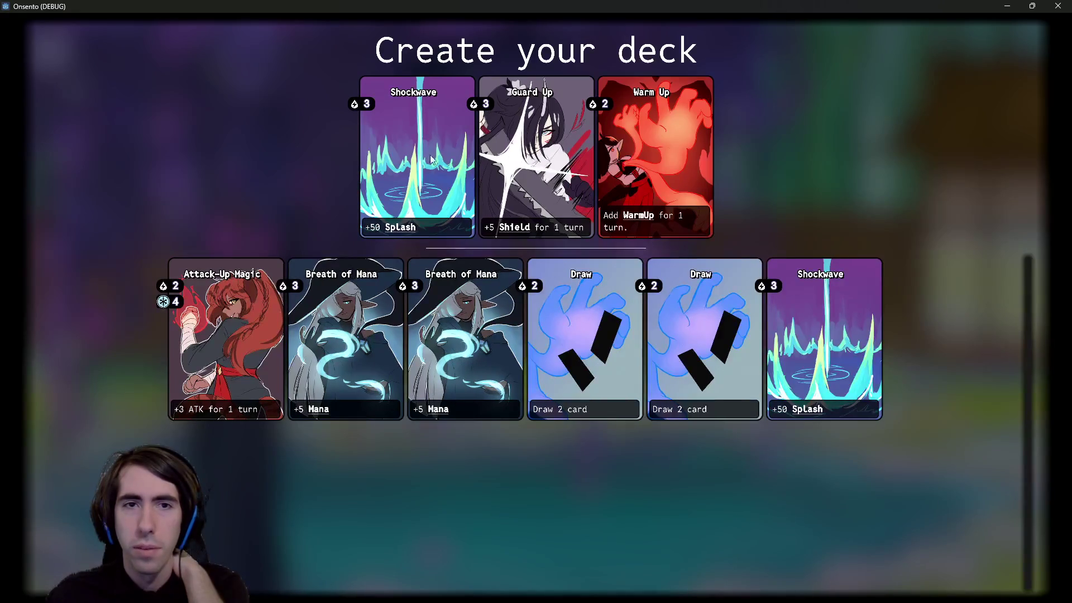
click(437, 160)
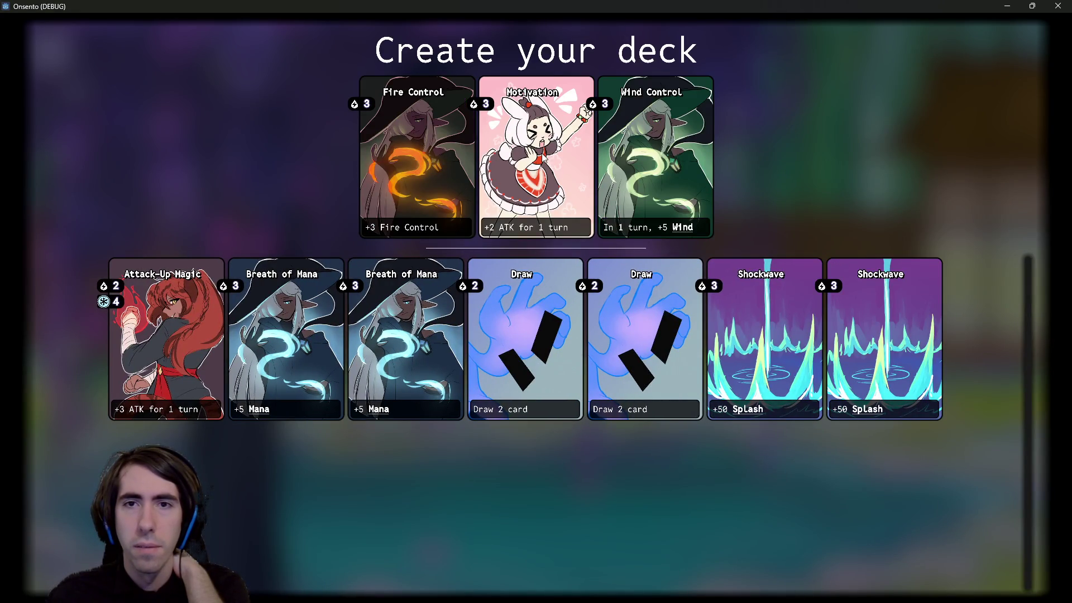
click(541, 155)
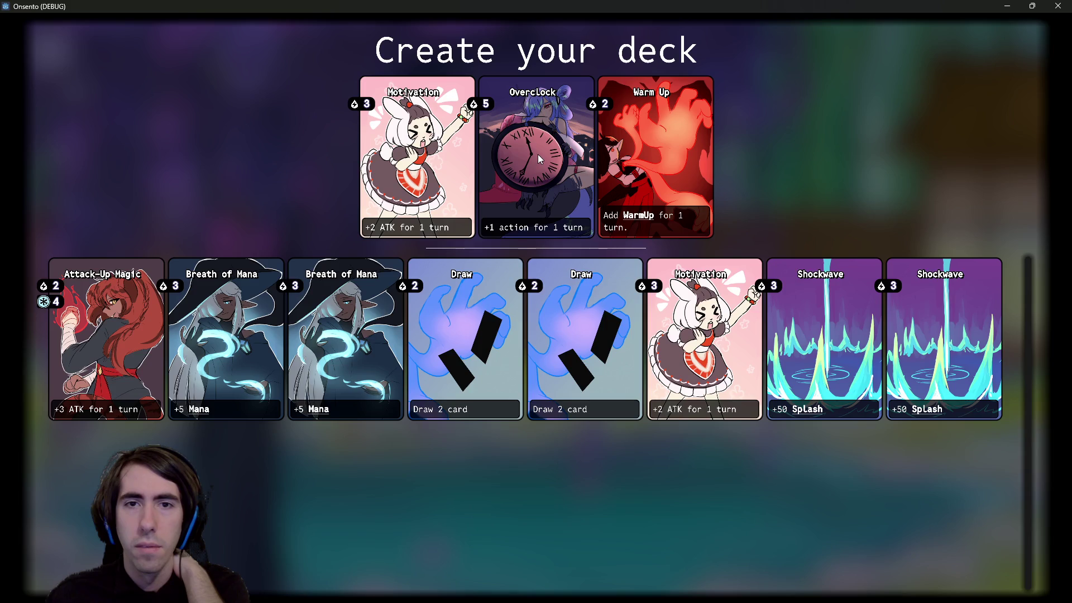
click(414, 163)
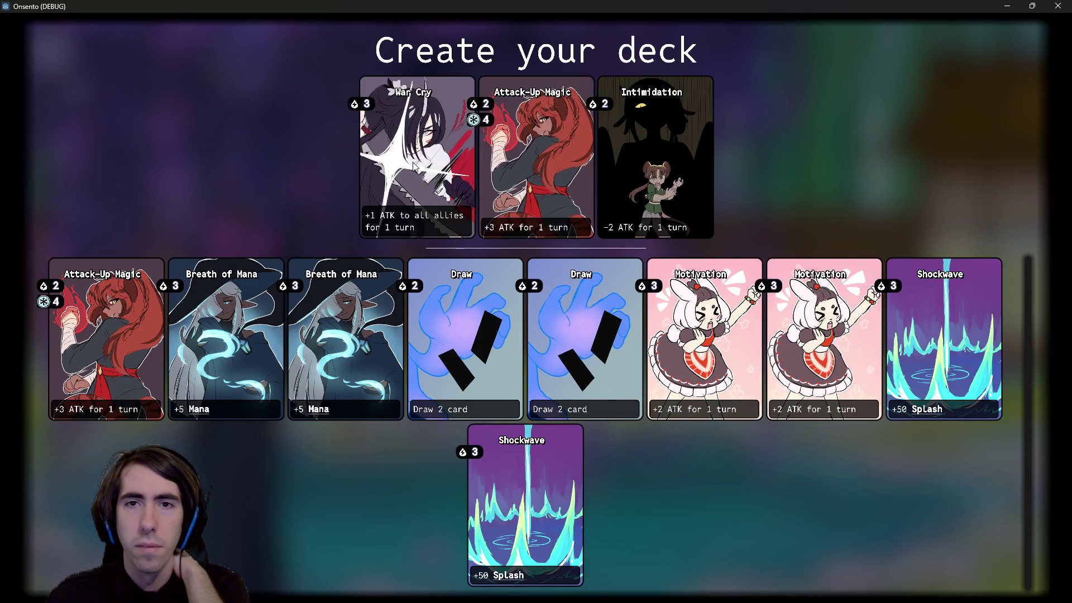
click(529, 166)
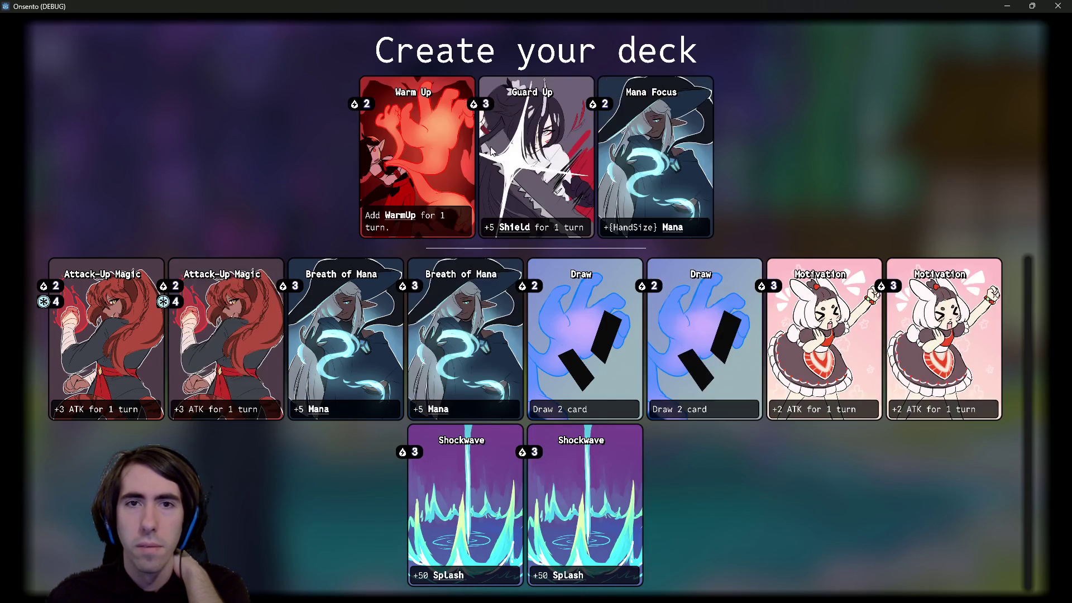
click(589, 144)
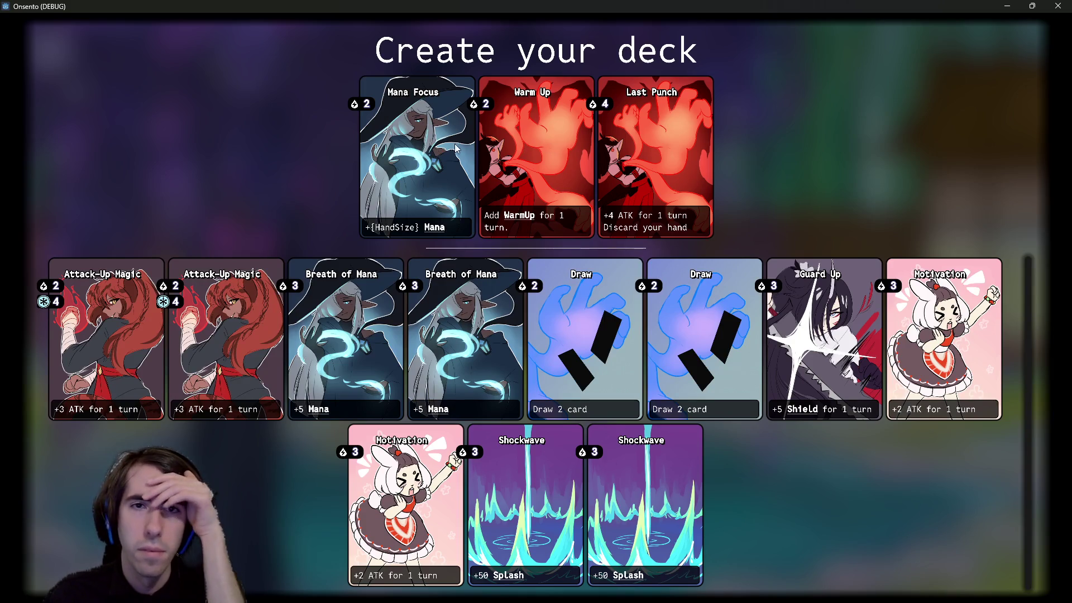
click(555, 162)
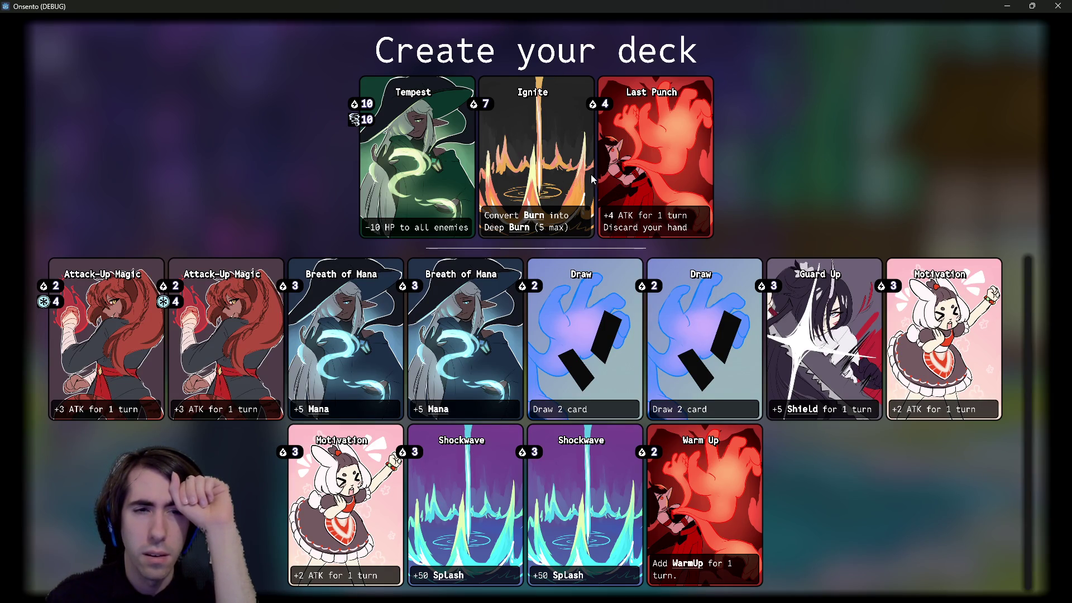
click(620, 175)
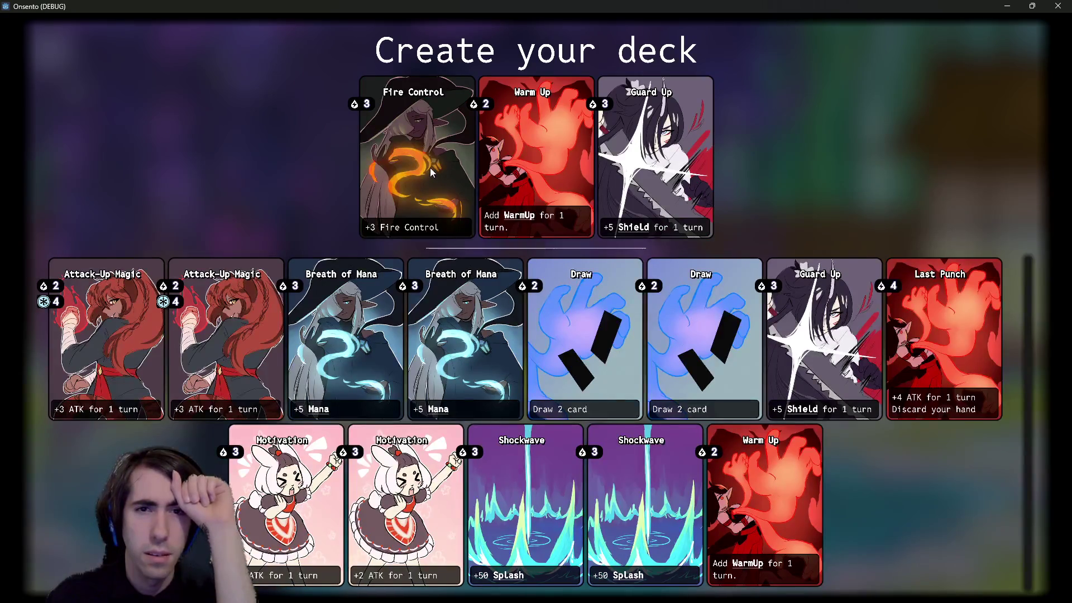
click(529, 183)
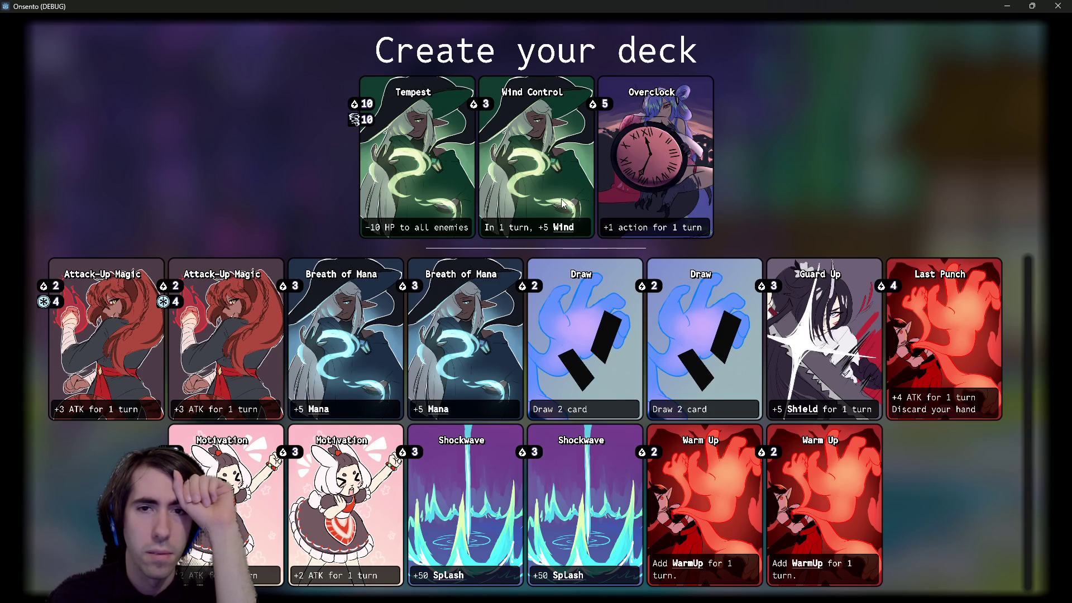
click(522, 204)
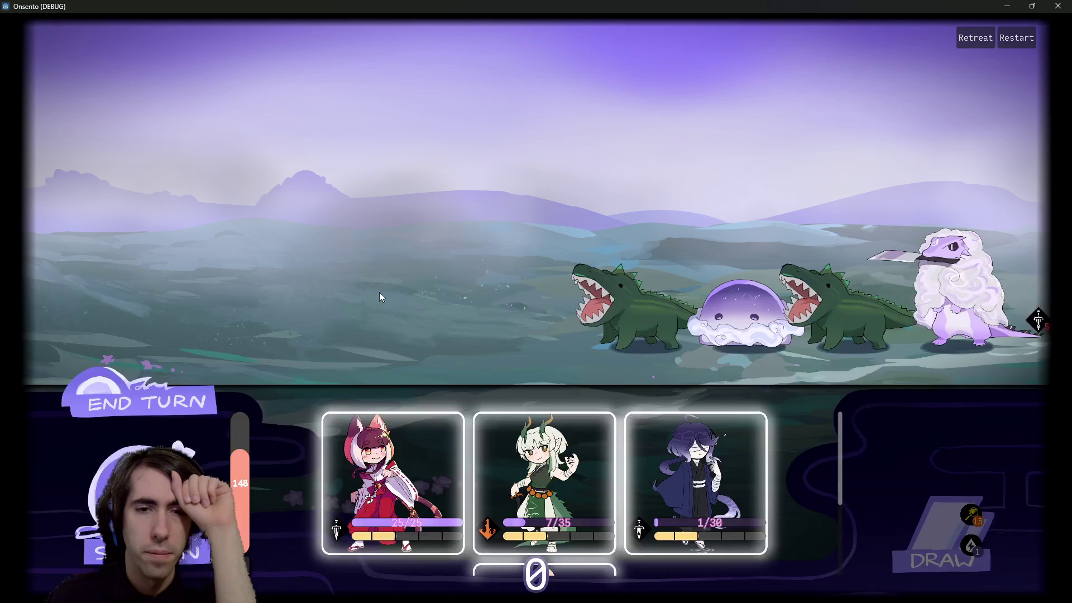
Deploy the pink bunny, green dragon girl, fox girl and dark-haired ally onto the battlefield.
scroll(438, 452, down, 2)
scroll(439, 452, up, 2)
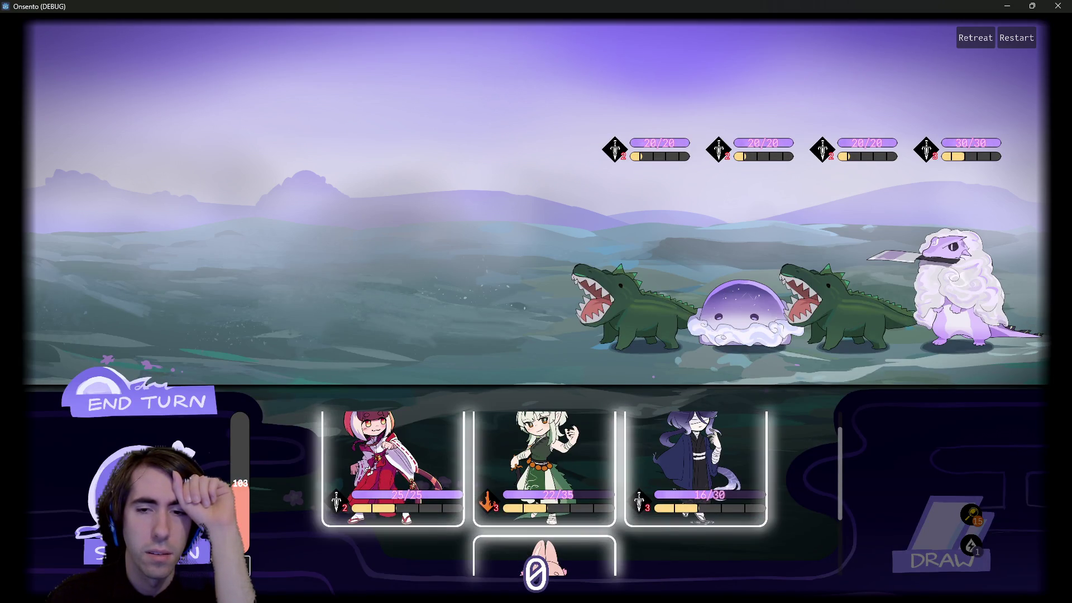
scroll(484, 474, down, 2)
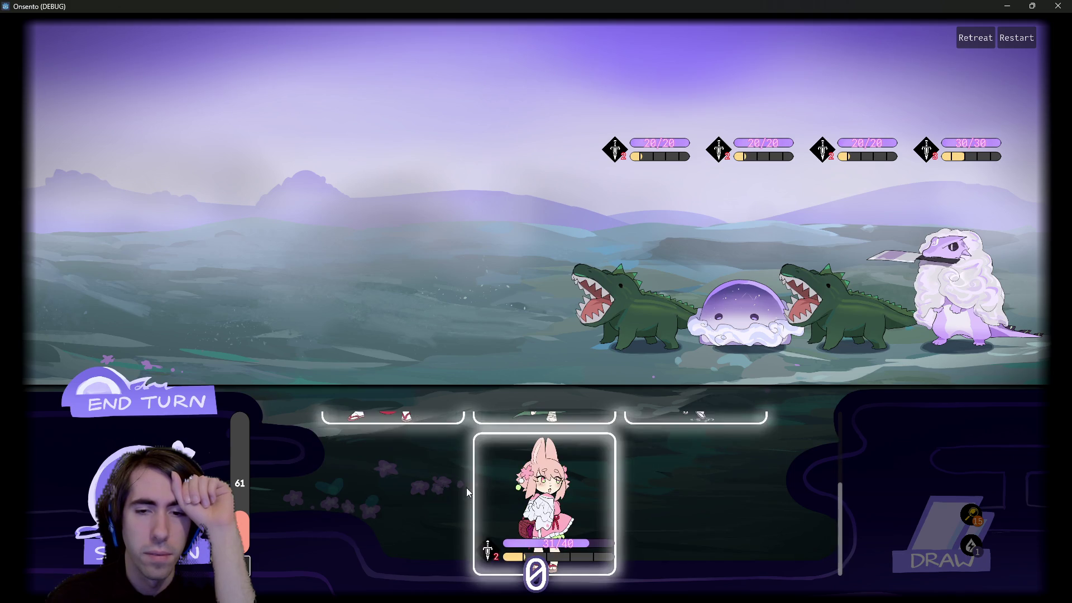
scroll(451, 459, up, 2)
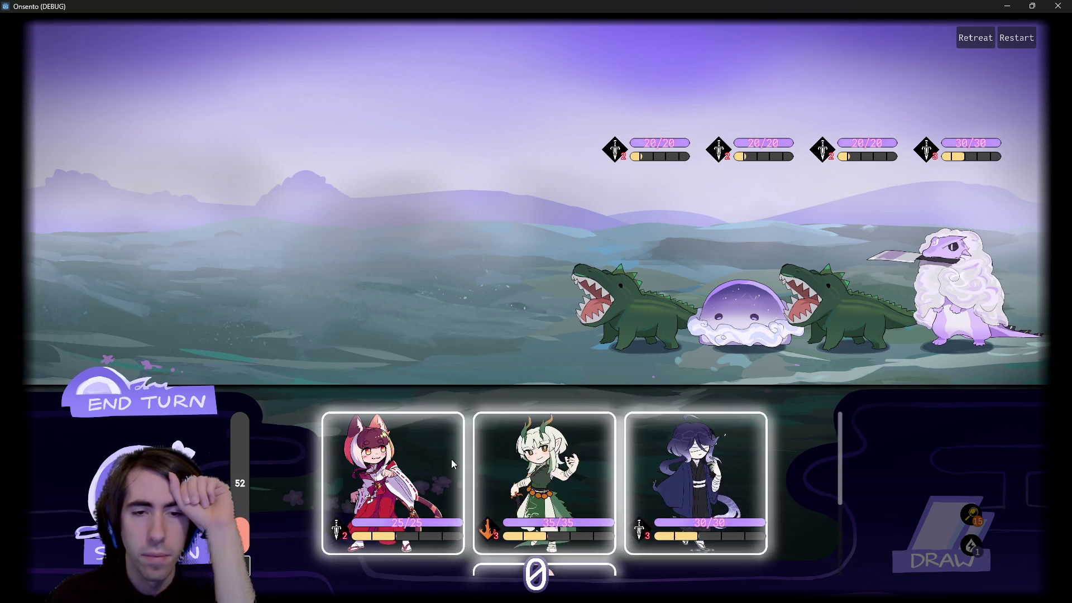
scroll(631, 485, down, 2)
scroll(578, 500, up, 1)
drag(578, 500, 443, 217)
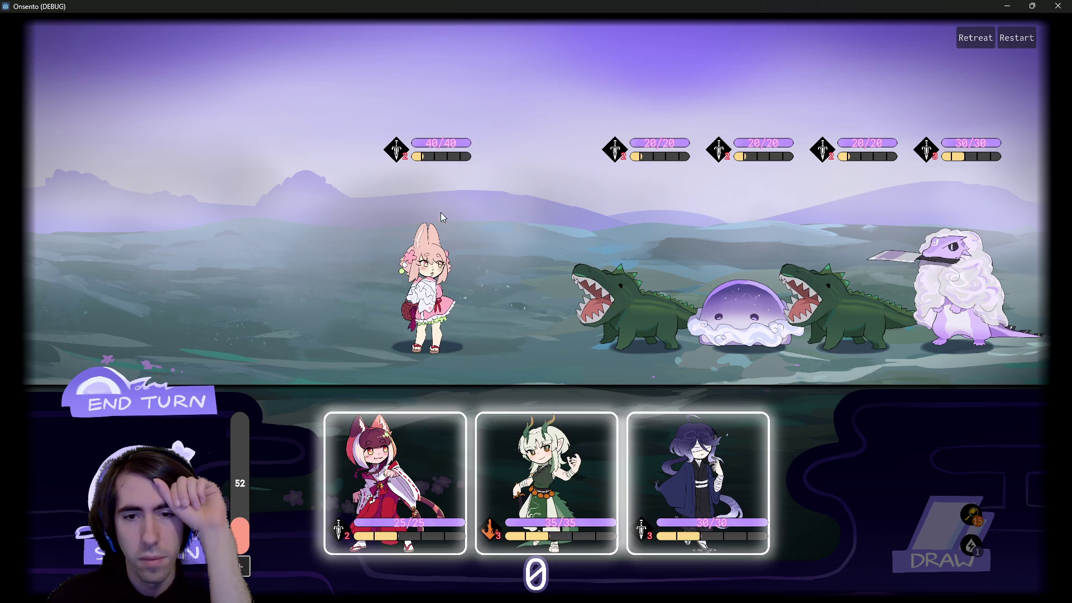
mouse_move(612, 446)
mouse_down()
mouse_move(536, 349)
mouse_move(402, 220)
mouse_up()
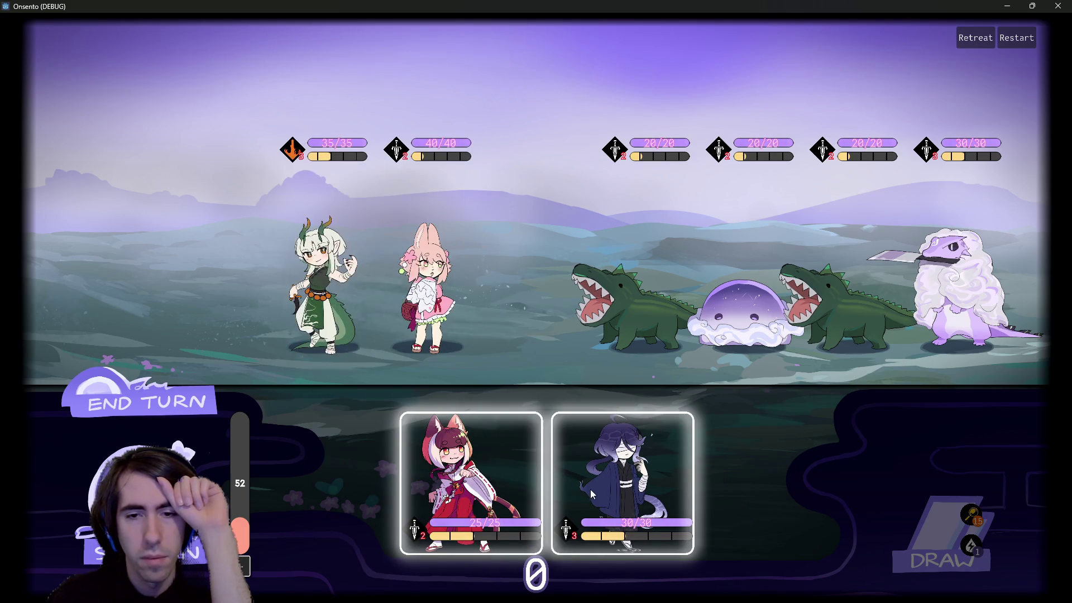
mouse_move(437, 454)
mouse_down()
mouse_move(293, 371)
mouse_move(223, 241)
mouse_up()
mouse_move(559, 491)
mouse_down()
mouse_move(178, 279)
mouse_move(144, 291)
mouse_up()
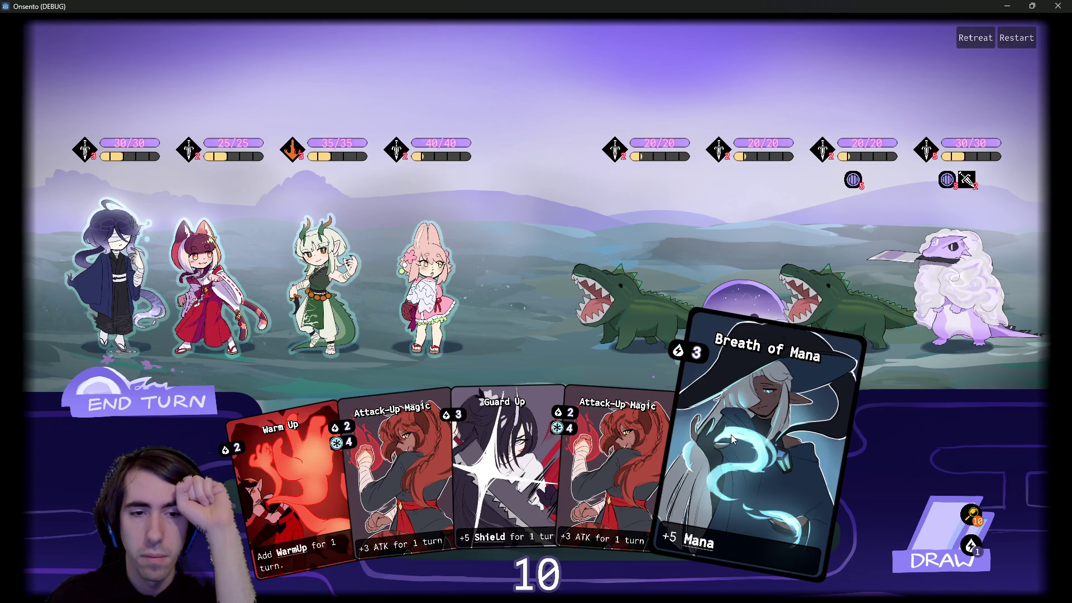
Check the draw pile, play Breath of Mana and Guard Up, draw two cards, and end the turn.
mouse_move(312, 538)
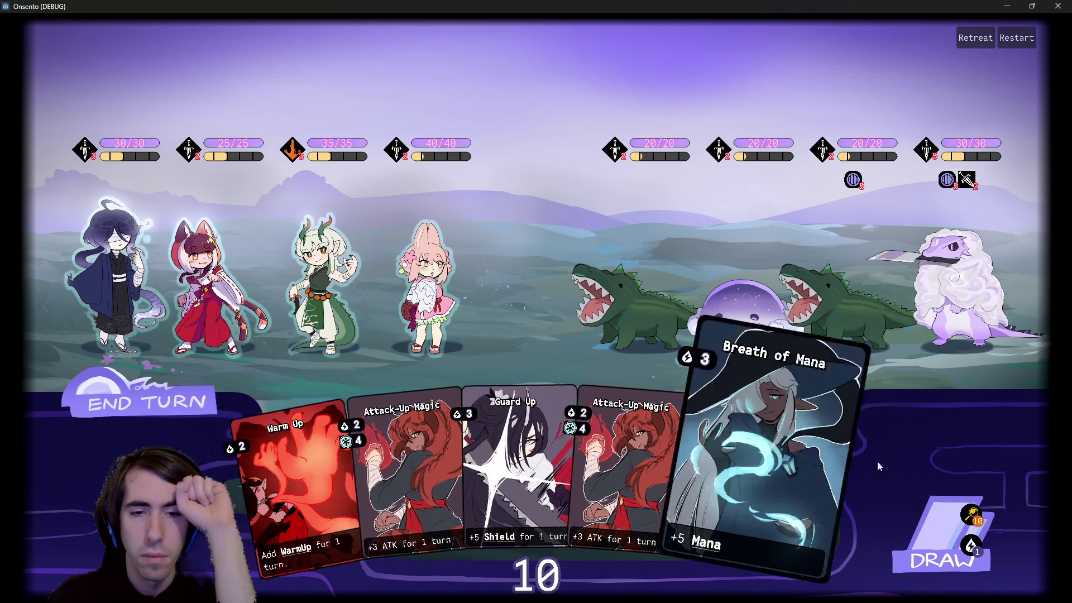
click(971, 517)
click(1012, 558)
drag(683, 421, 108, 265)
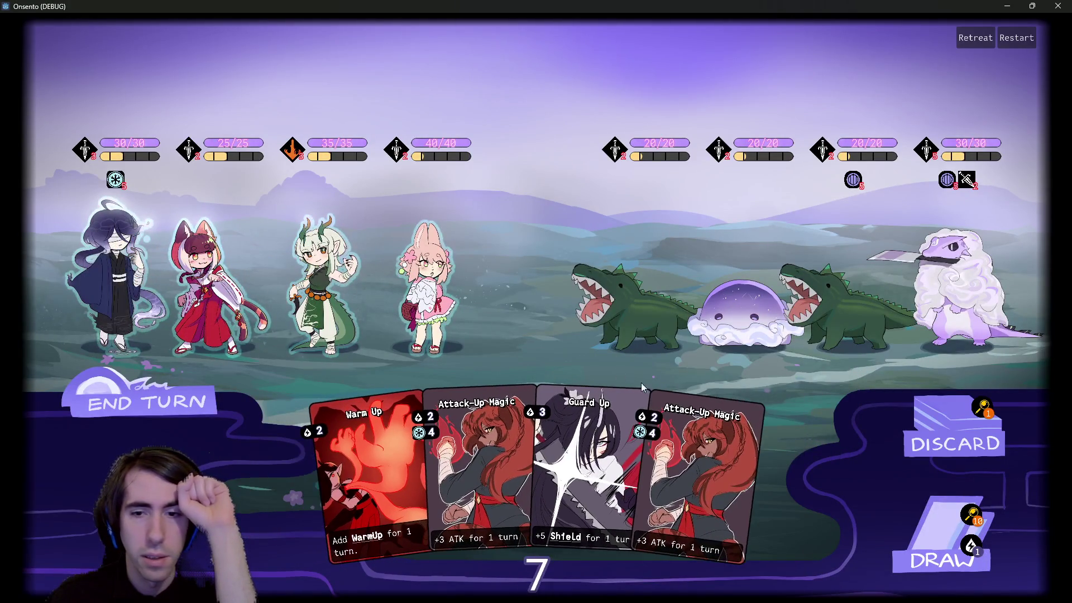
mouse_move(606, 424)
mouse_down()
mouse_move(444, 251)
mouse_move(419, 275)
mouse_up()
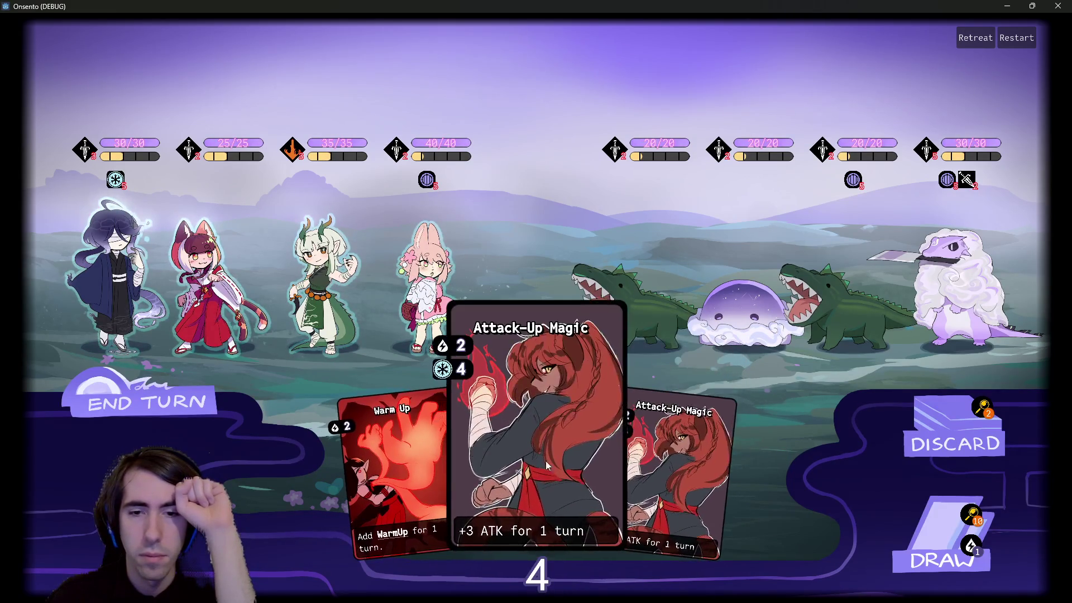
click(921, 525)
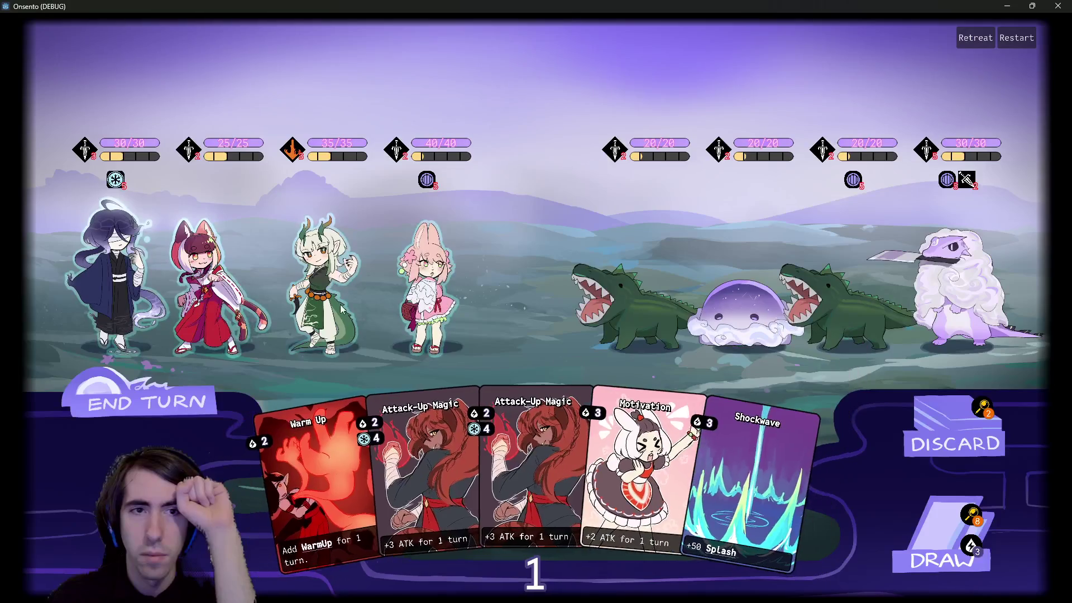
key(space)
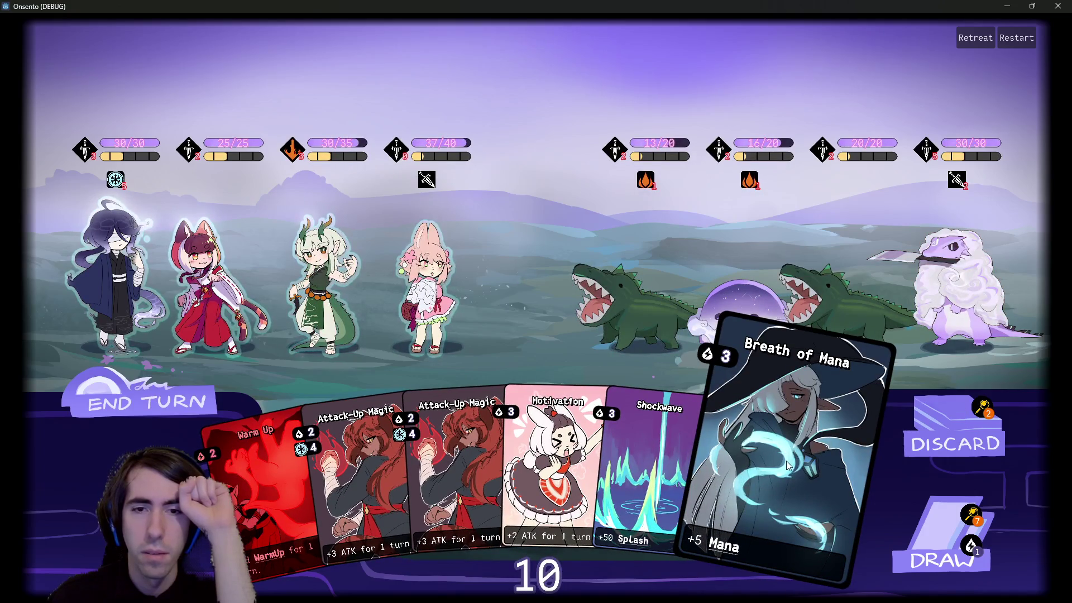
Play Breath of Mana, Attack-Up Magic on the leftmost ally and Shockwave, then view the discard pile.
click(781, 472)
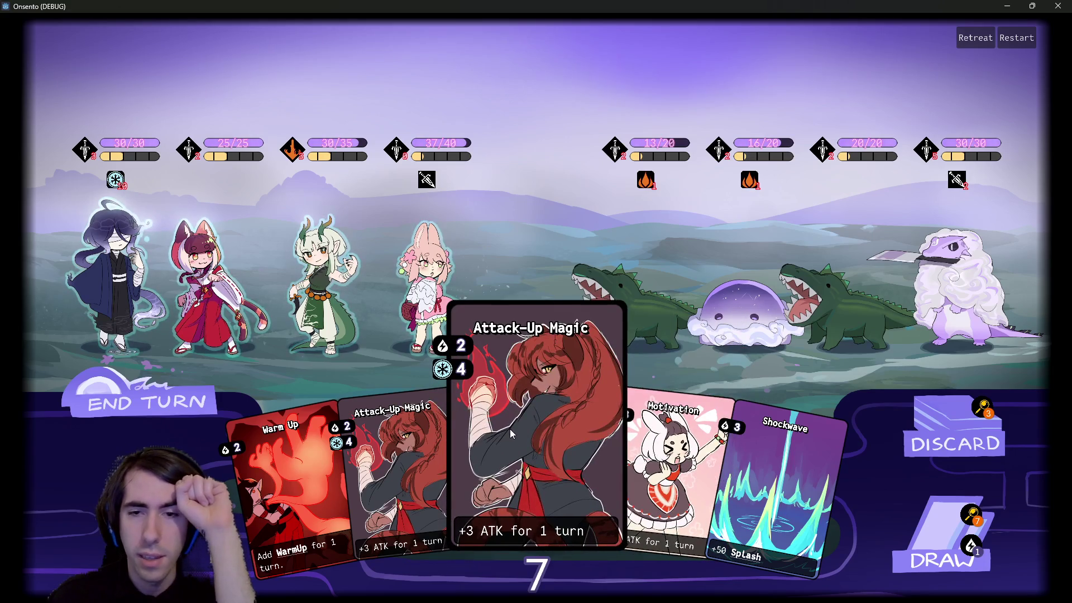
drag(510, 429, 103, 246)
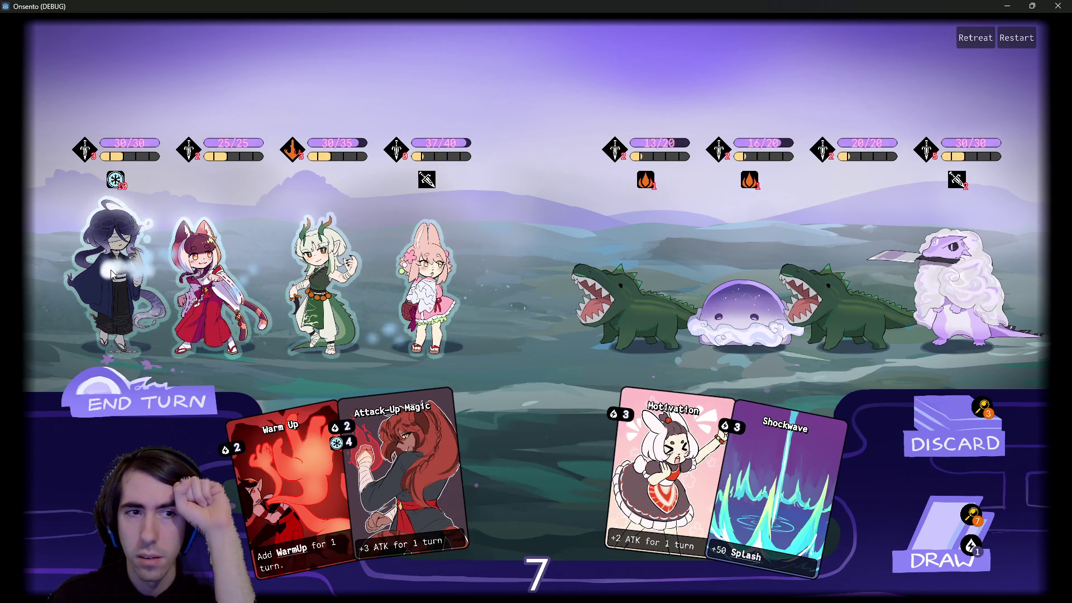
drag(726, 486, 690, 310)
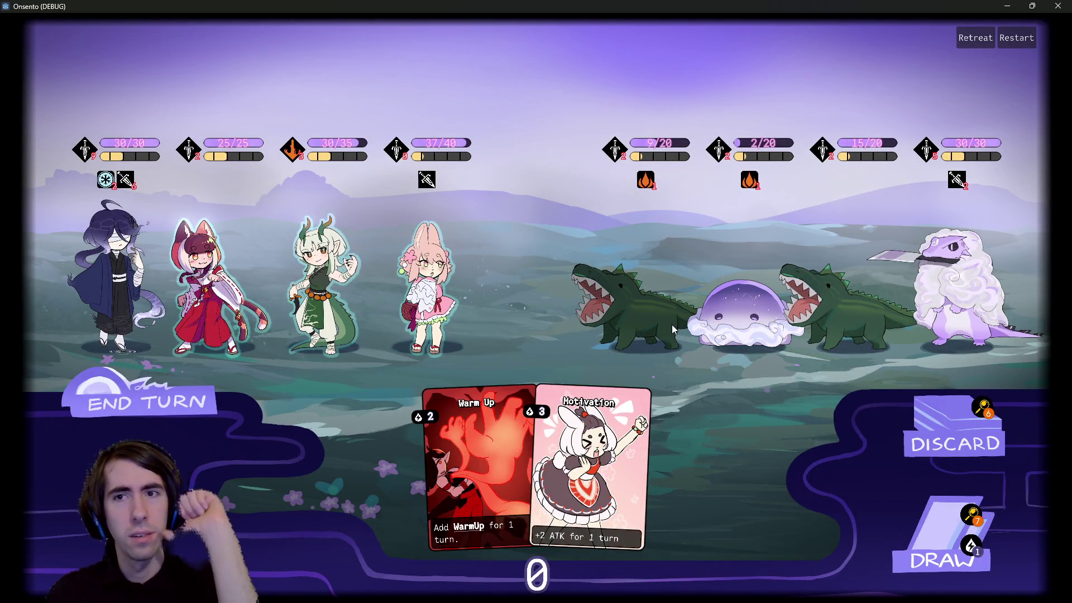
mouse_move(757, 153)
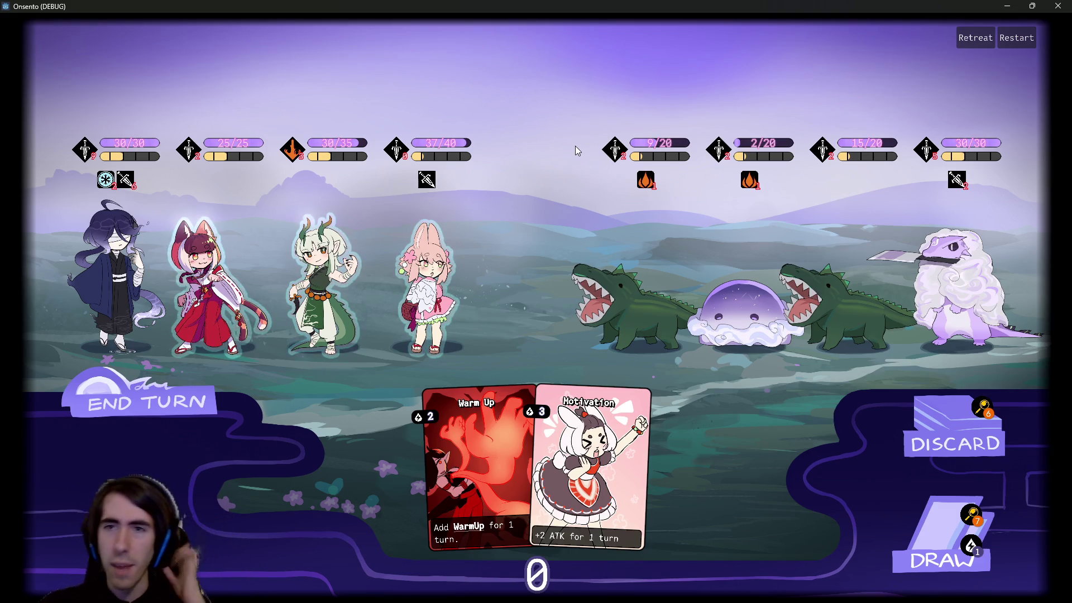
click(984, 410)
mouse_move(817, 196)
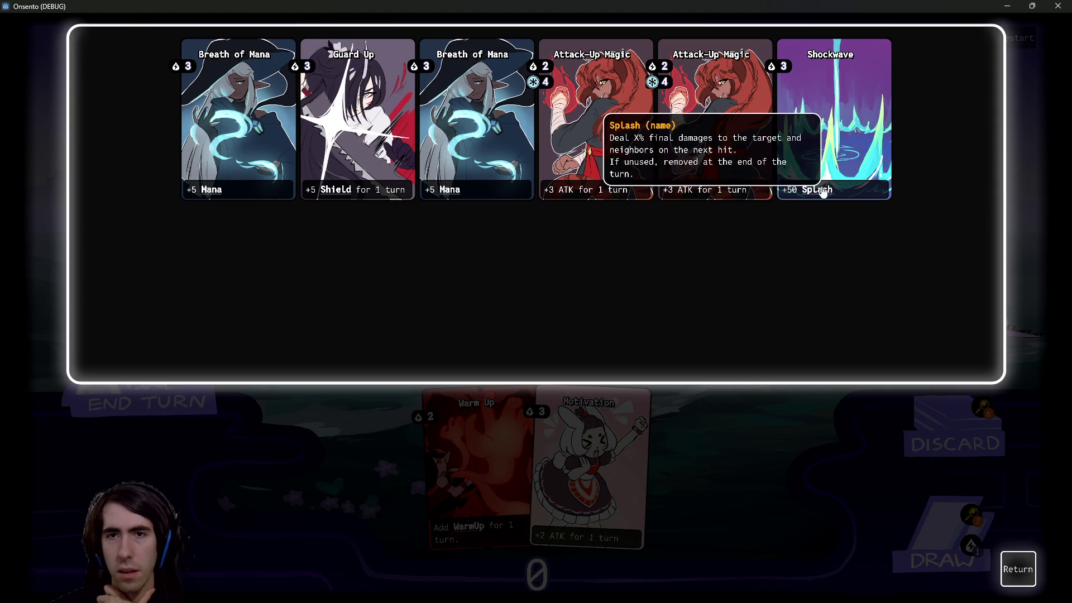
Close the discard pile view and minimize the Onsento game window.
click(1017, 569)
mouse_move(128, 193)
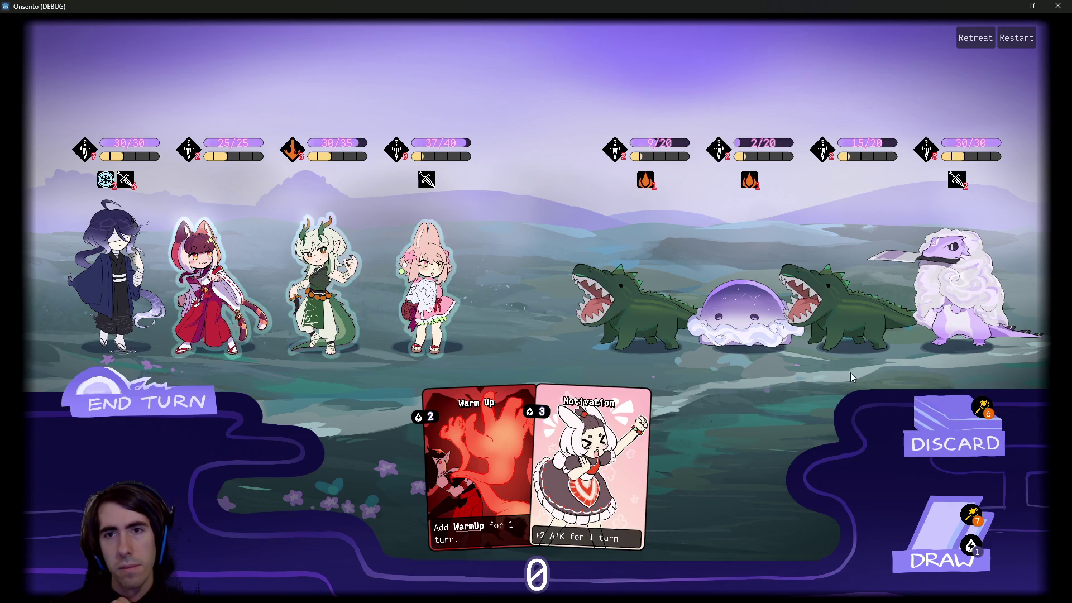
click(1008, 5)
Trace splashTargets, finalDamages, damagesPercent and attackContext through executeSplashTriggerEffect in status.gd.
scroll(599, 270, up, 2)
scroll(559, 301, down, 1)
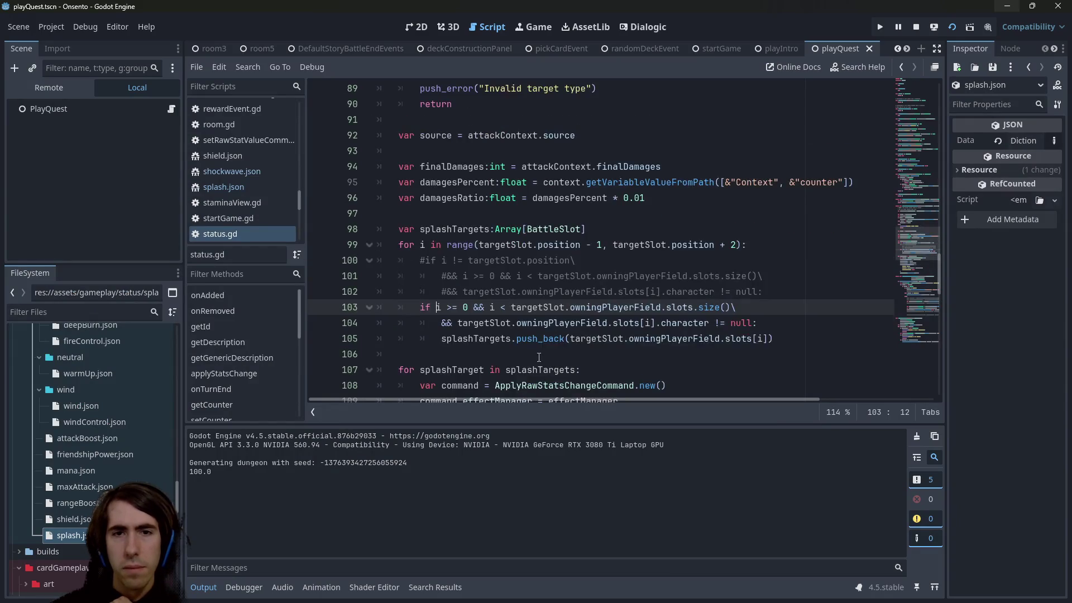
double_click(511, 337)
scroll(510, 338, down, 2)
scroll(510, 338, down, 7)
scroll(510, 338, up, 3)
click(497, 323)
click(507, 338)
double_click(506, 338)
scroll(506, 337, up, 5)
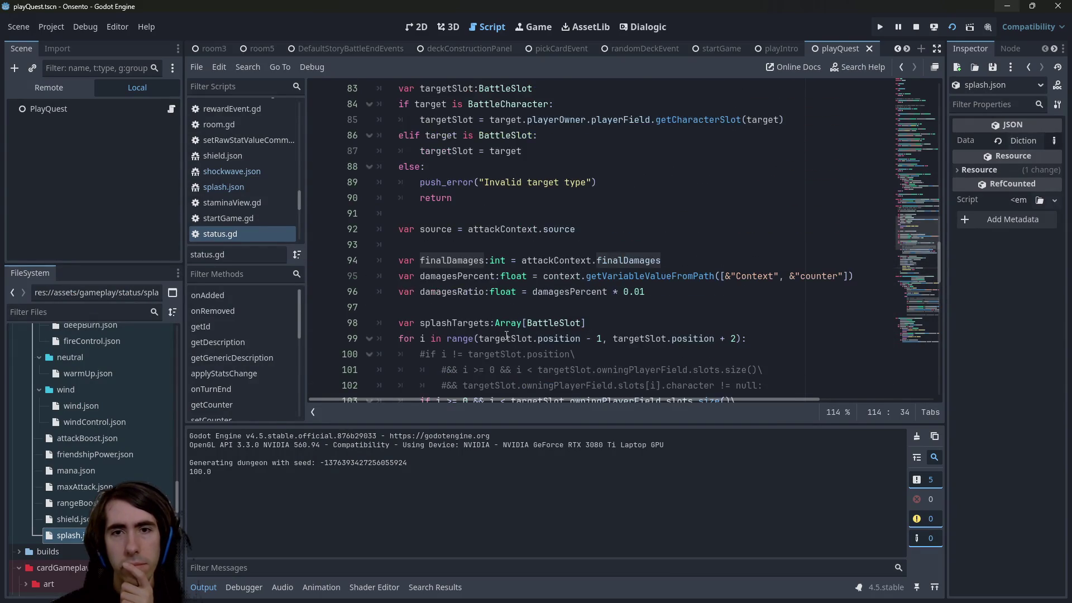
double_click(479, 276)
double_click(628, 260)
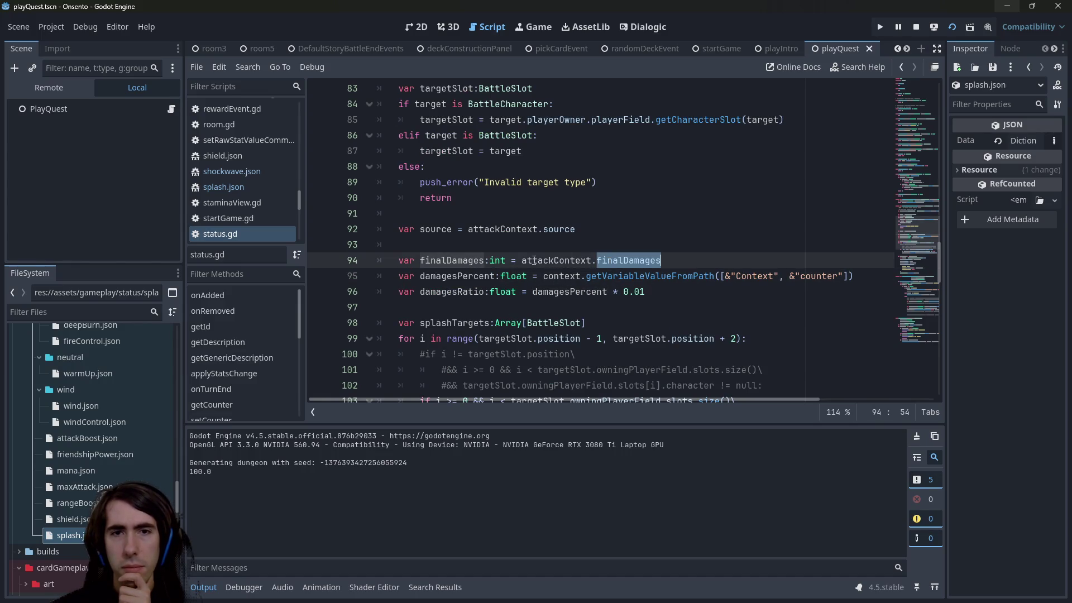
double_click(558, 260)
scroll(561, 260, up, 1)
scroll(562, 260, up, 2)
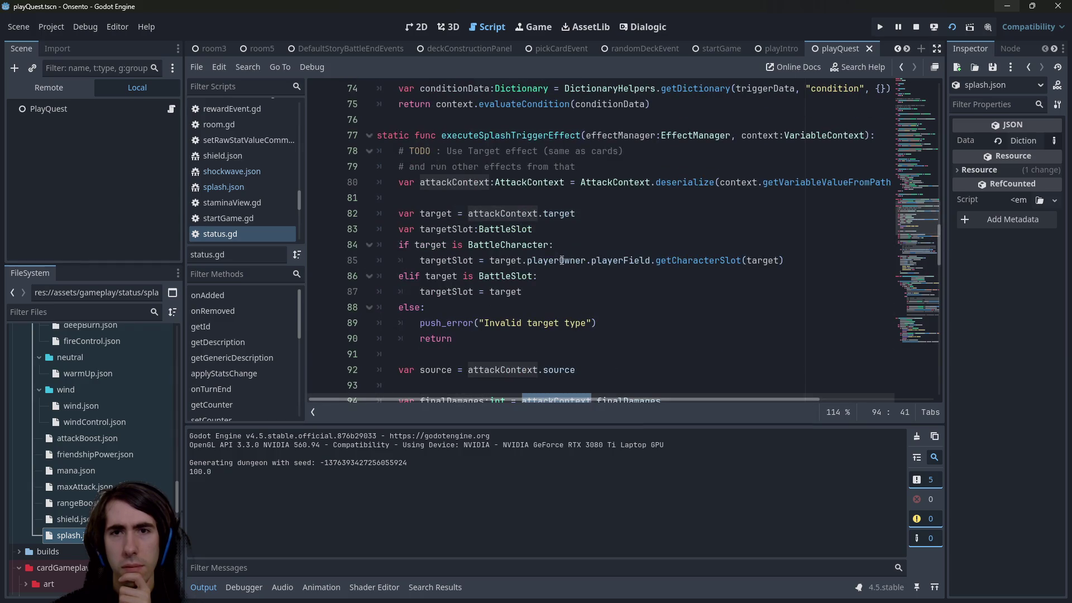
scroll(561, 260, down, 6)
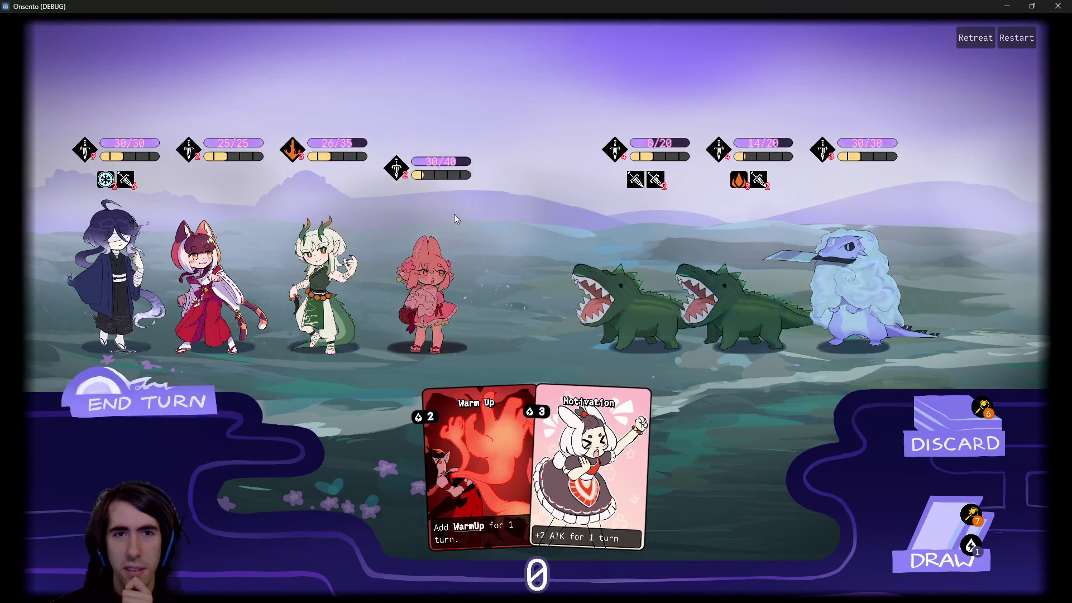
Draw two cards, play Motivation and Shockwave, end the turn, and view the draw pile.
click(927, 525)
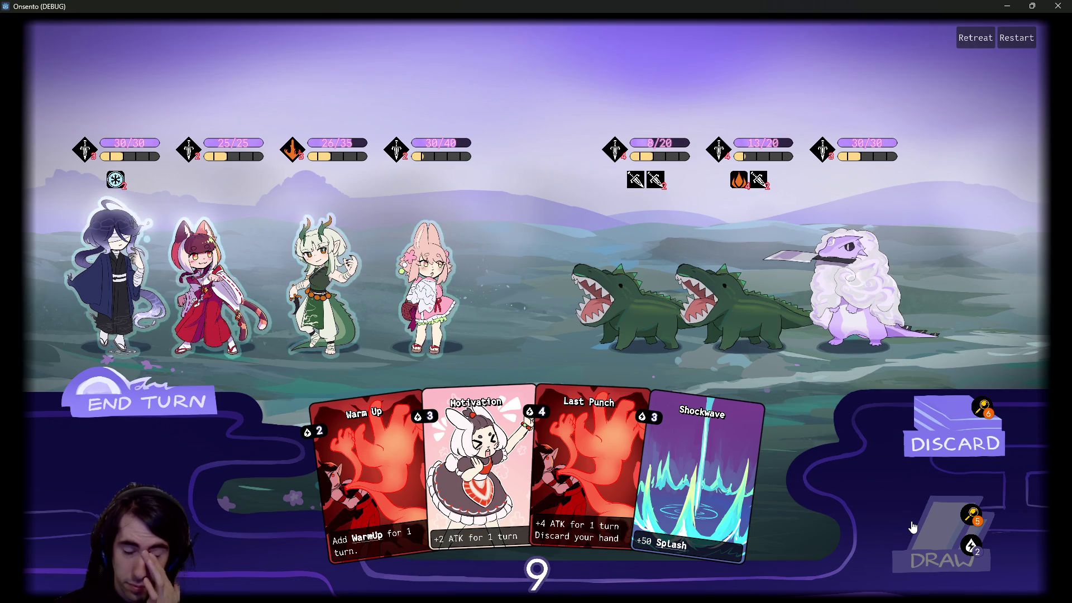
click(913, 527)
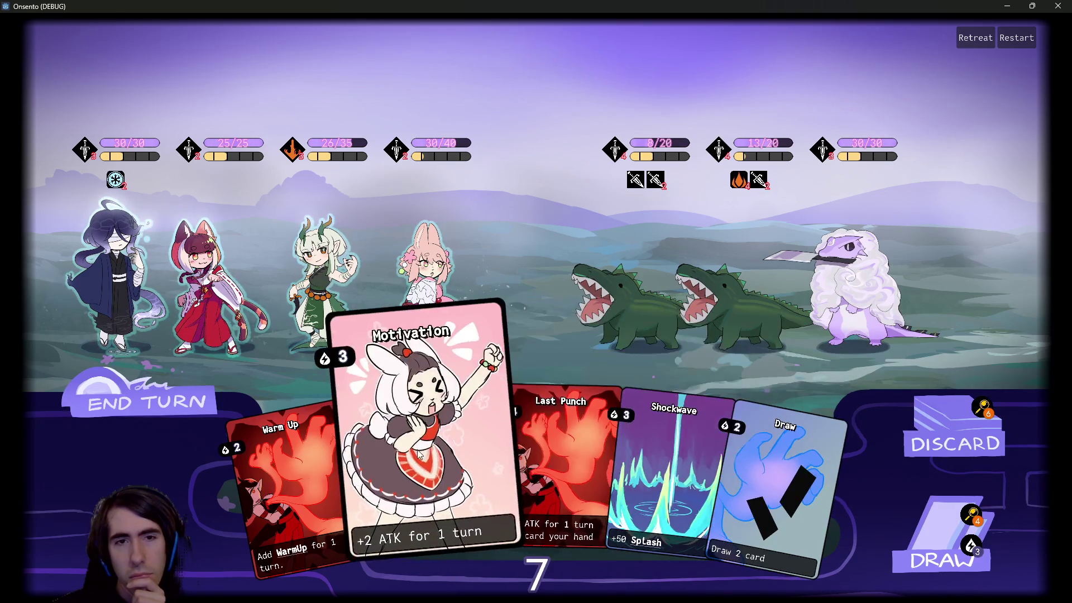
drag(391, 480, 133, 280)
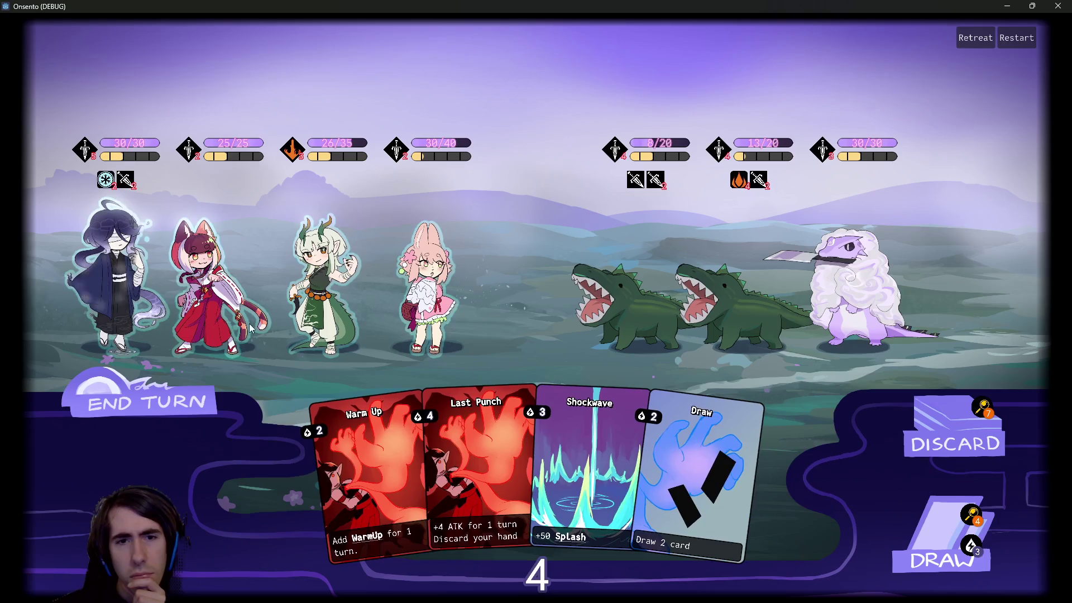
drag(574, 447, 112, 279)
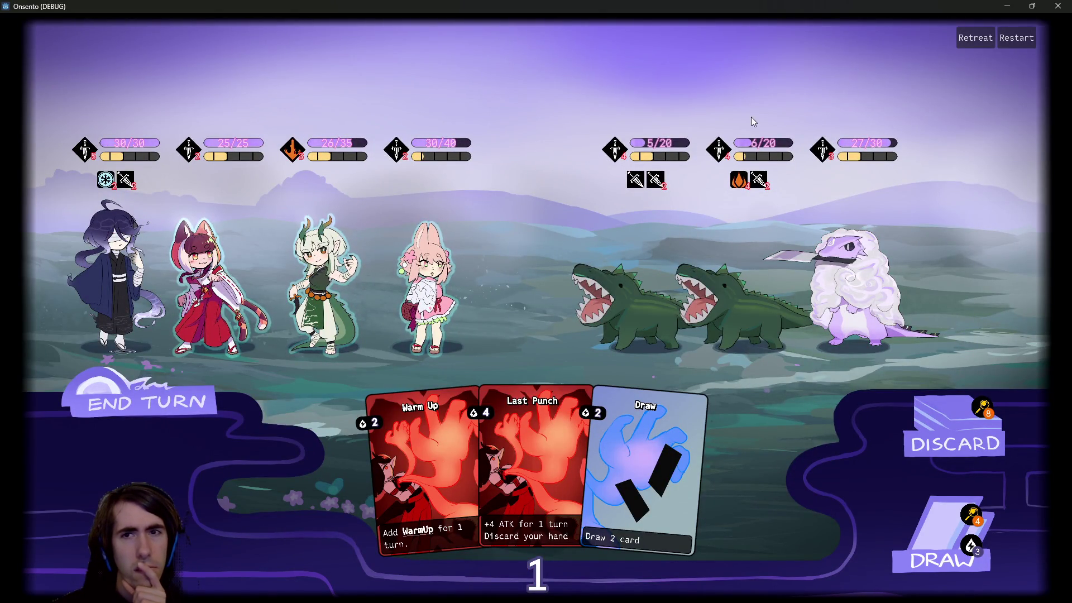
mouse_move(758, 152)
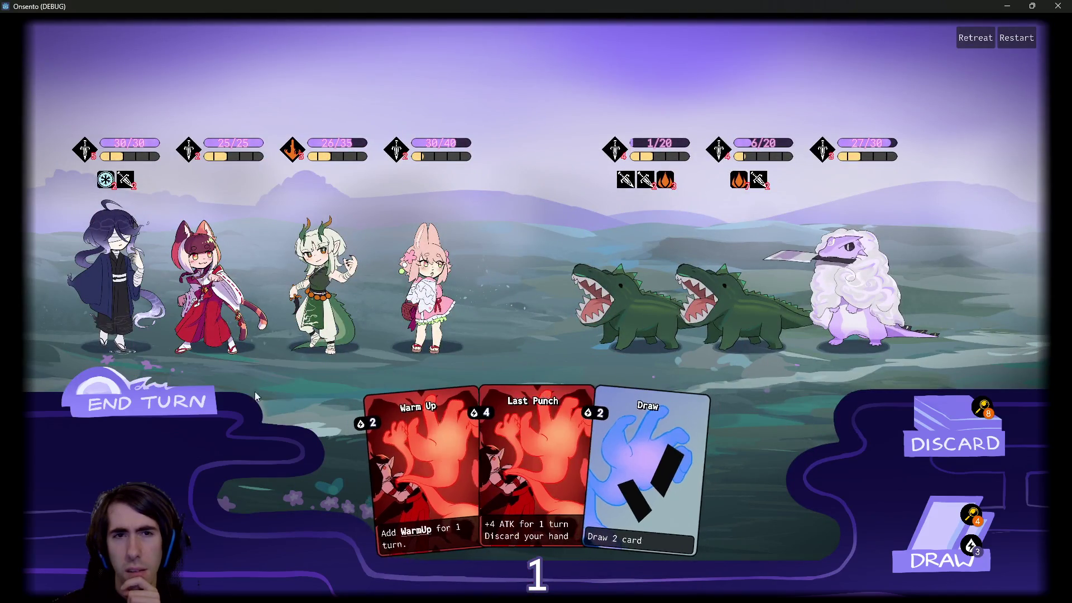
click(190, 404)
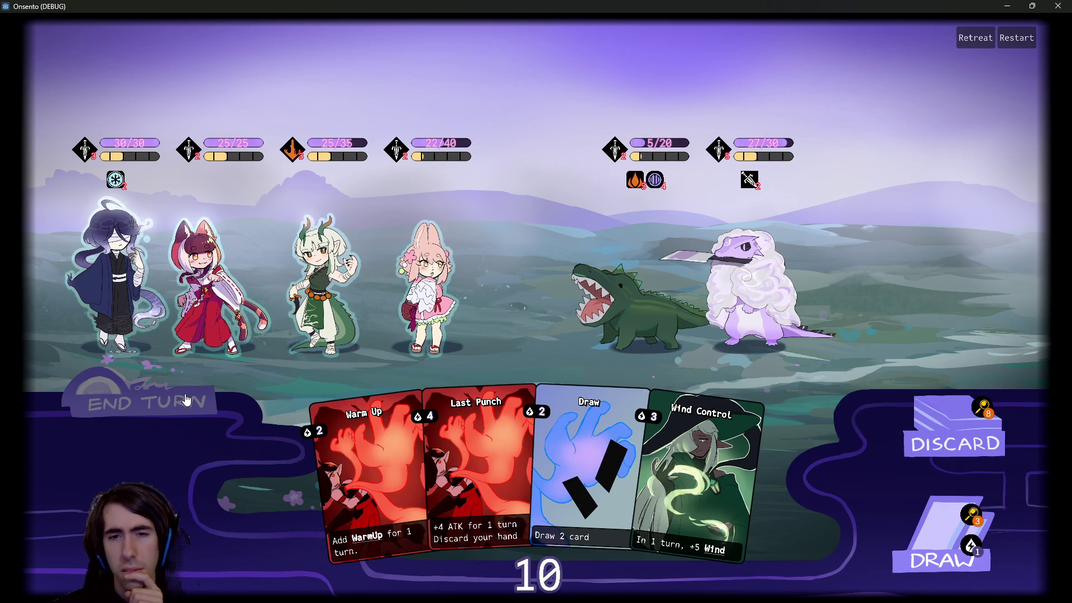
click(968, 520)
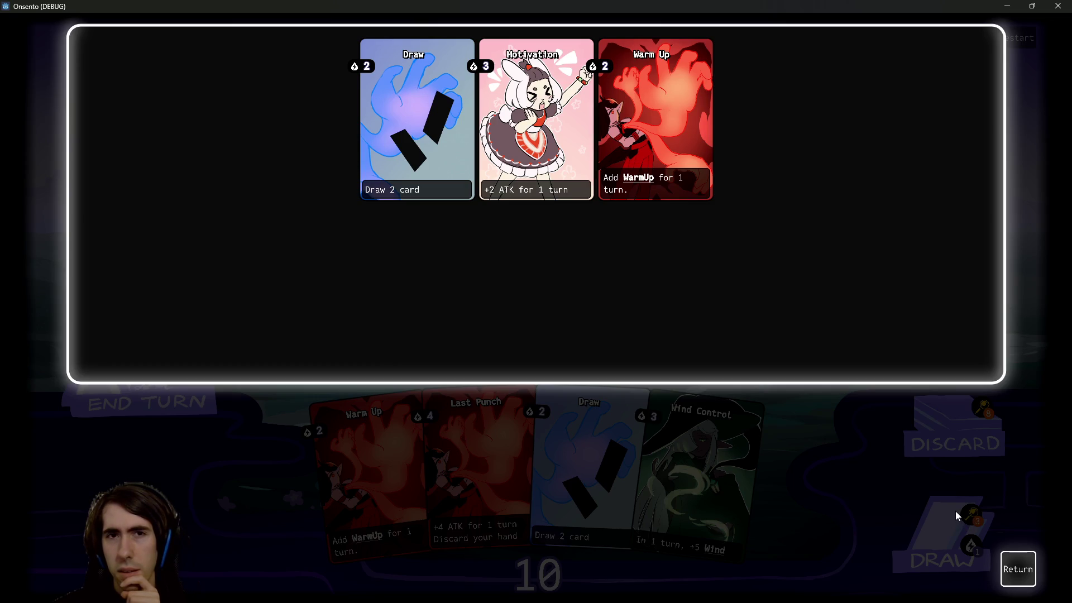
Check the discard and draw piles, picking then cancelling Warm Up, and return to battle.
click(1017, 568)
click(978, 412)
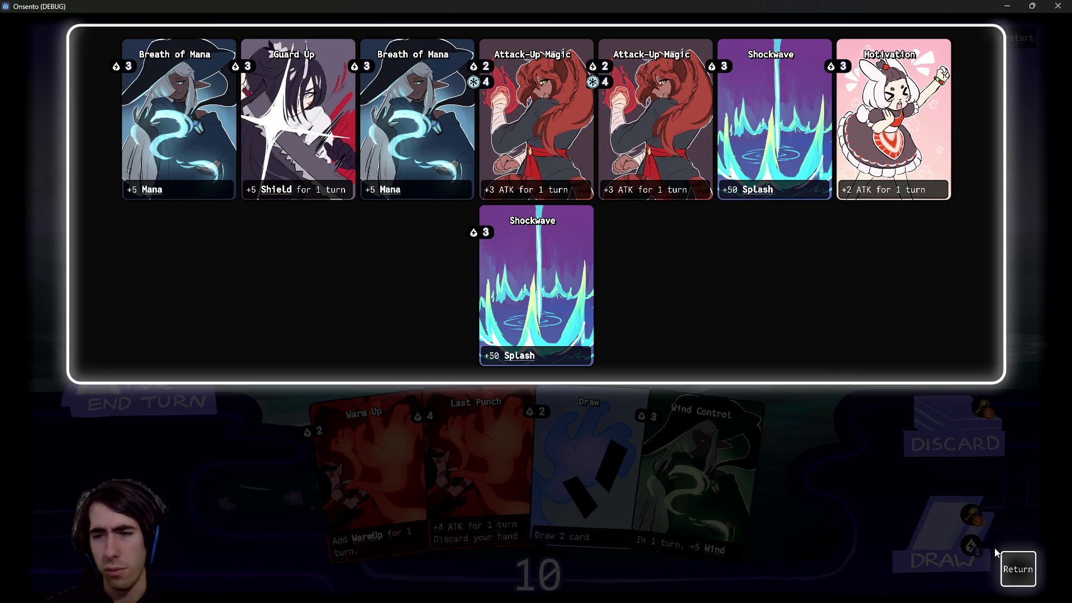
click(1014, 567)
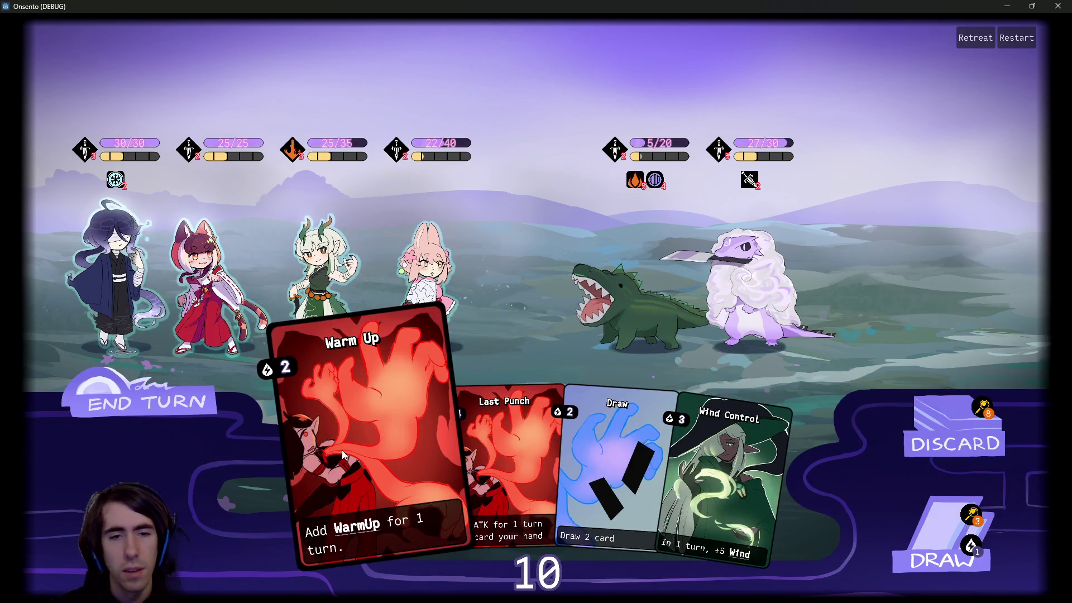
click(342, 450)
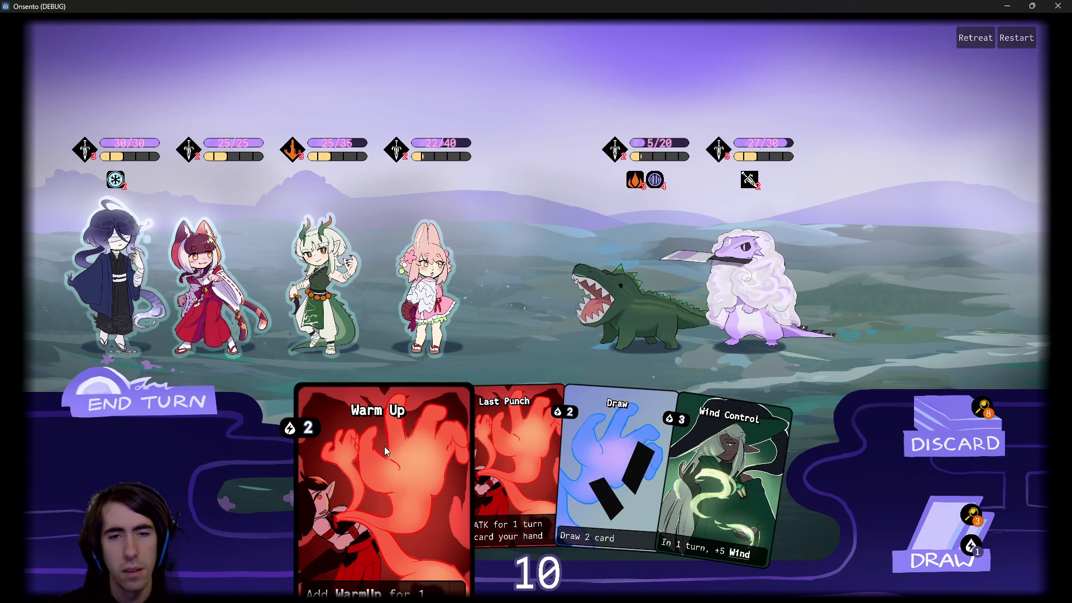
click(971, 515)
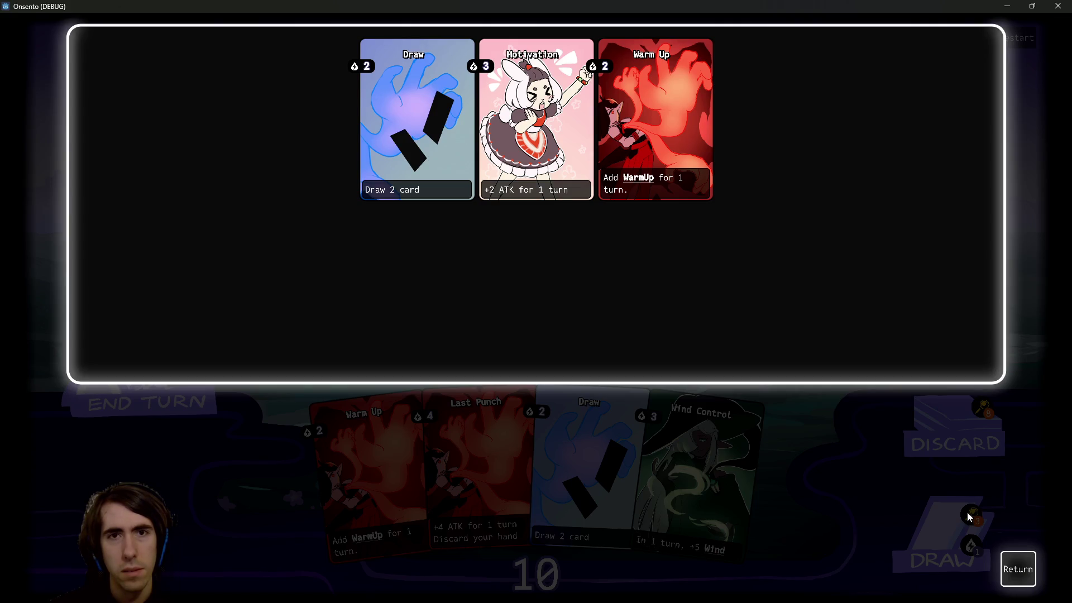
click(1003, 561)
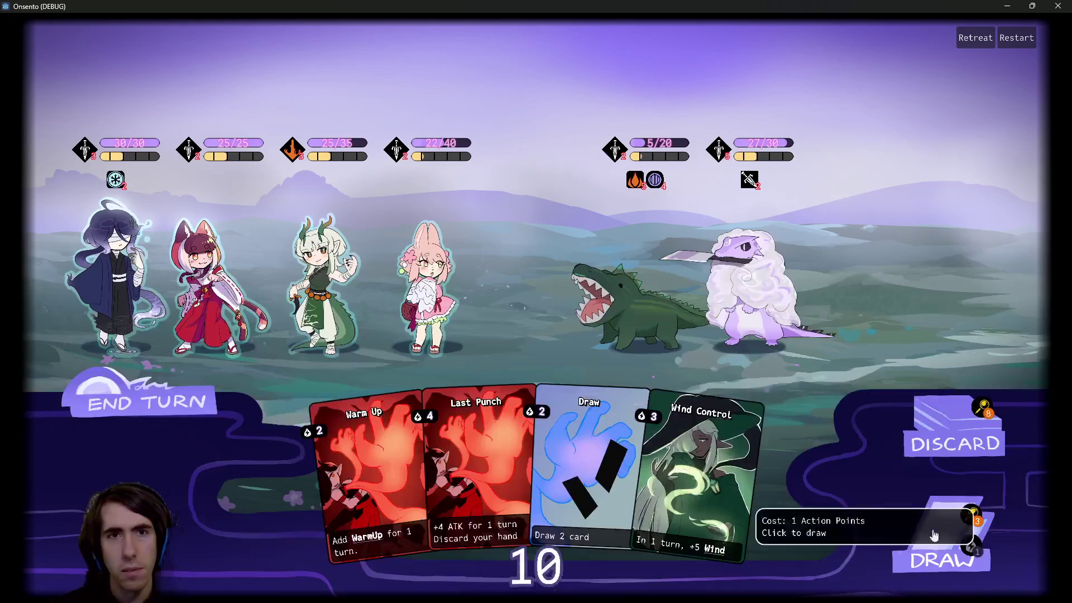
Play Warm Up and Shockwave on the first party member, plus two Draw cards.
click(384, 449)
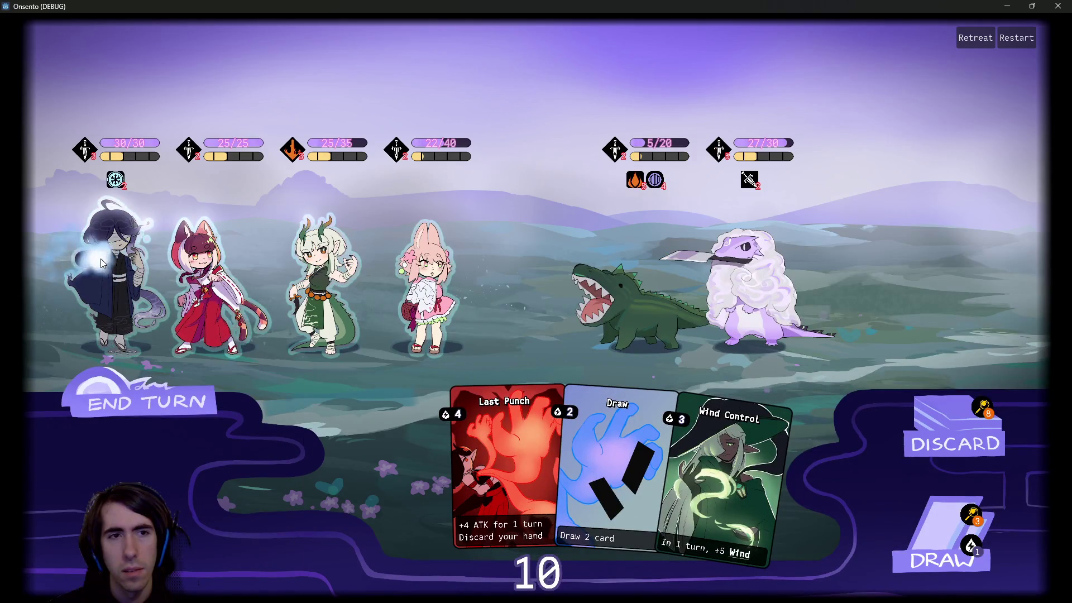
click(76, 263)
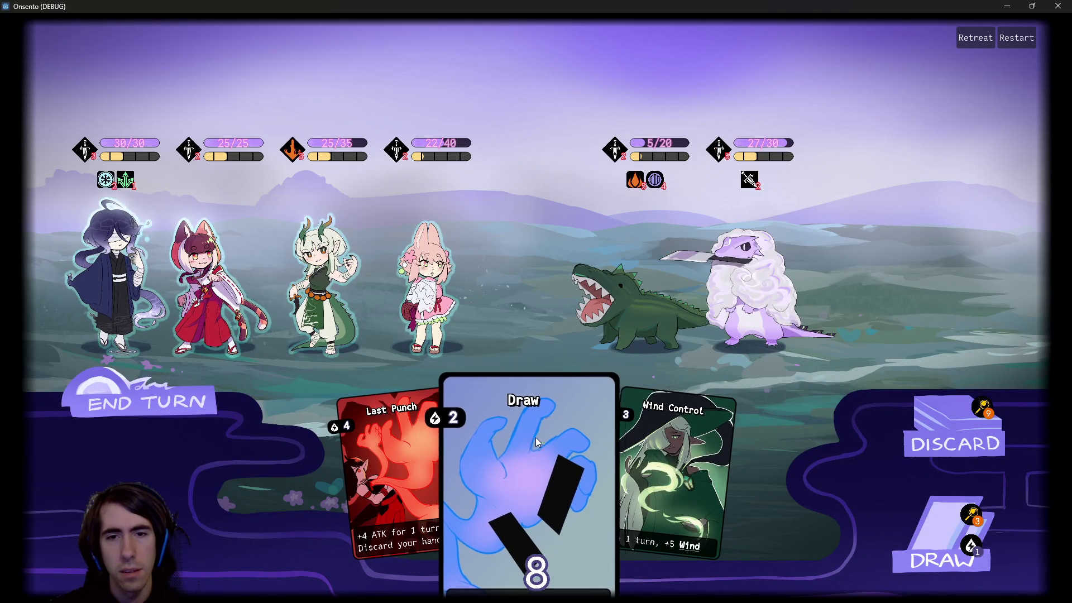
click(525, 431)
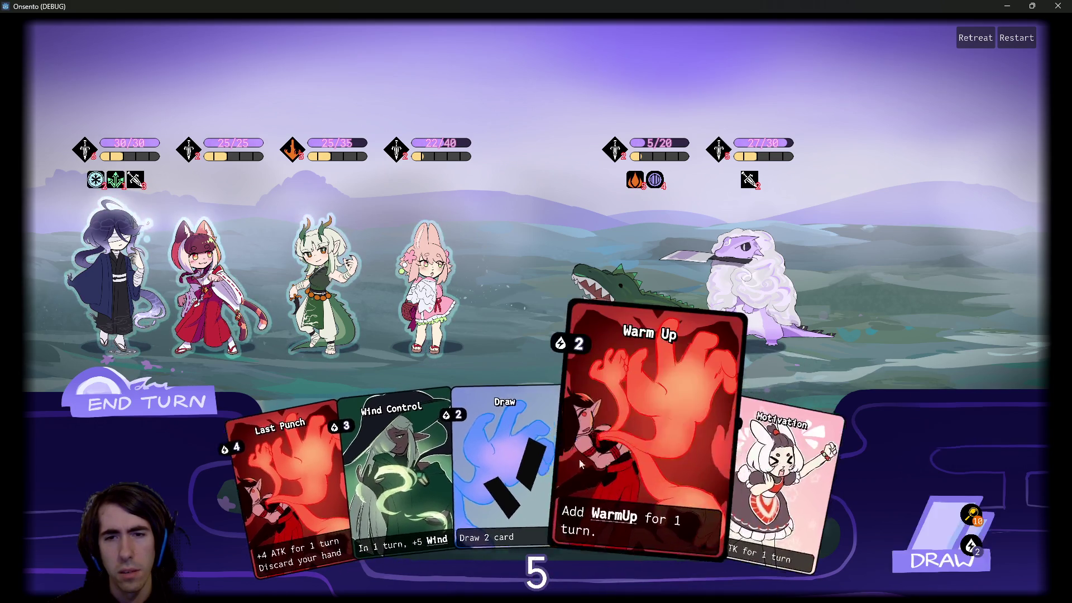
click(466, 395)
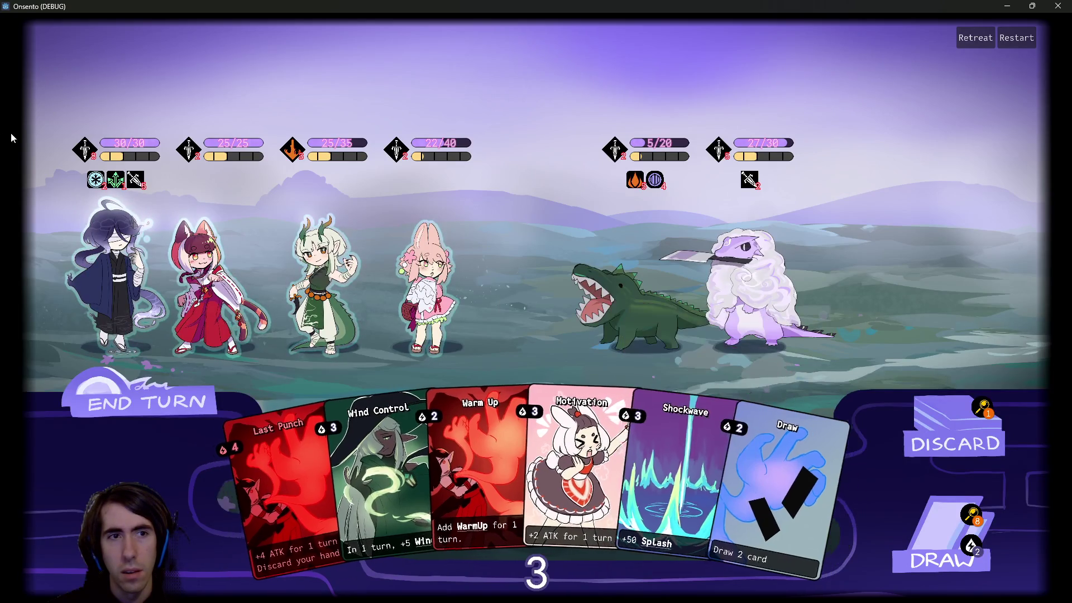
click(672, 402)
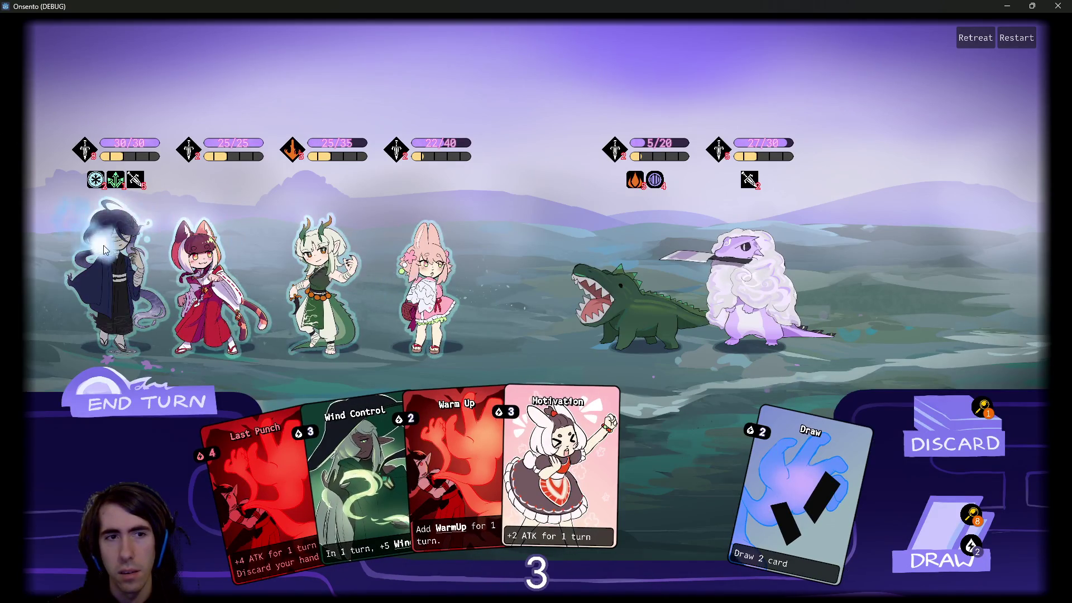
click(121, 222)
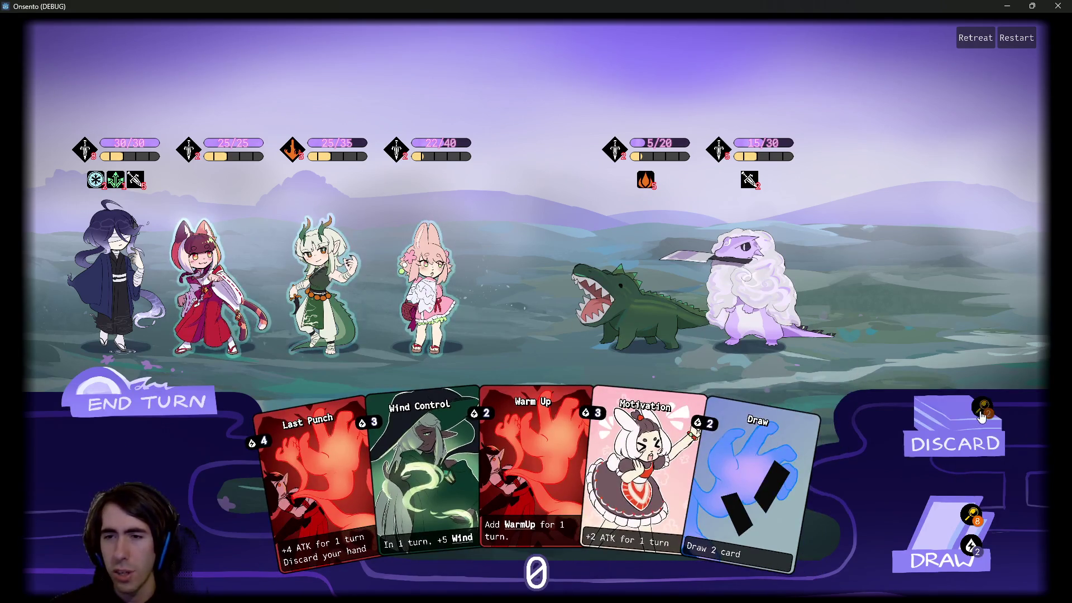
Check the discard pile, then have the party attack the crocodile and end the turn.
click(952, 436)
click(1028, 577)
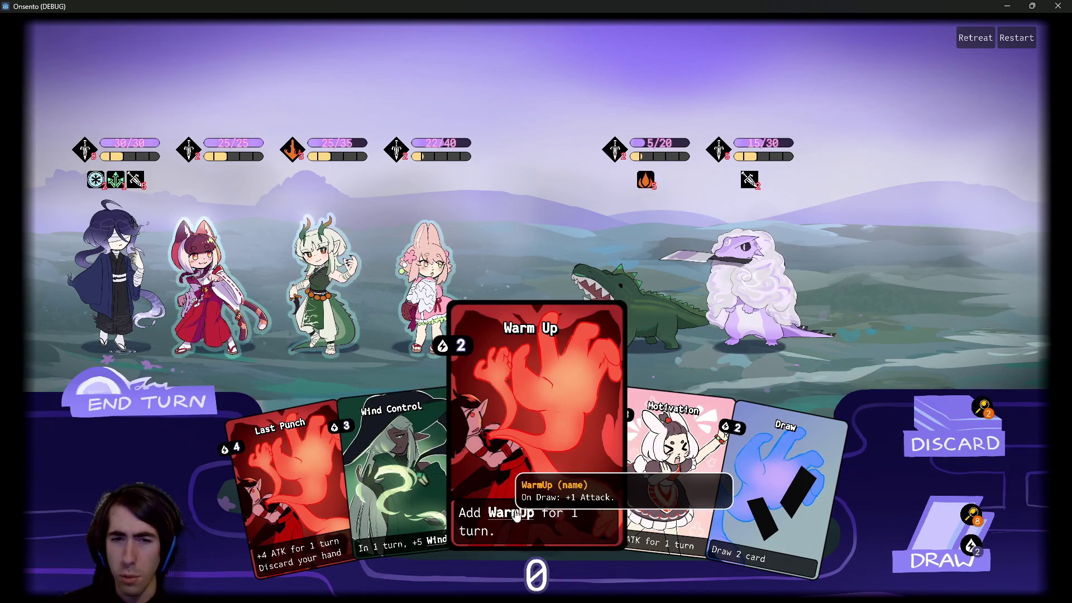
mouse_move(521, 516)
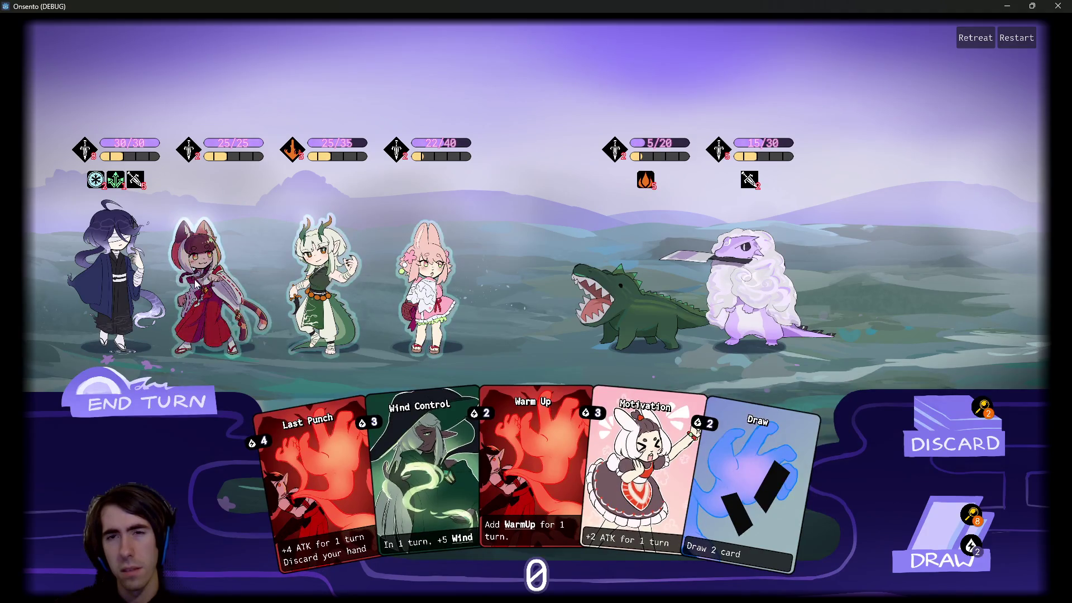
click(216, 284)
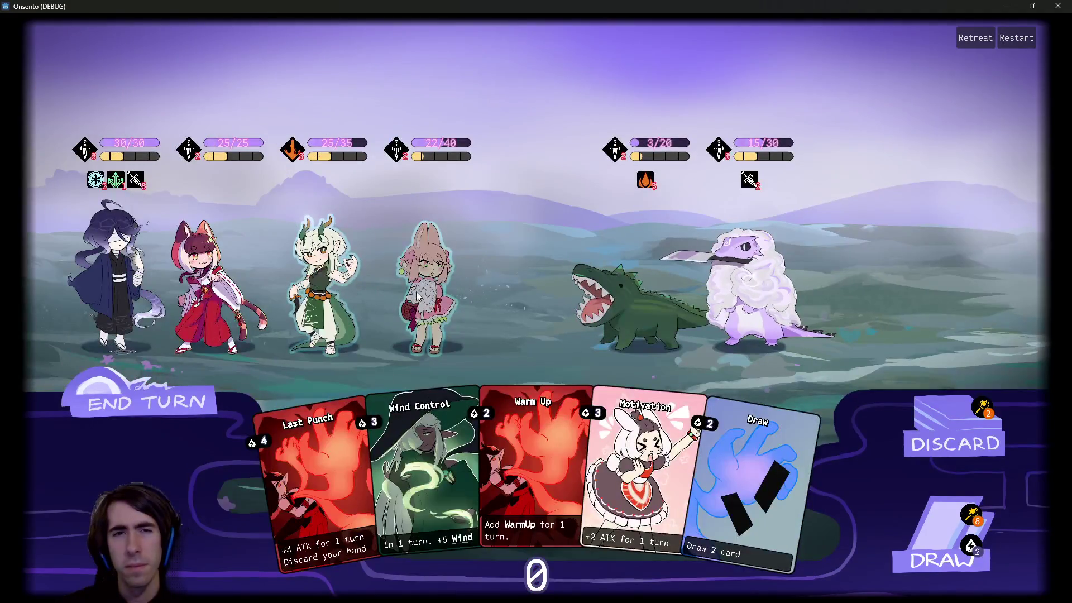
click(541, 286)
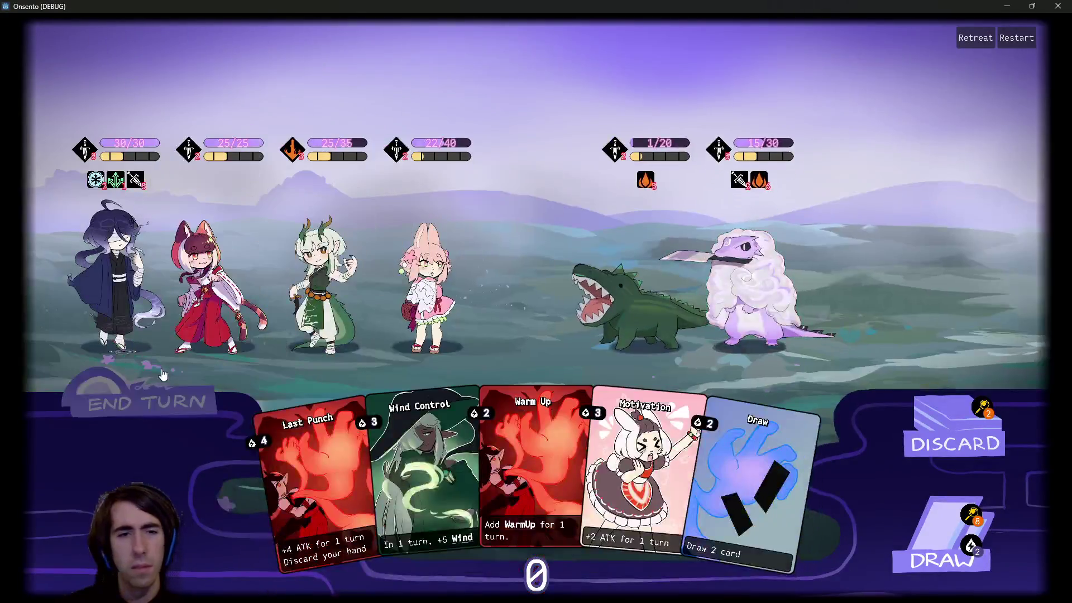
click(162, 375)
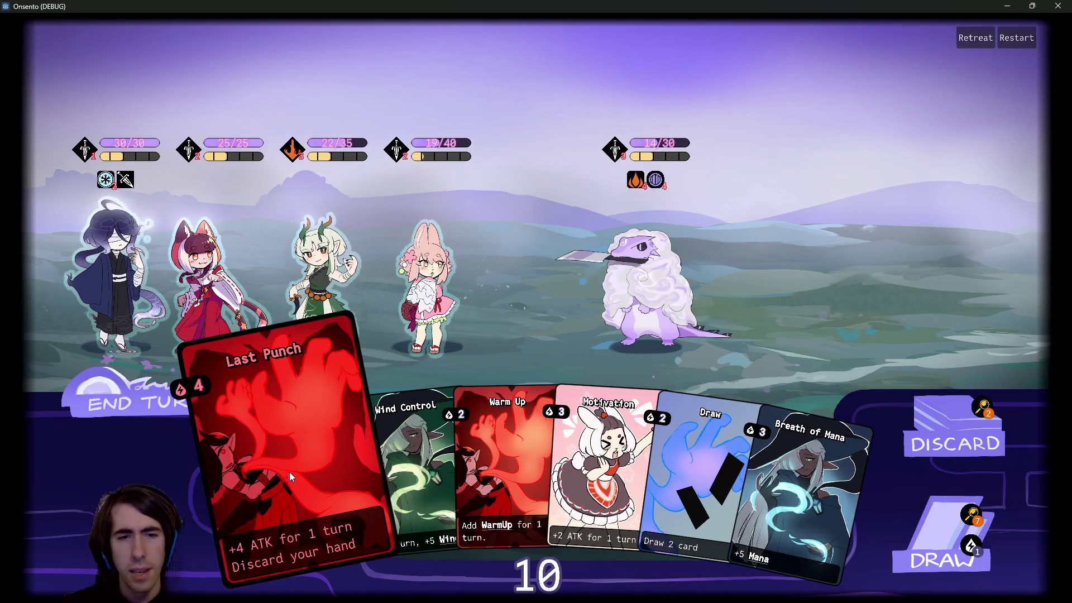
Play Warm Up and Draw, then take two extra cards from the Draw pile.
click(492, 437)
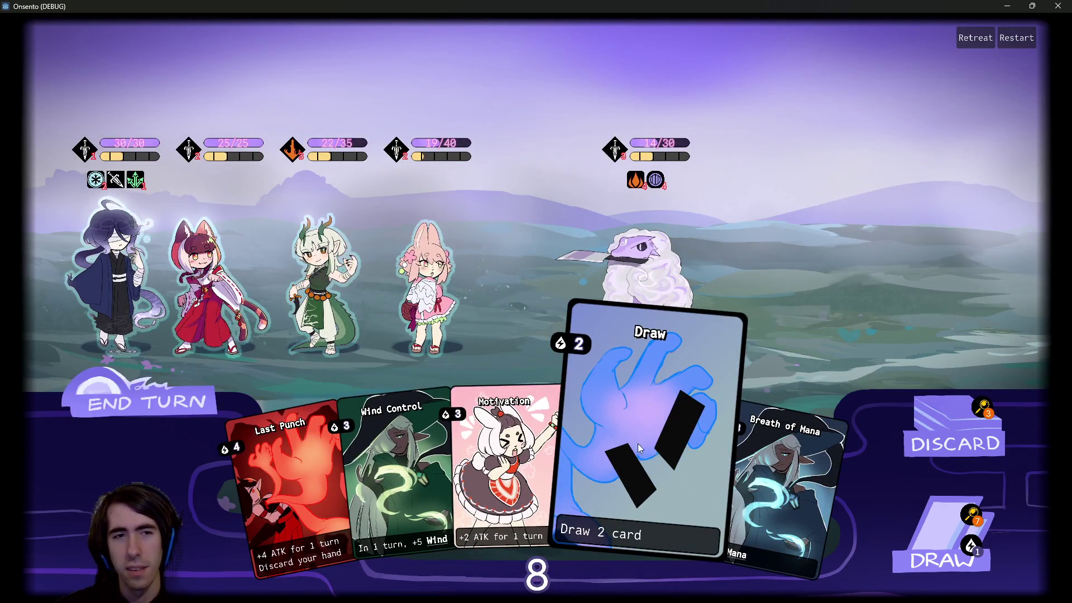
click(646, 446)
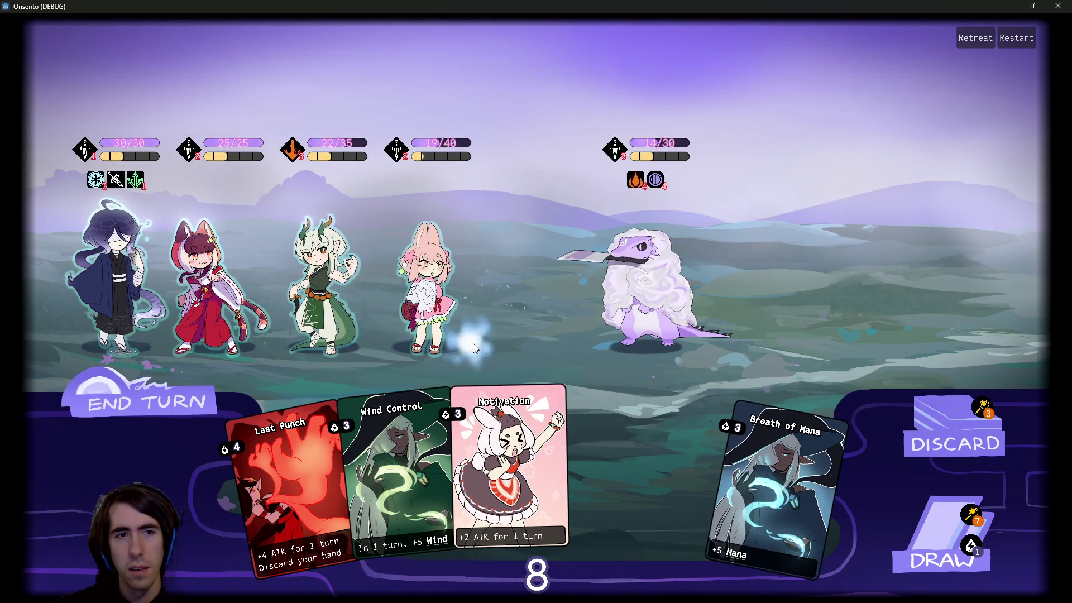
click(927, 525)
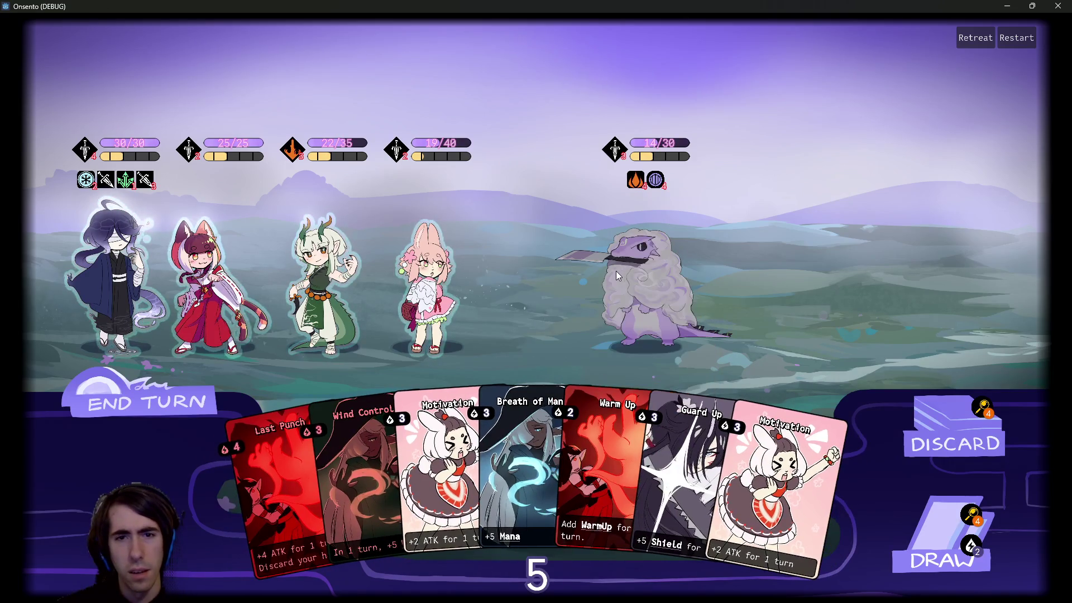
click(925, 547)
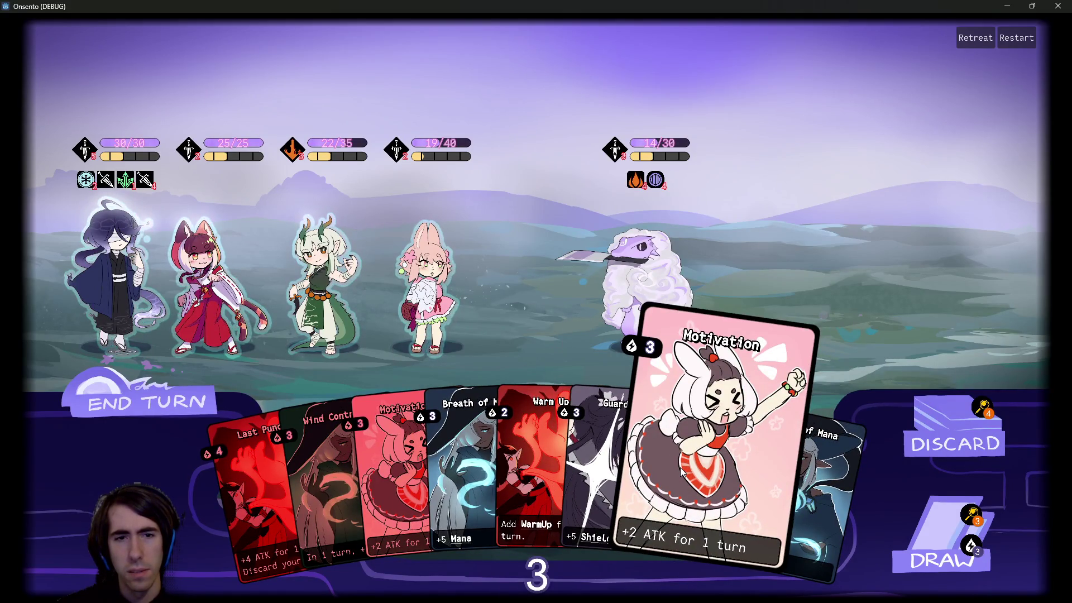
Play Motivation and Breath of Mana on the first character, then glance at the draw pile.
drag(715, 410, 120, 267)
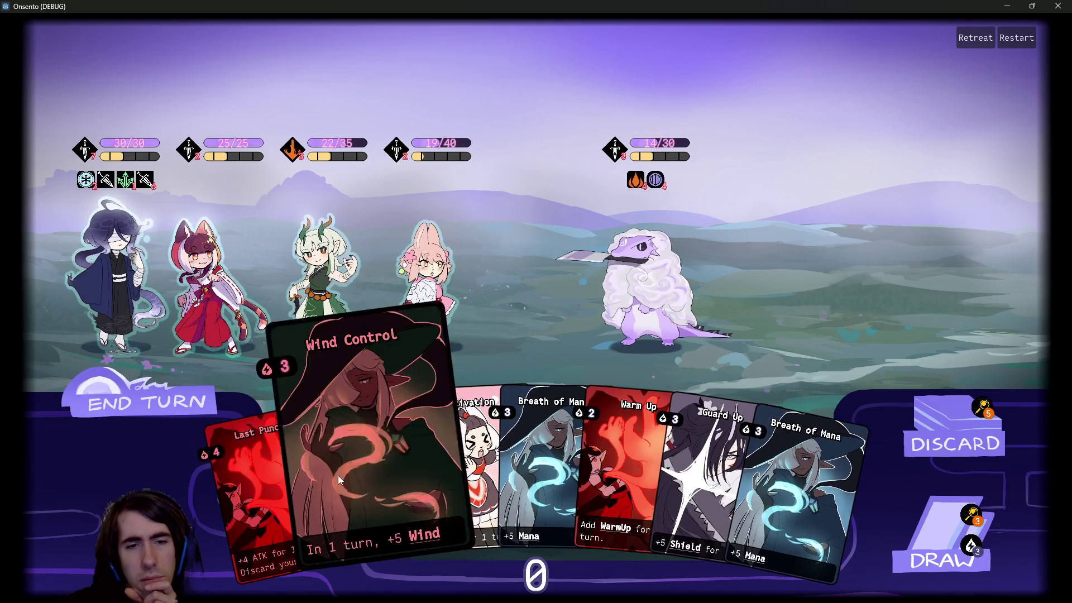
mouse_move(520, 480)
mouse_down()
mouse_move(123, 303)
mouse_move(119, 276)
mouse_up()
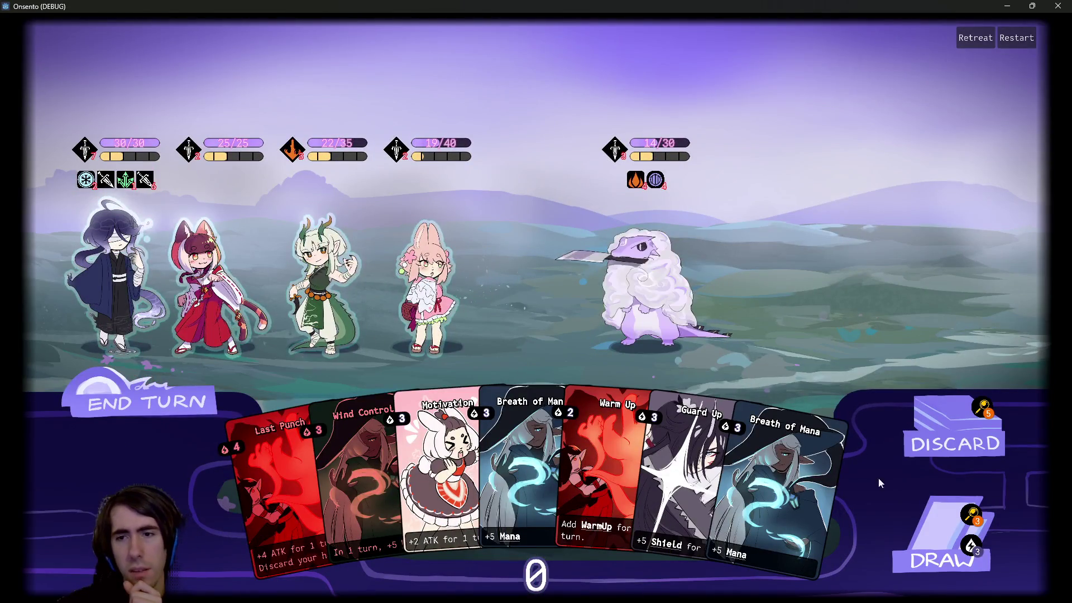
click(949, 530)
click(1016, 569)
click(142, 403)
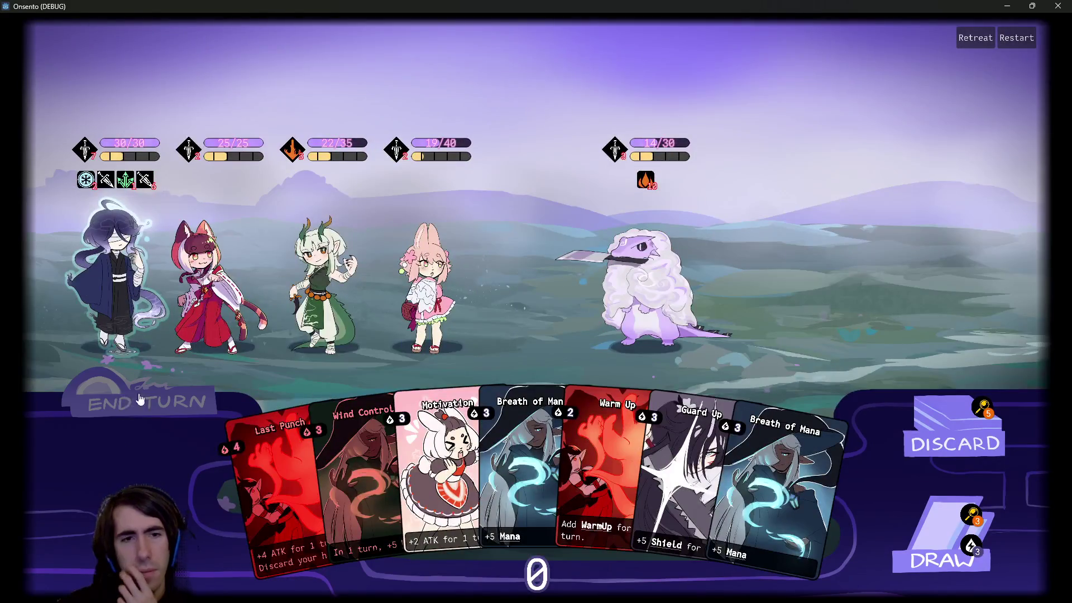
End the turn, draw and attack, then give Breath of Mana, Attack-Up Magic and Motivation to the leftmost character.
click(111, 378)
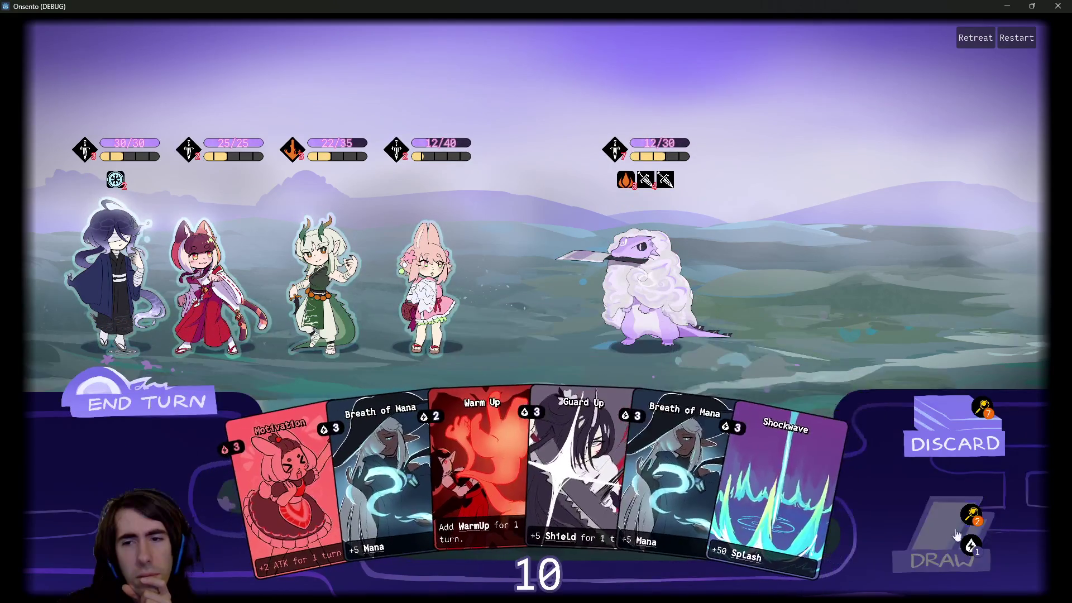
click(898, 526)
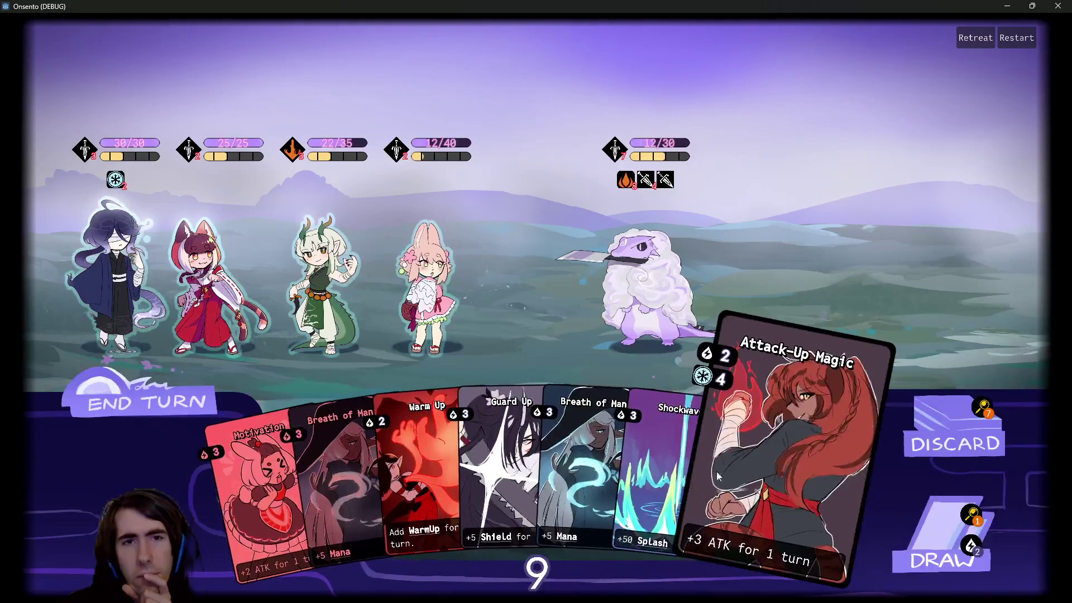
click(575, 271)
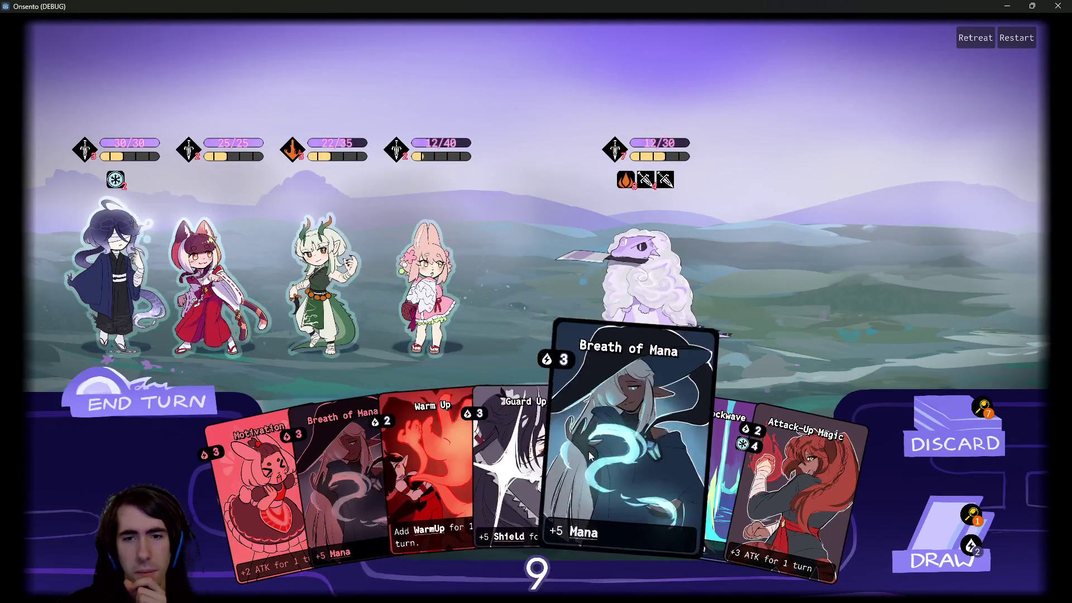
drag(646, 465, 111, 313)
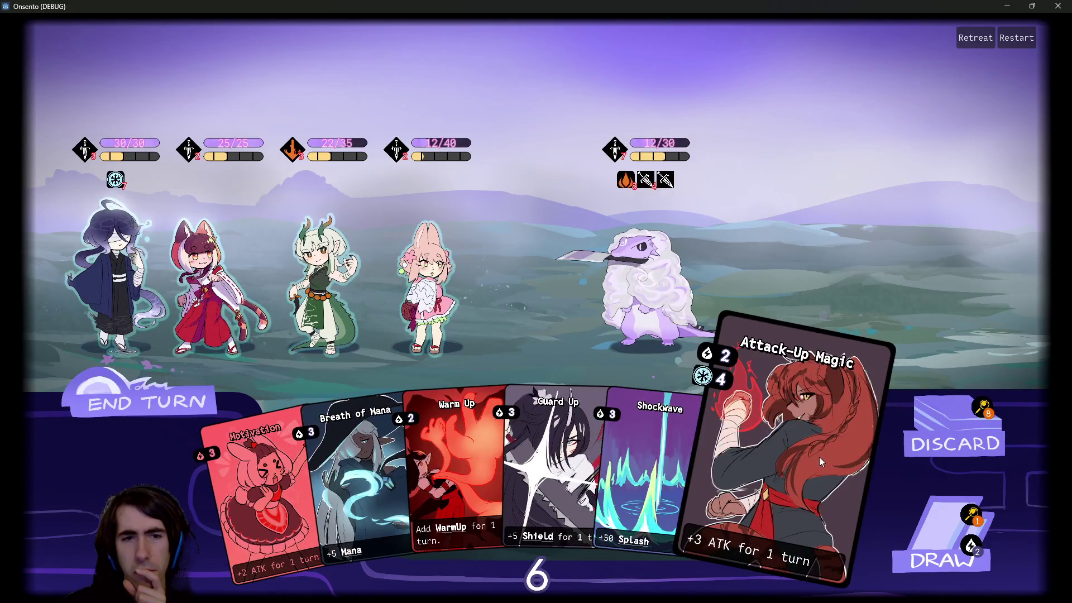
drag(805, 458, 67, 244)
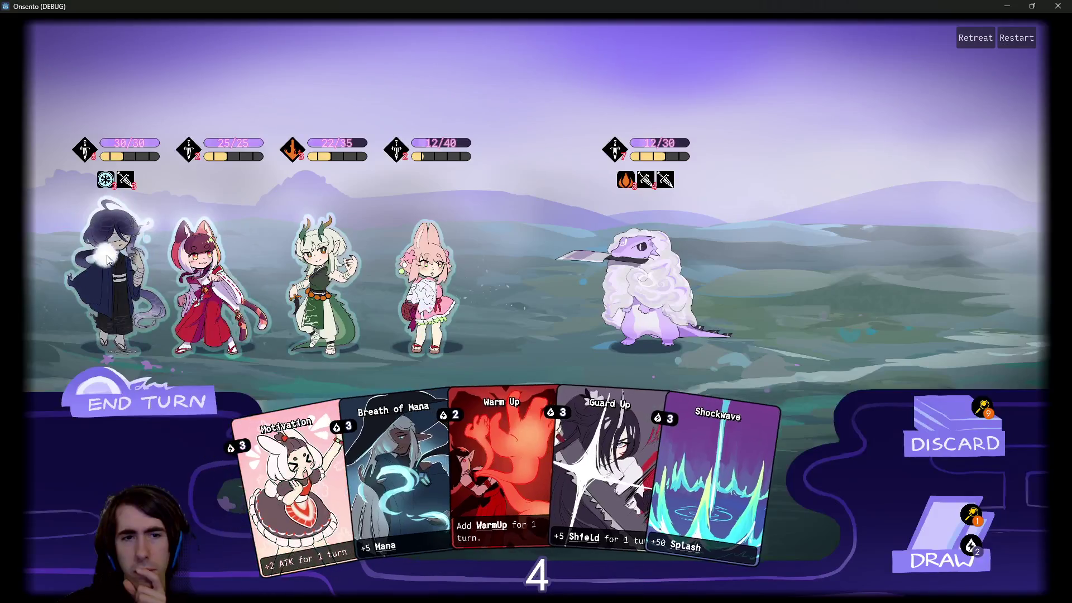
drag(303, 441, 112, 257)
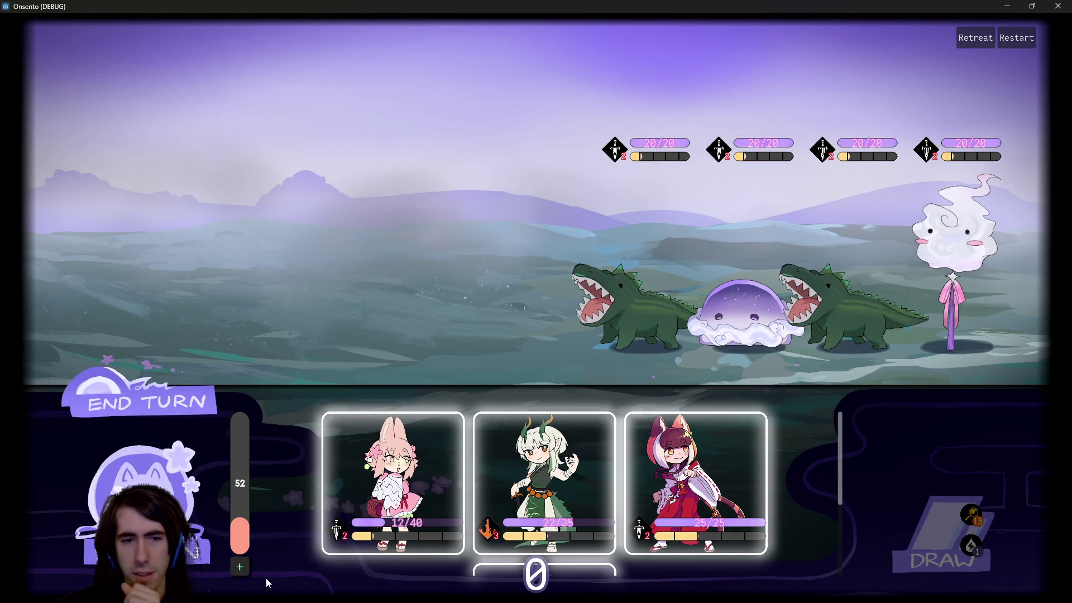
Spend stamina twice to heal the party to 32/40 and 35/35, then close the game.
click(237, 572)
click(238, 570)
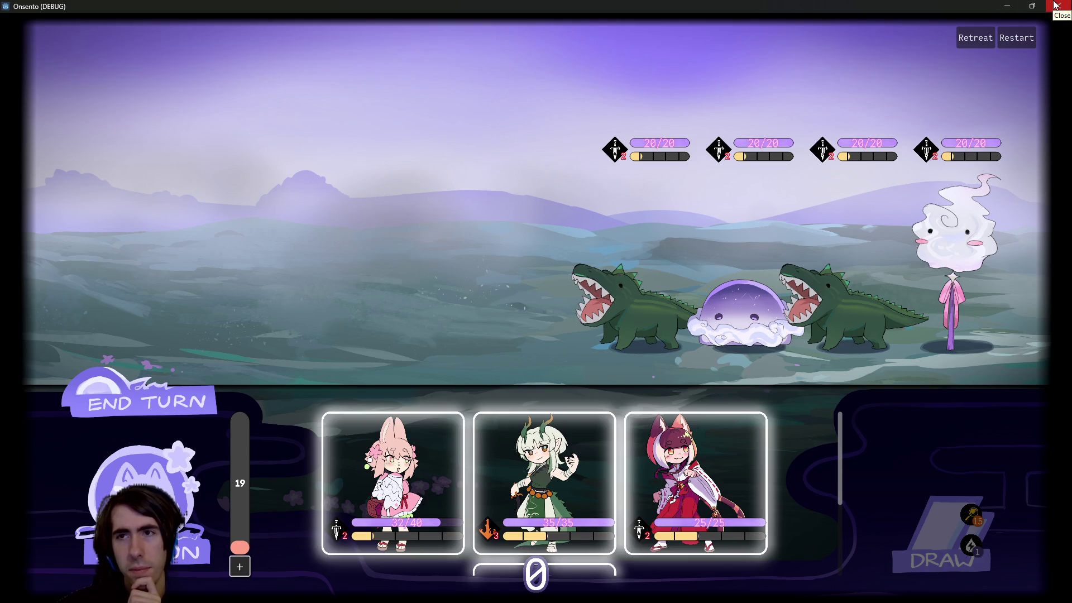
click(1056, 5)
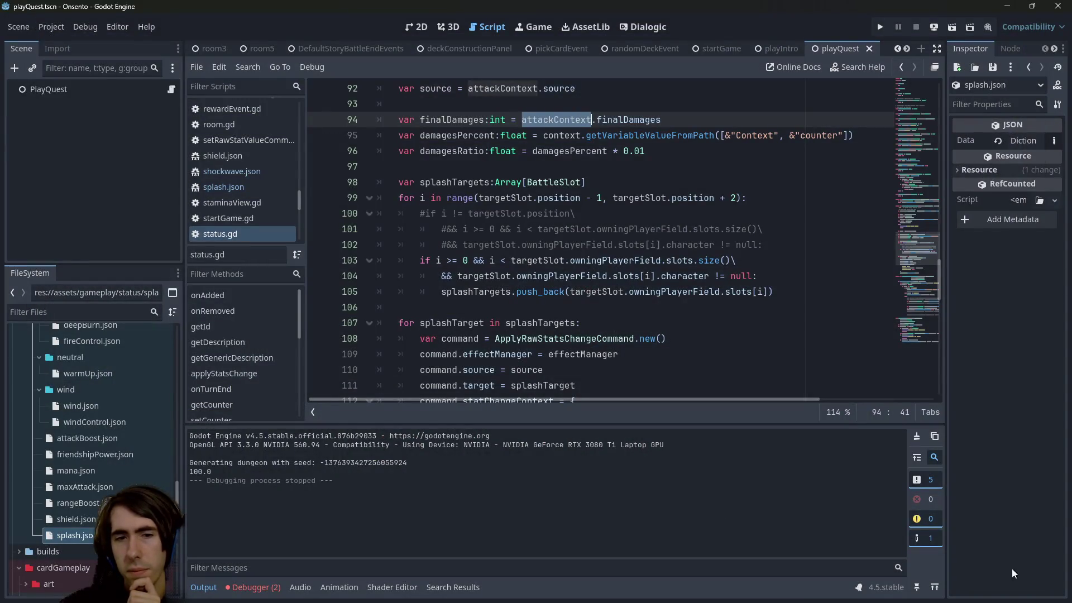
Open the Debugger's Errors list and jump to the first error at changeToAttackCursor.gd line 39.
click(254, 587)
click(276, 433)
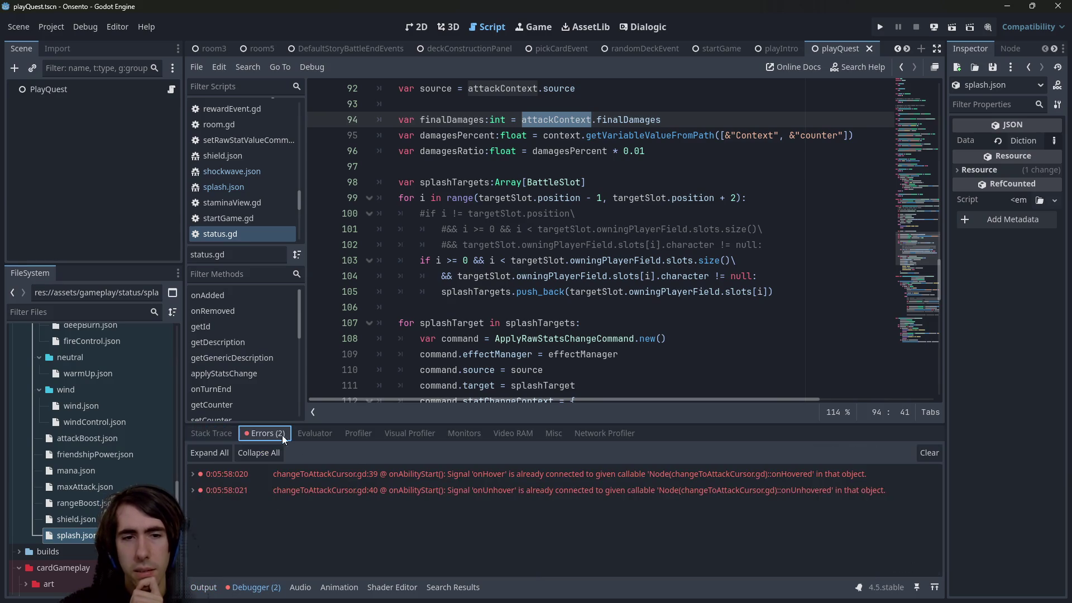
double_click(492, 476)
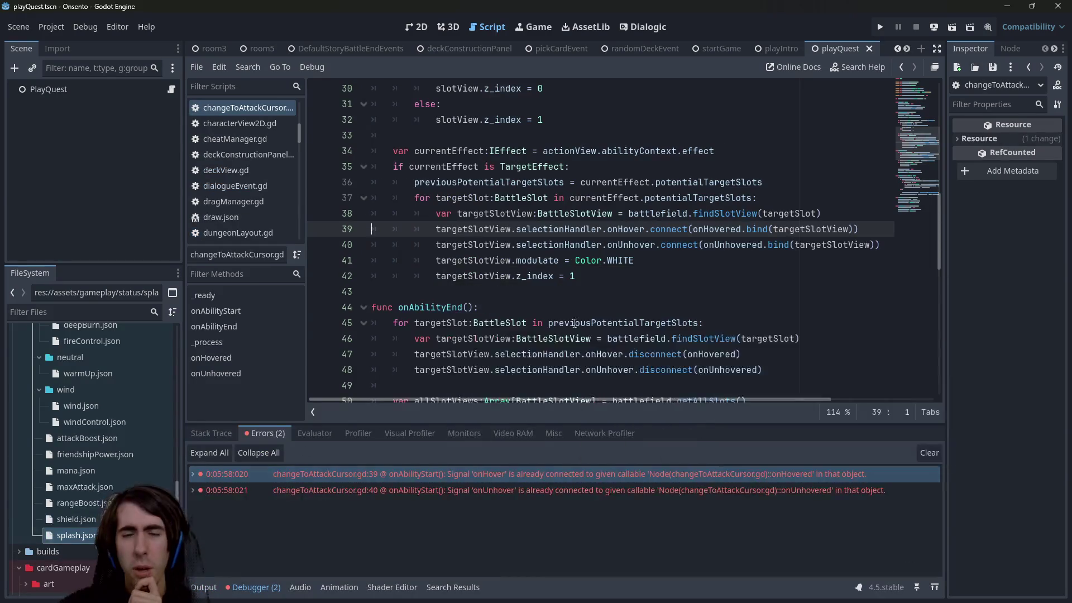
scroll(574, 323, up, 2)
scroll(629, 316, down, 1)
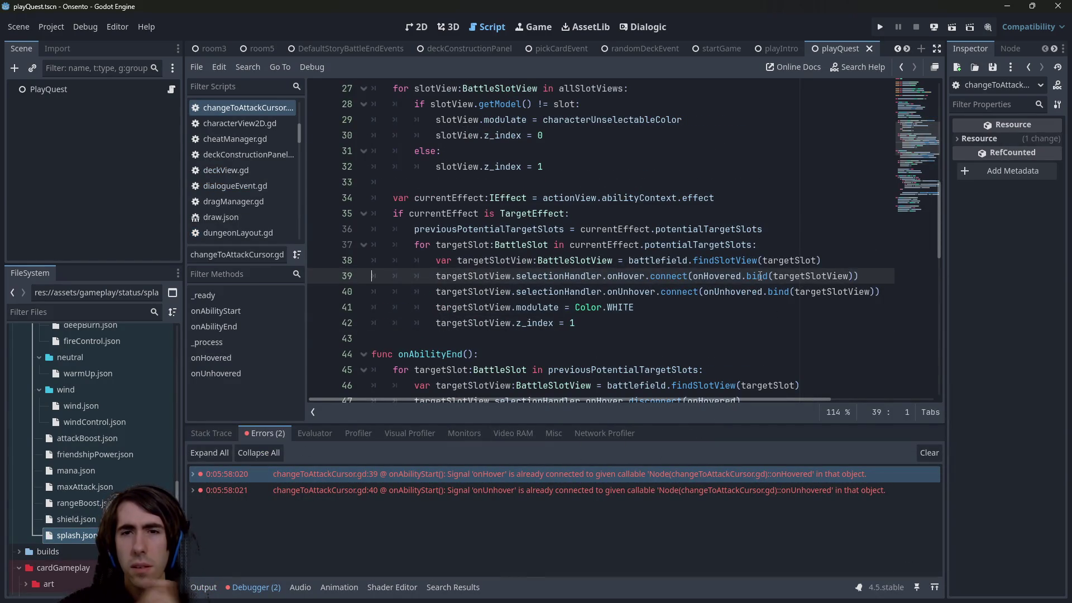
Review the onAbilityEnd function and the onHover connect on line 39, then return to the error line.
mouse_move(760, 276)
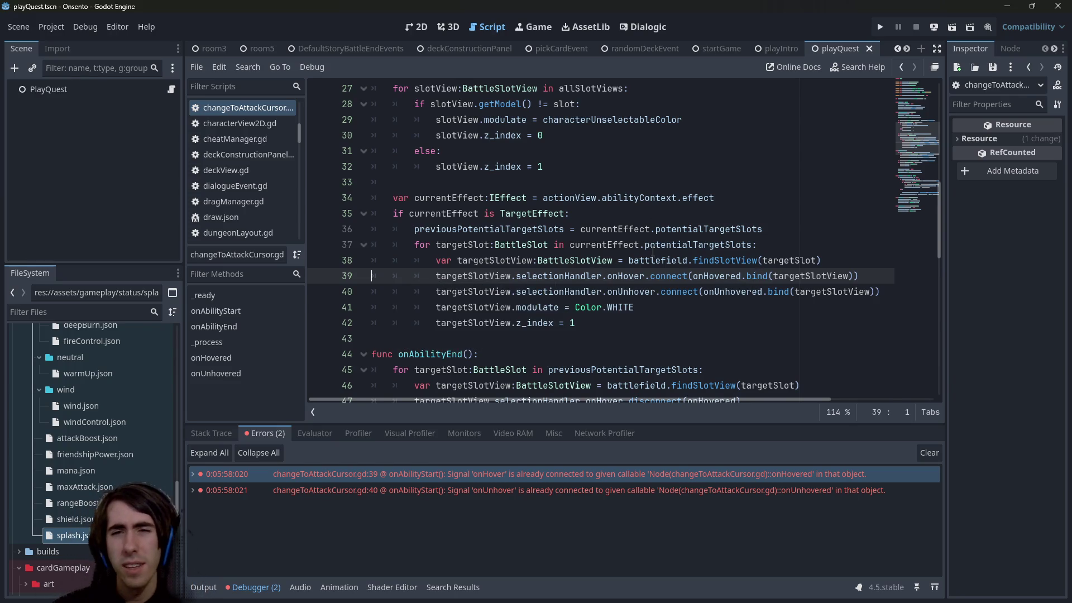
scroll(441, 266, down, 2)
double_click(433, 260)
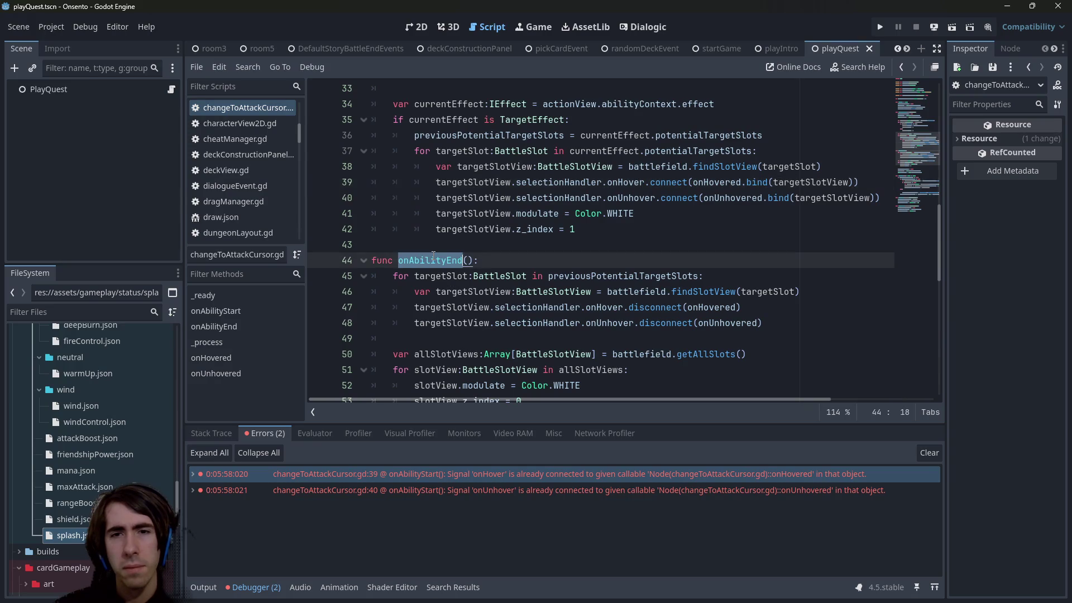
scroll(692, 258, up, 1)
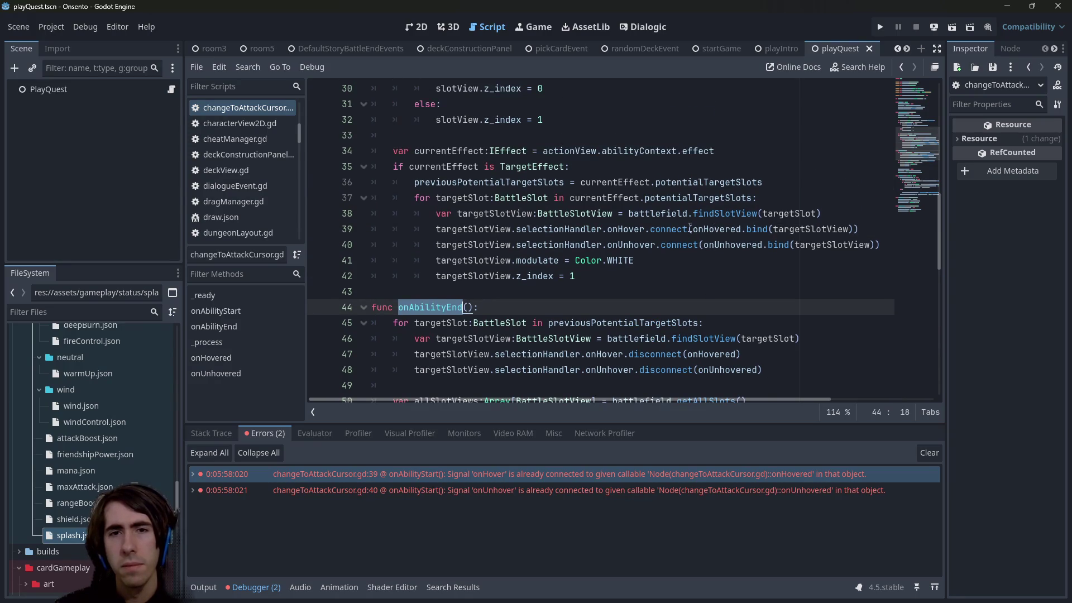
scroll(492, 229, up, 7)
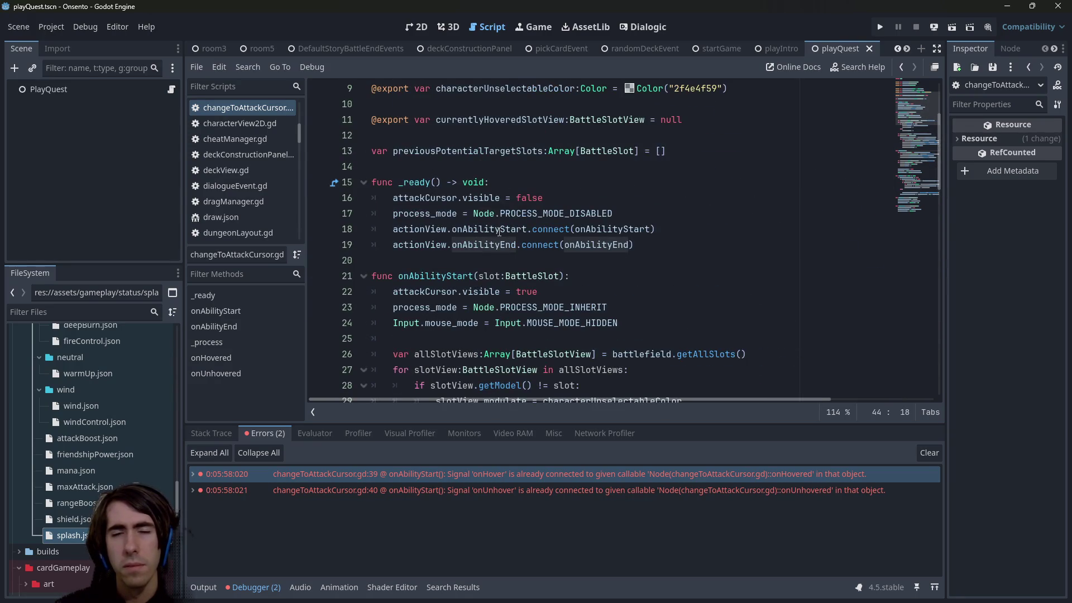
scroll(499, 231, down, 6)
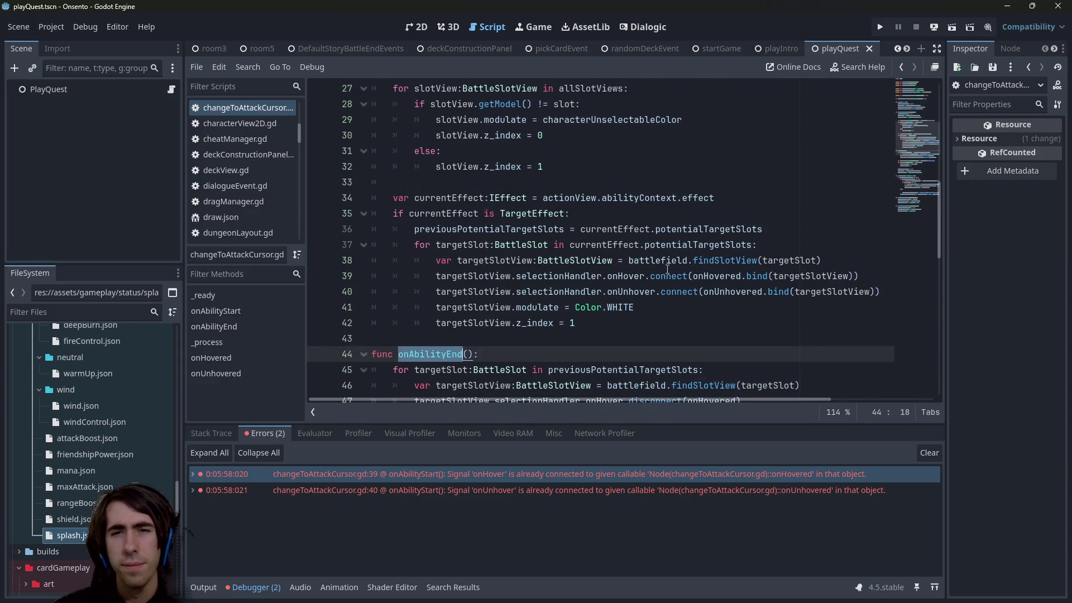
double_click(628, 276)
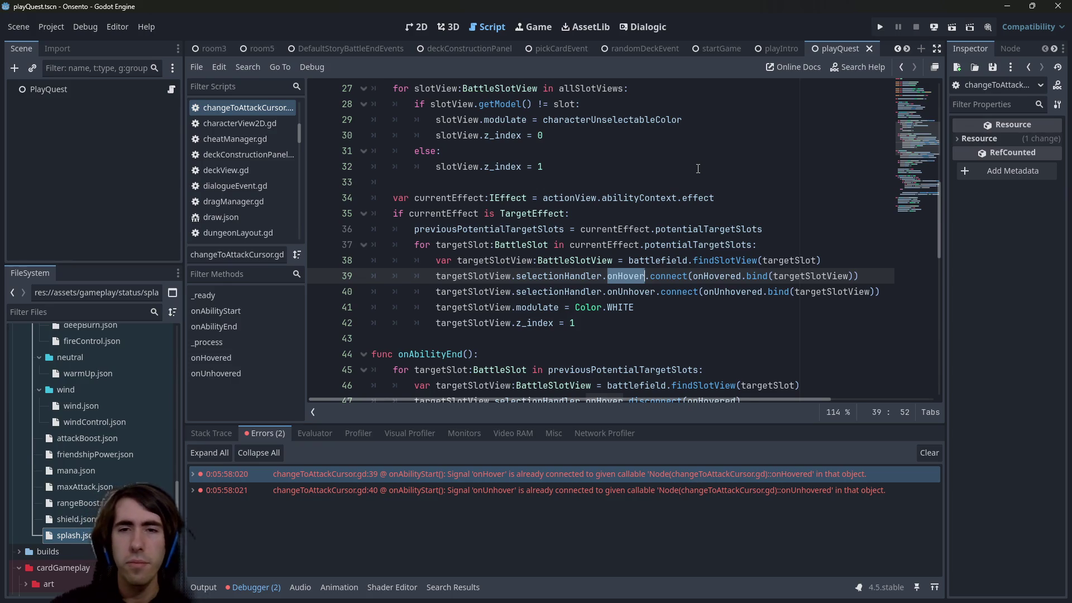
scroll(490, 186, up, 3)
scroll(489, 186, down, 2)
scroll(703, 224, down, 2)
scroll(685, 215, up, 2)
mouse_move(685, 215)
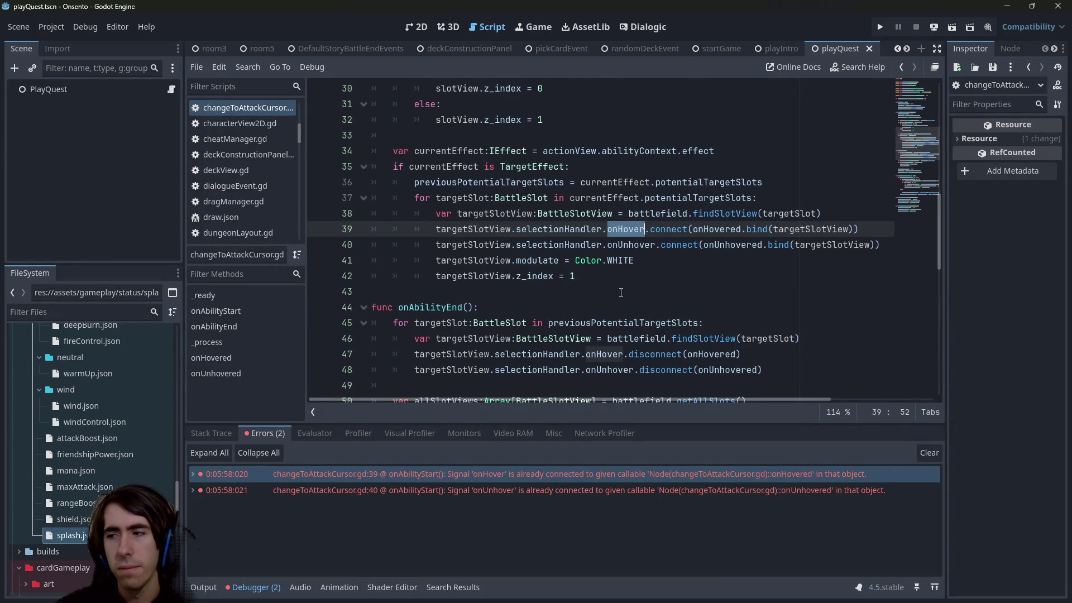
click(707, 490)
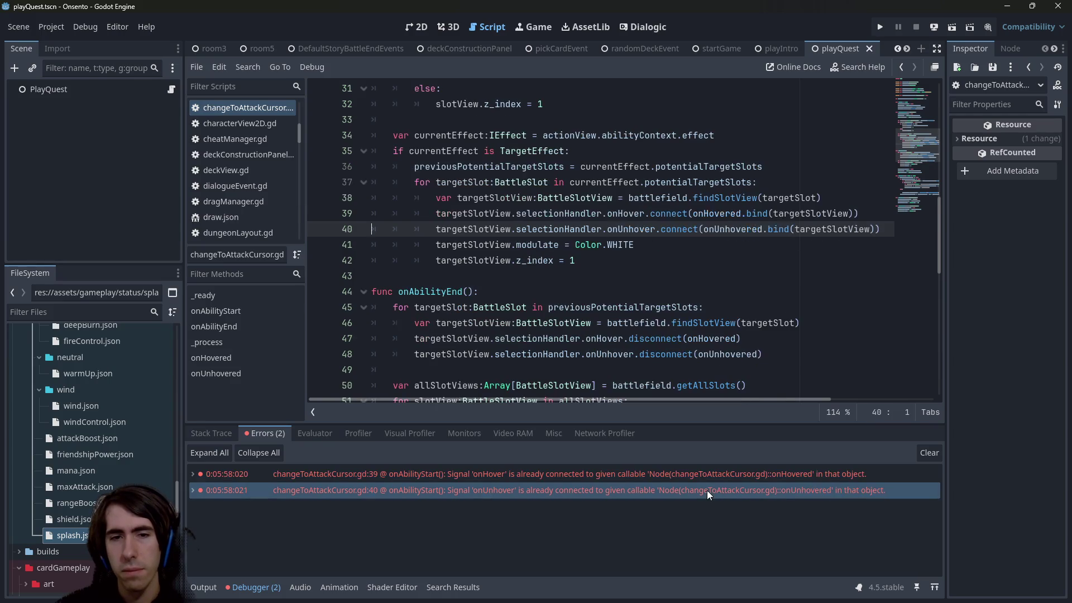
click(706, 479)
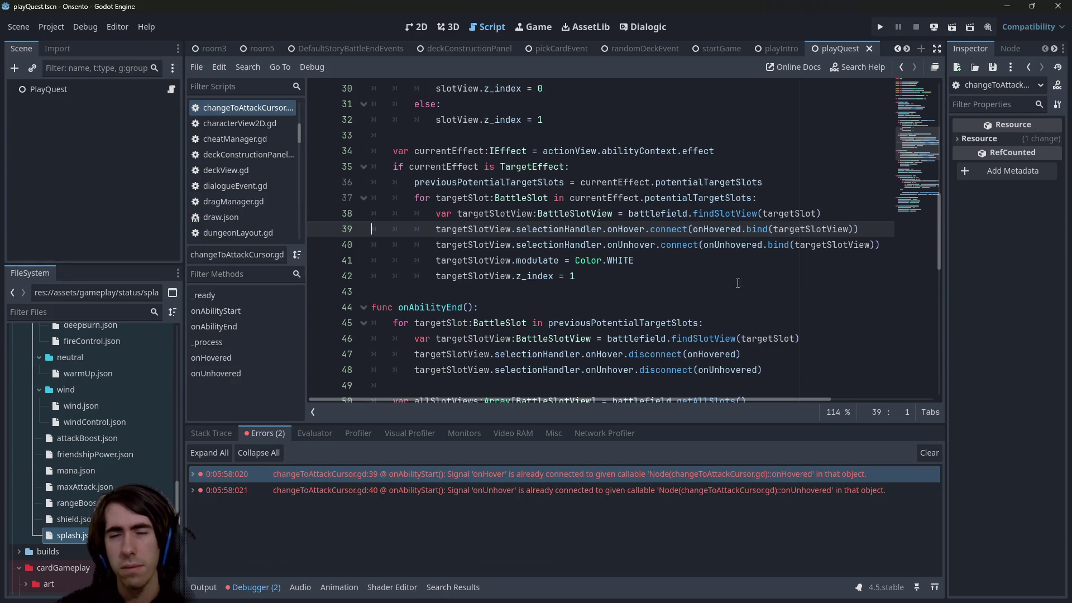
click(1011, 261)
key(super+shift+s)
drag(190, 94, 508, 280)
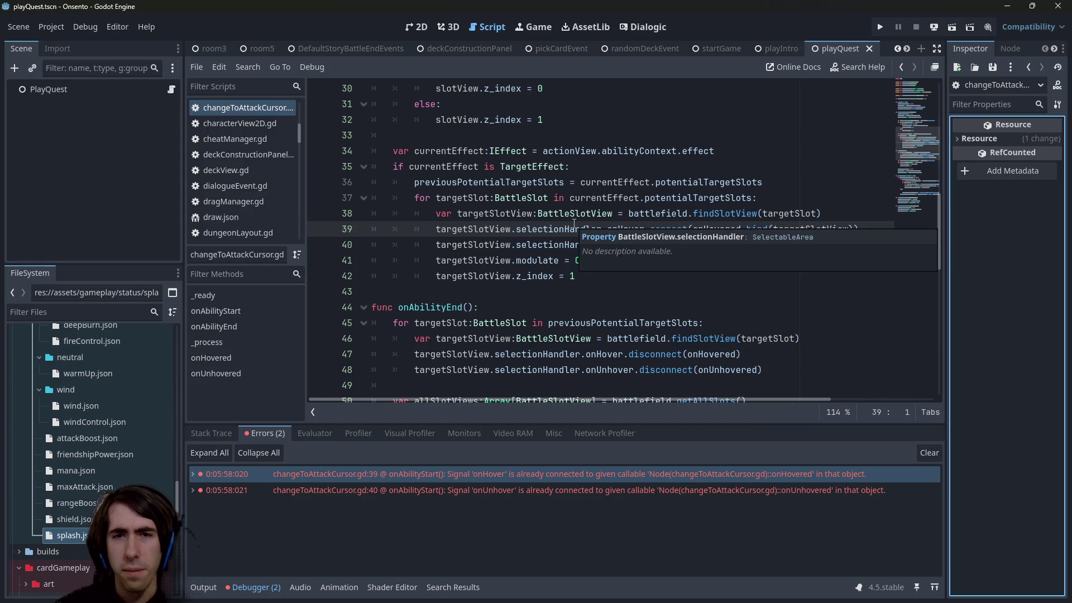
click(648, 339)
key(Up)
key(Up)
key(Up)
click(646, 281)
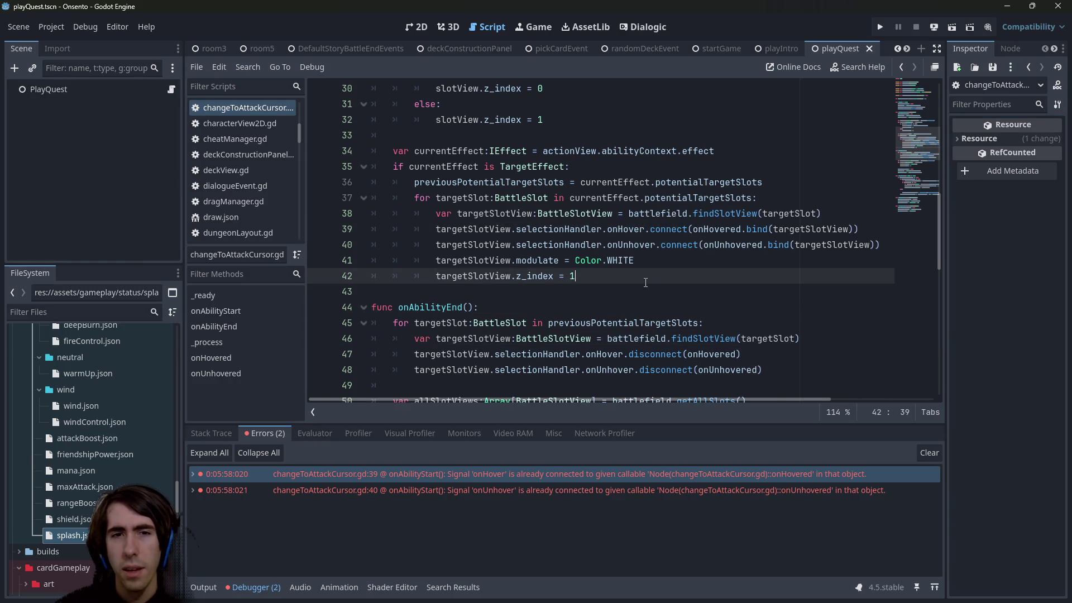
click(646, 286)
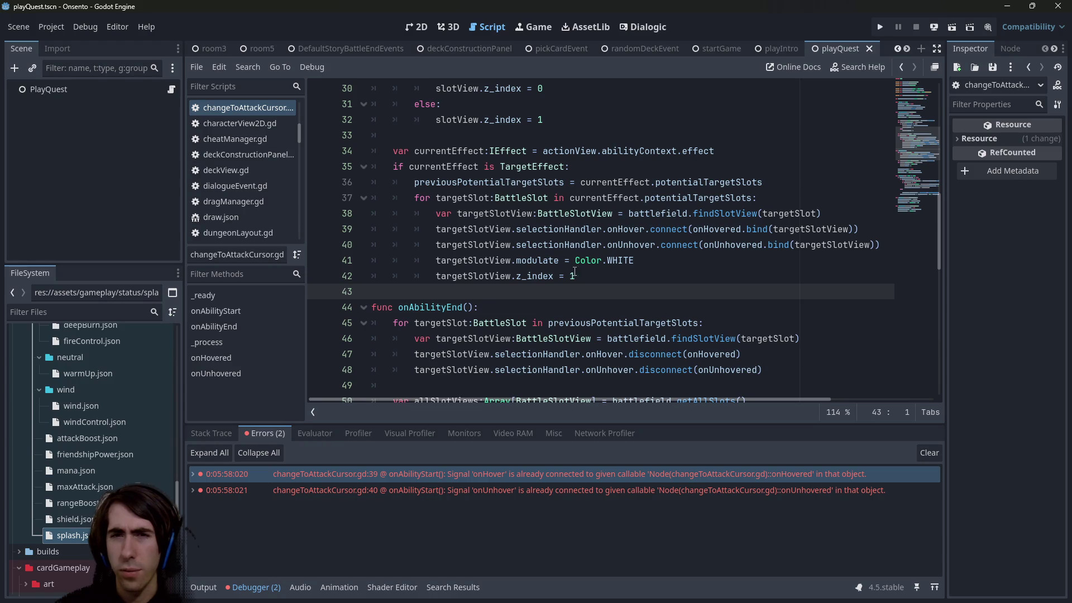
key(alt+Tab)
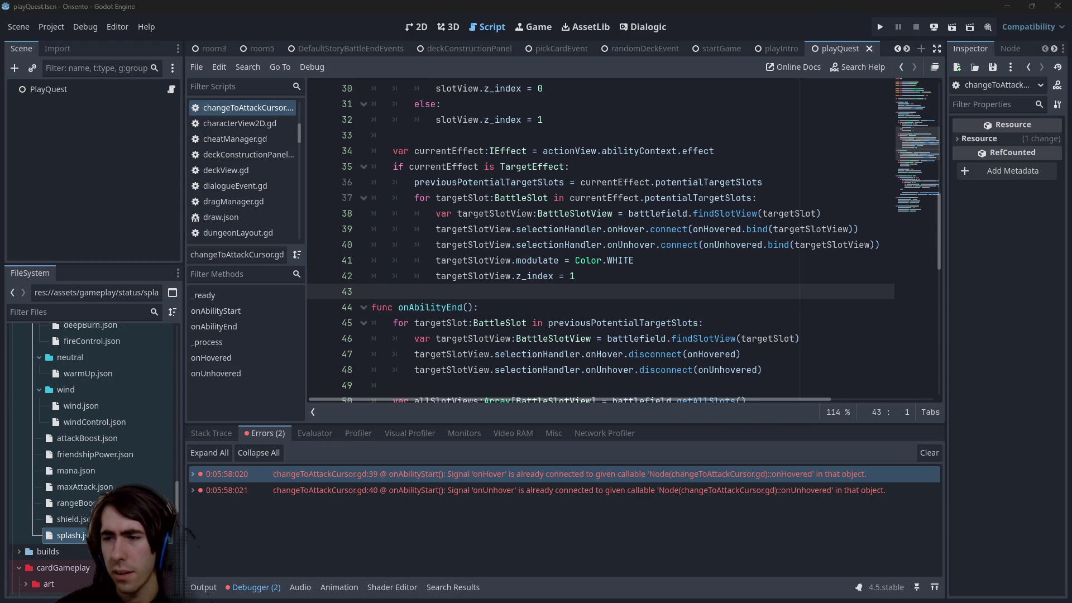
click(559, 72)
click(560, 198)
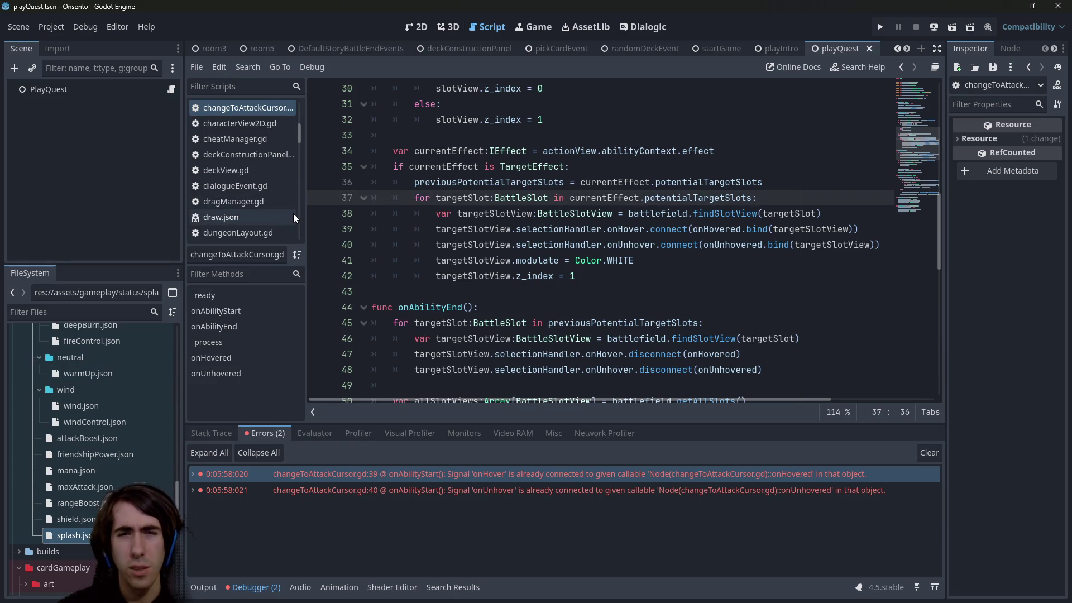
scroll(593, 278, up, 8)
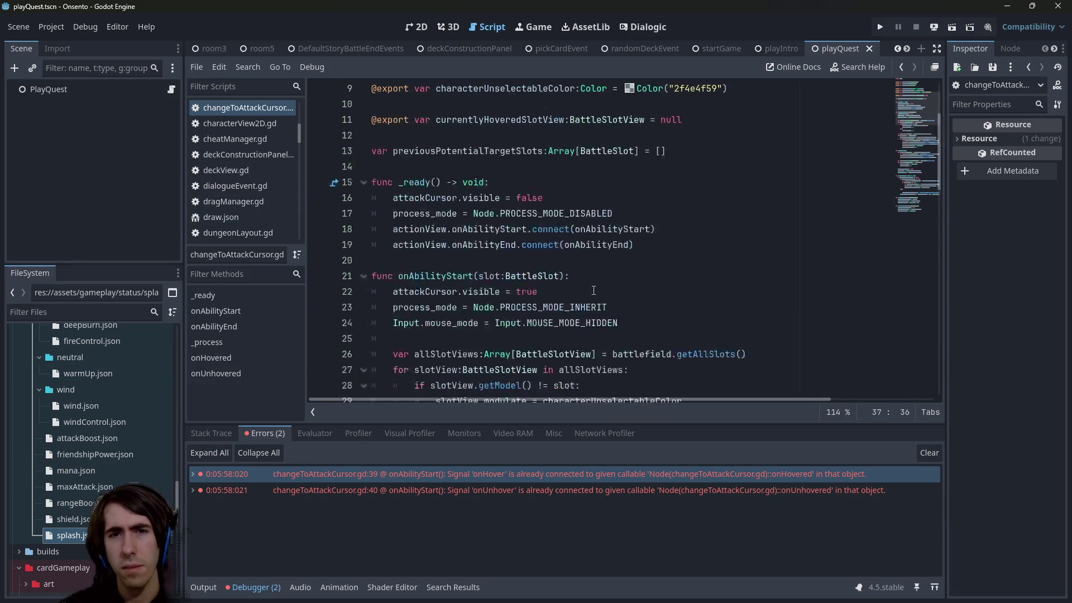
scroll(594, 290, down, 5)
scroll(593, 290, down, 10)
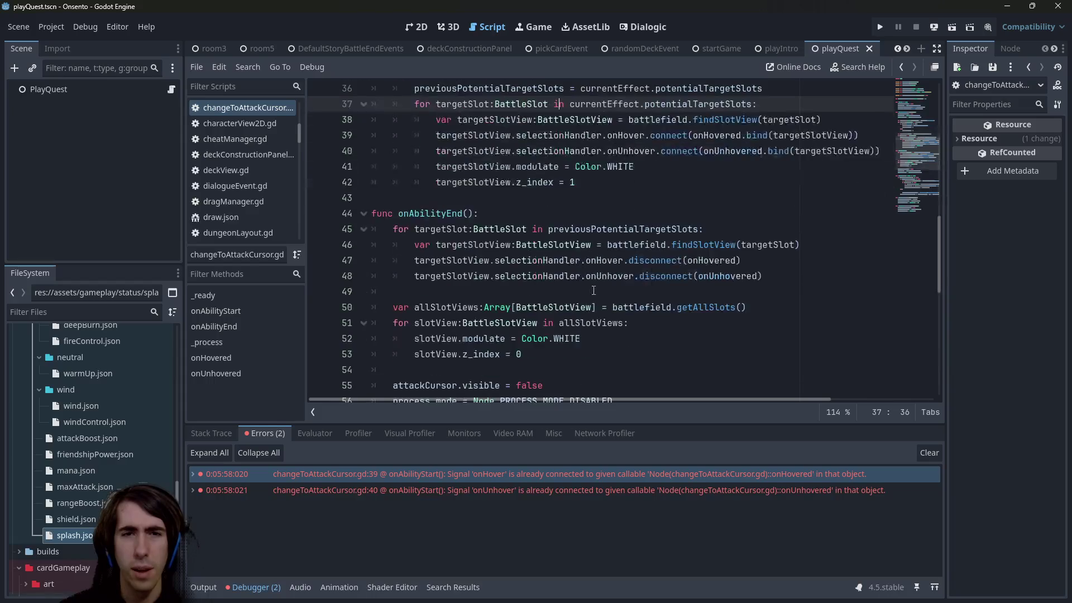
scroll(591, 286, down, 2)
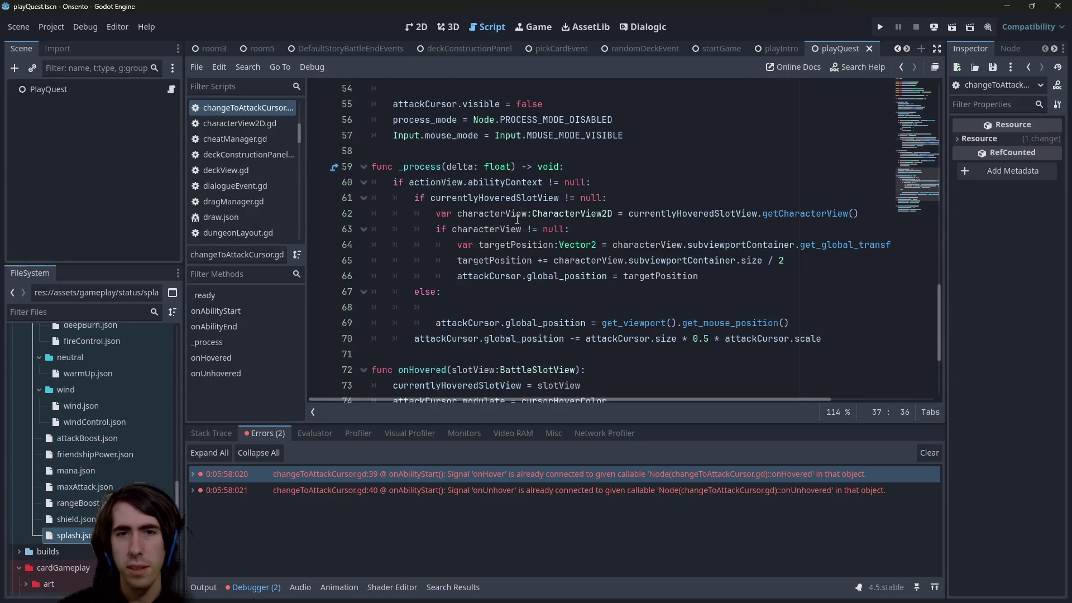
double_click(511, 196)
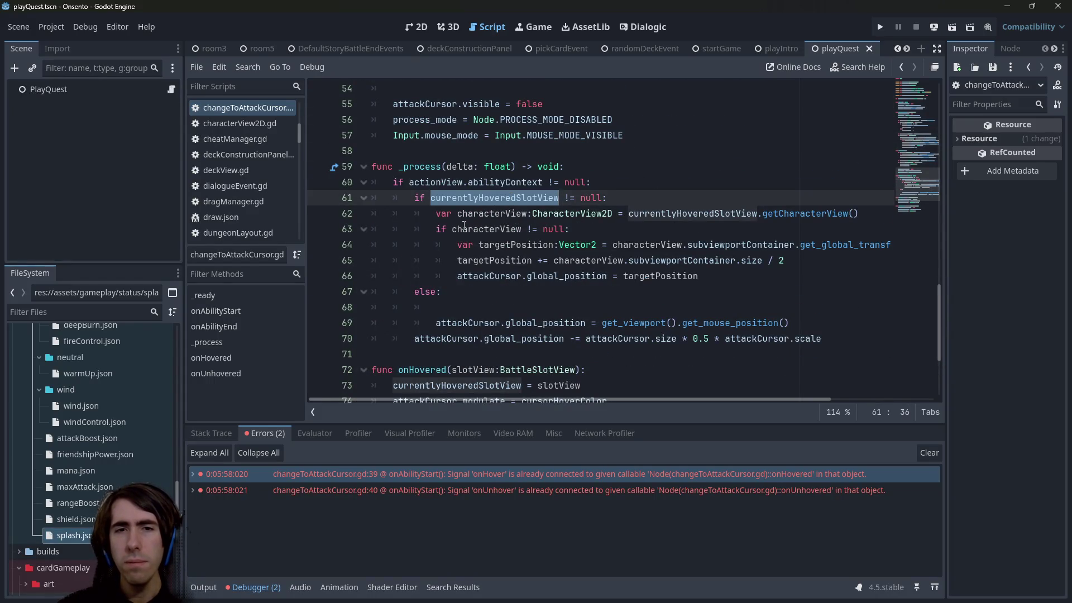
double_click(484, 216)
double_click(477, 228)
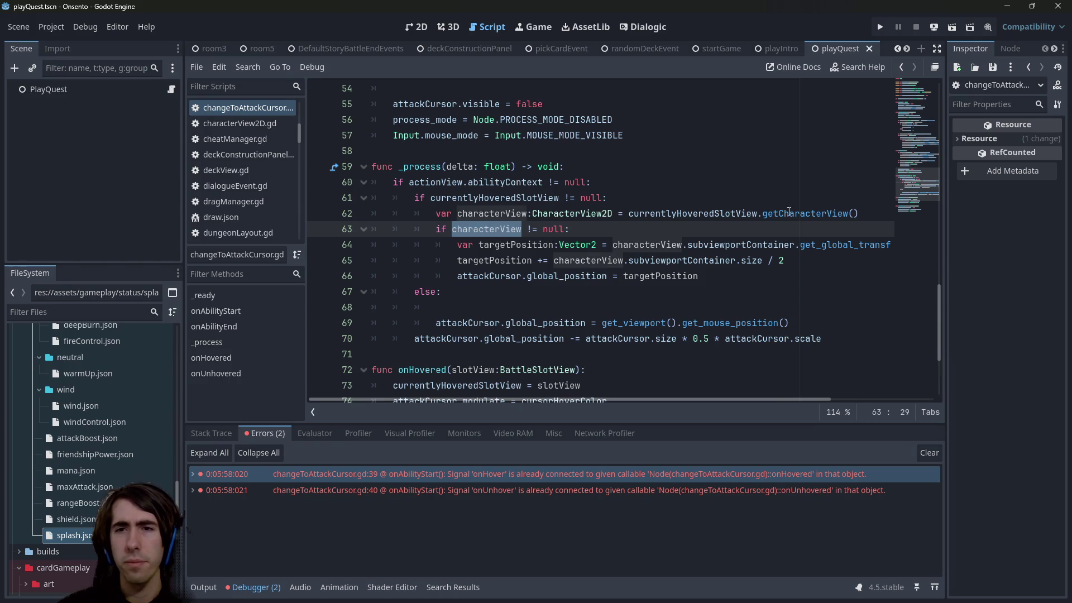
double_click(698, 212)
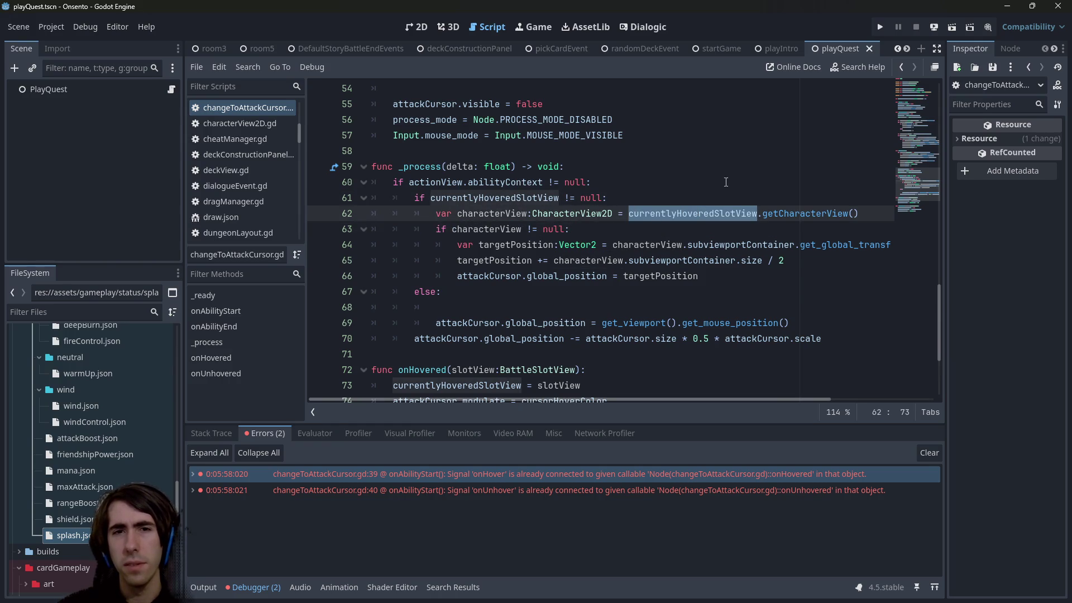
double_click(494, 182)
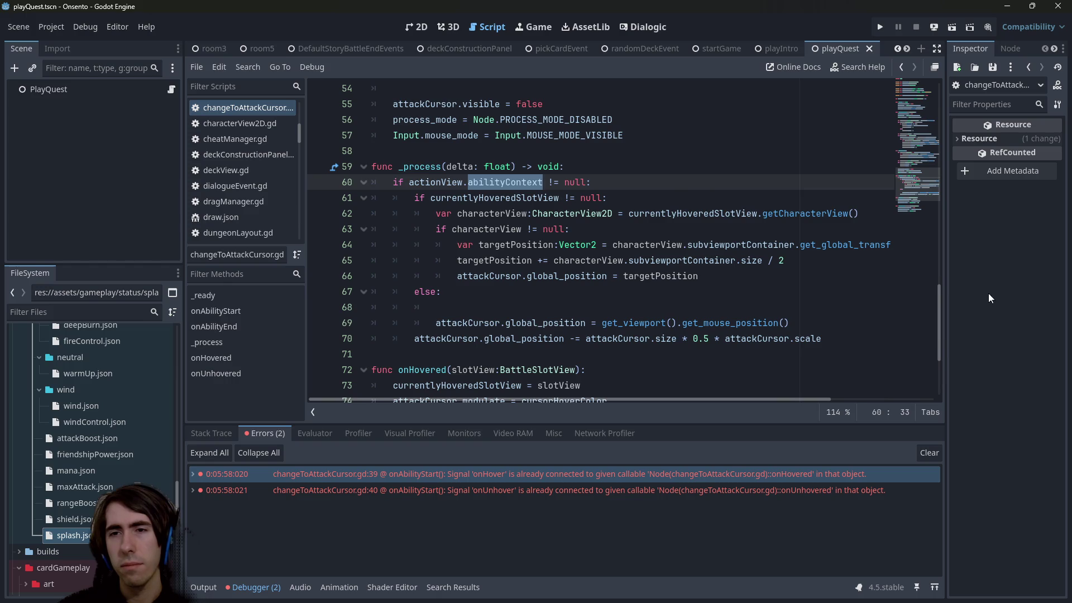
mouse_move(712, 400)
mouse_down()
mouse_move(821, 401)
mouse_move(639, 397)
mouse_up()
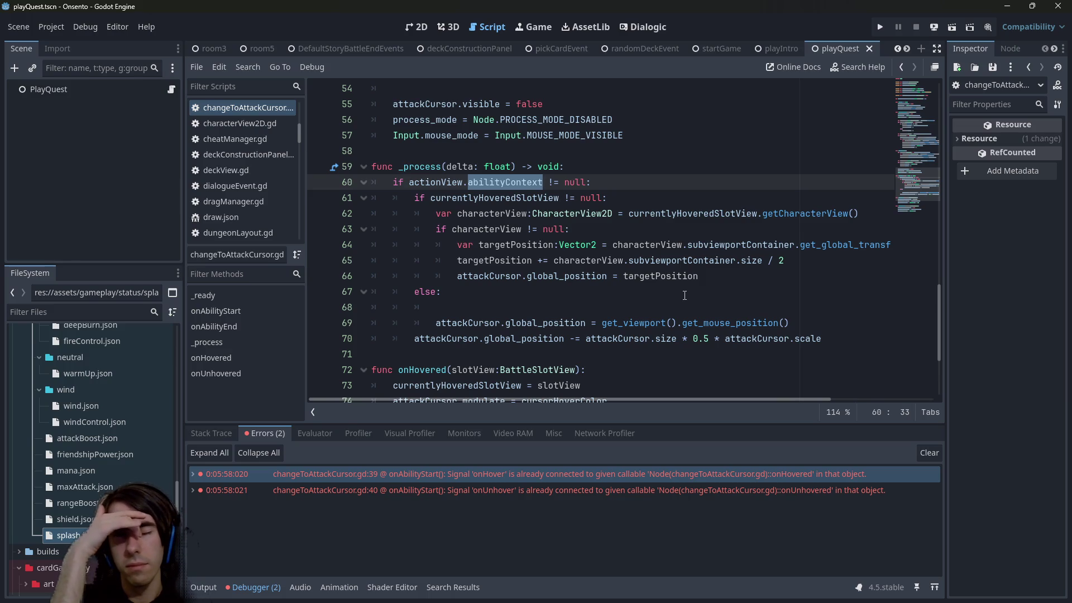
click(653, 312)
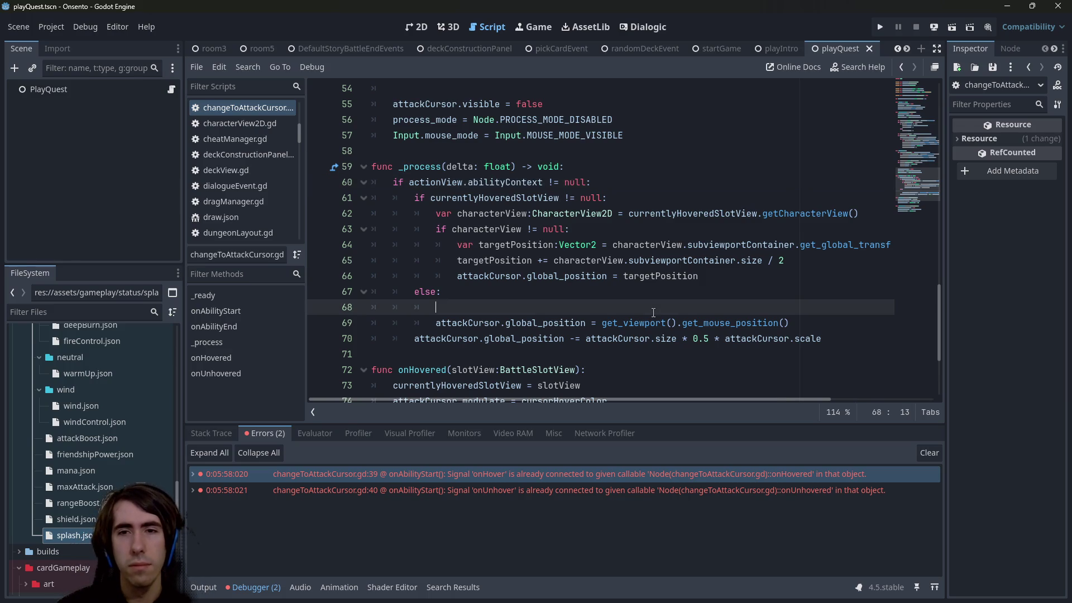
drag(823, 332, 367, 318)
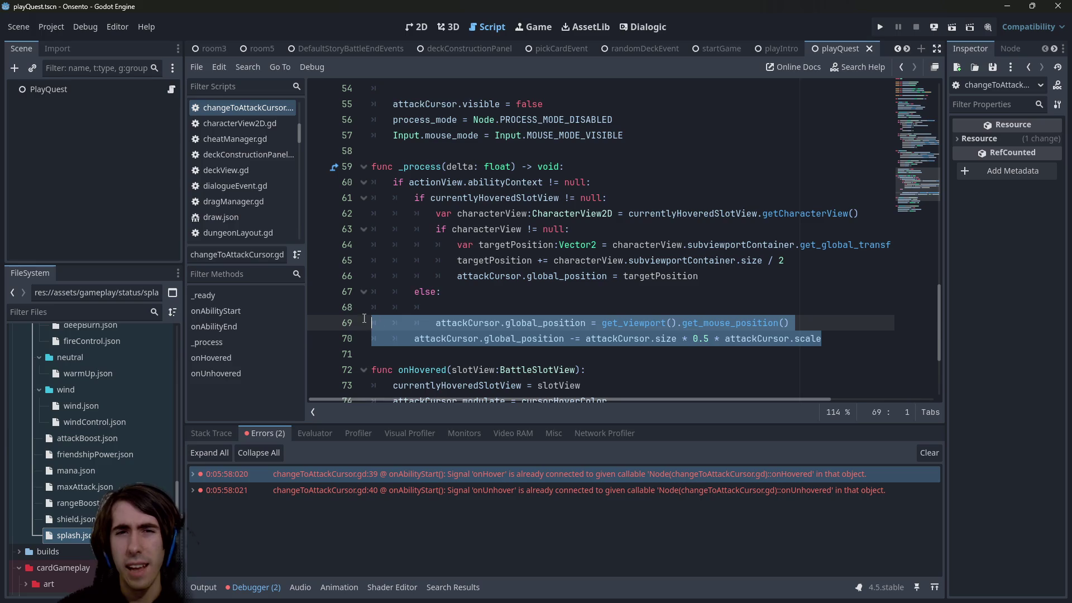
click(364, 198)
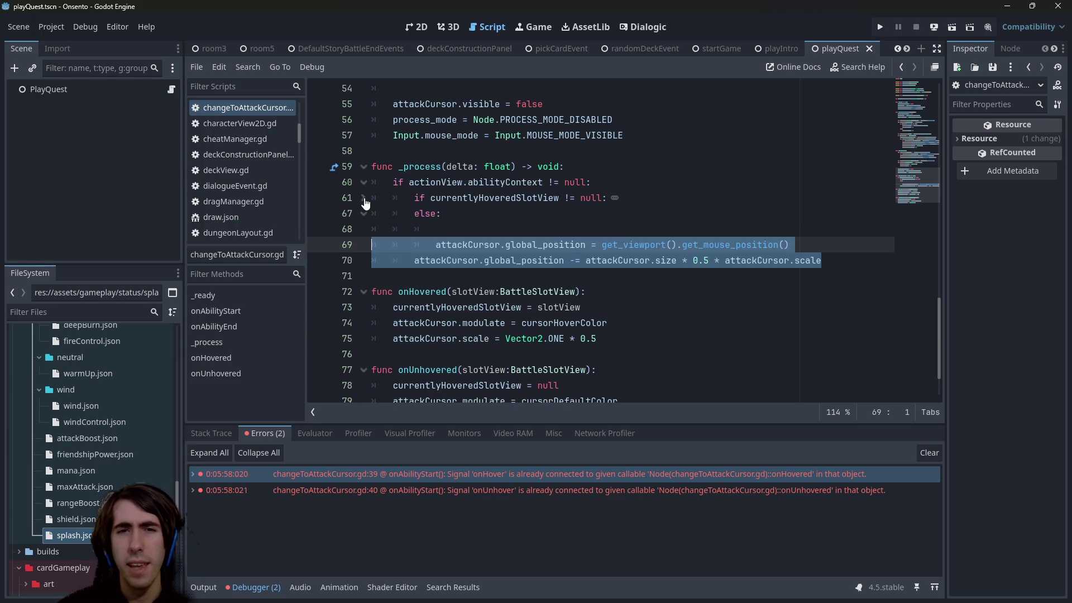
click(364, 199)
click(522, 198)
double_click(522, 199)
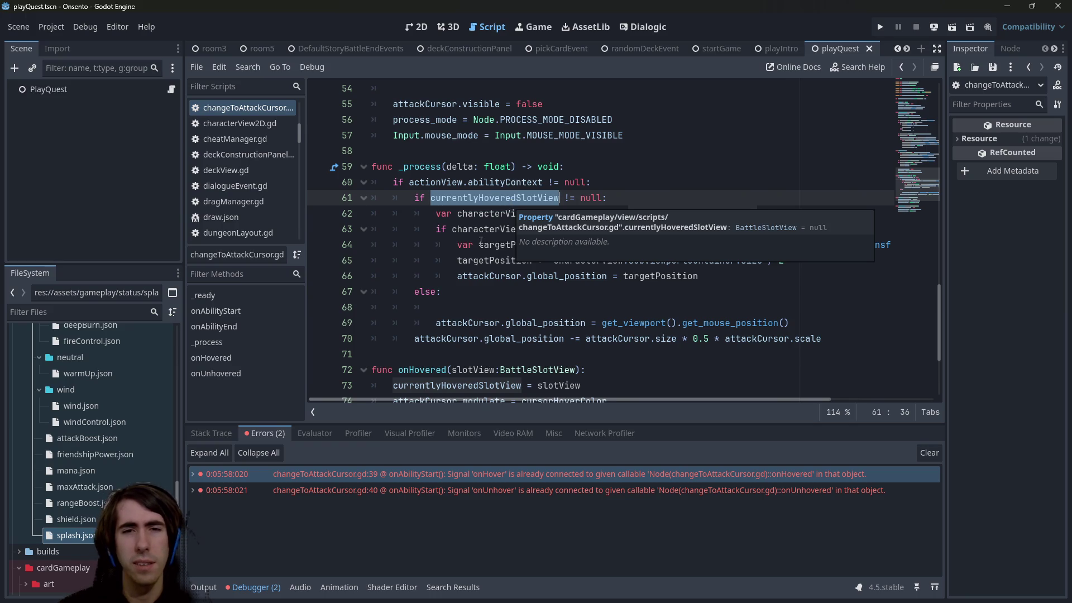
double_click(436, 182)
click(420, 339)
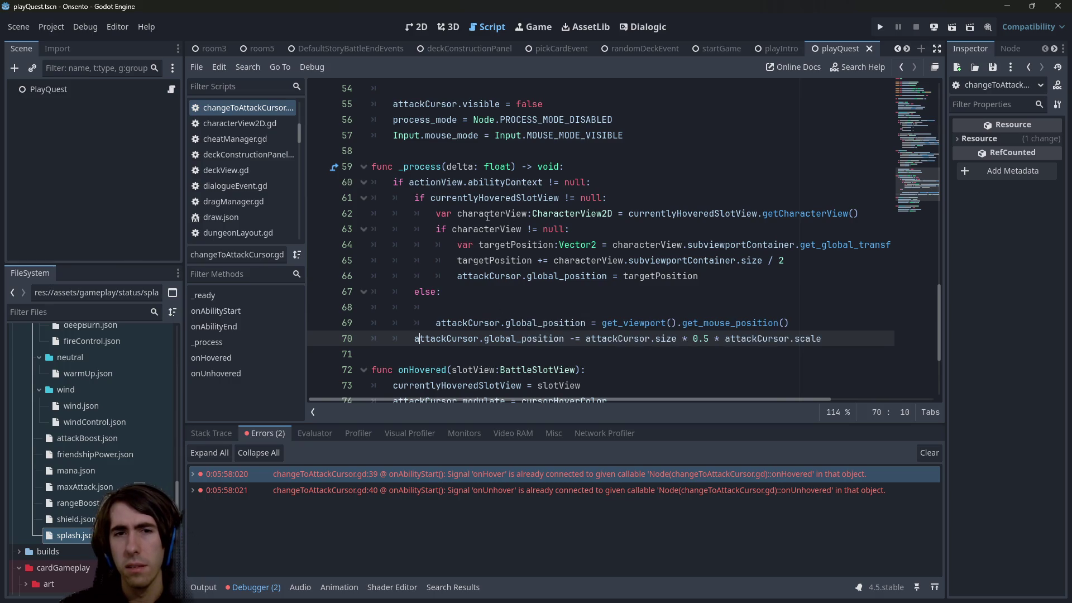
click(503, 309)
mouse_move(842, 335)
mouse_down()
mouse_move(419, 309)
mouse_move(372, 338)
mouse_move(847, 335)
mouse_move(372, 338)
mouse_up()
click(847, 335)
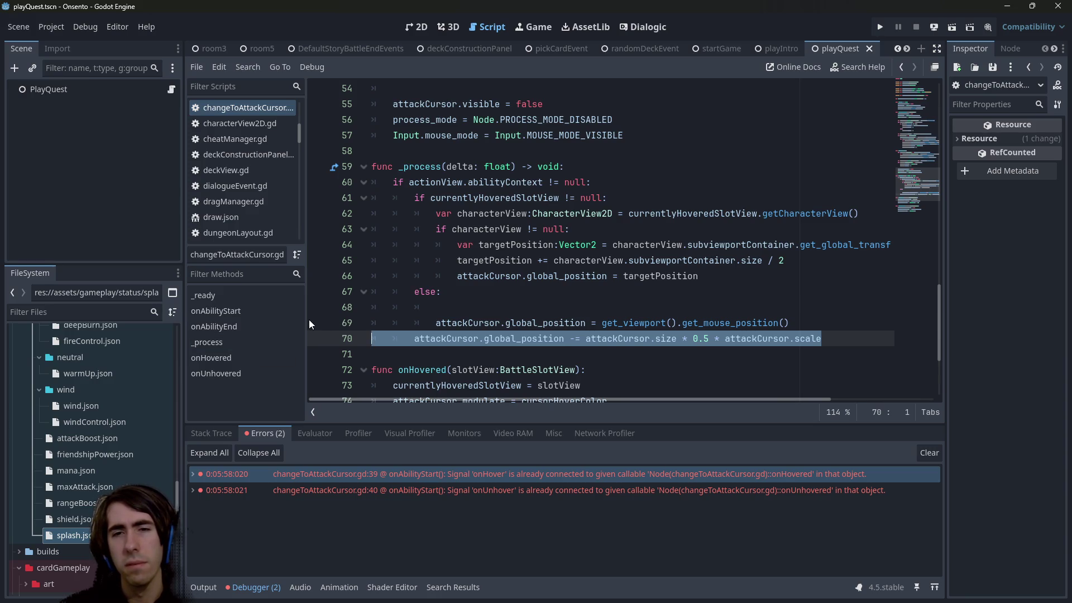
double_click(617, 338)
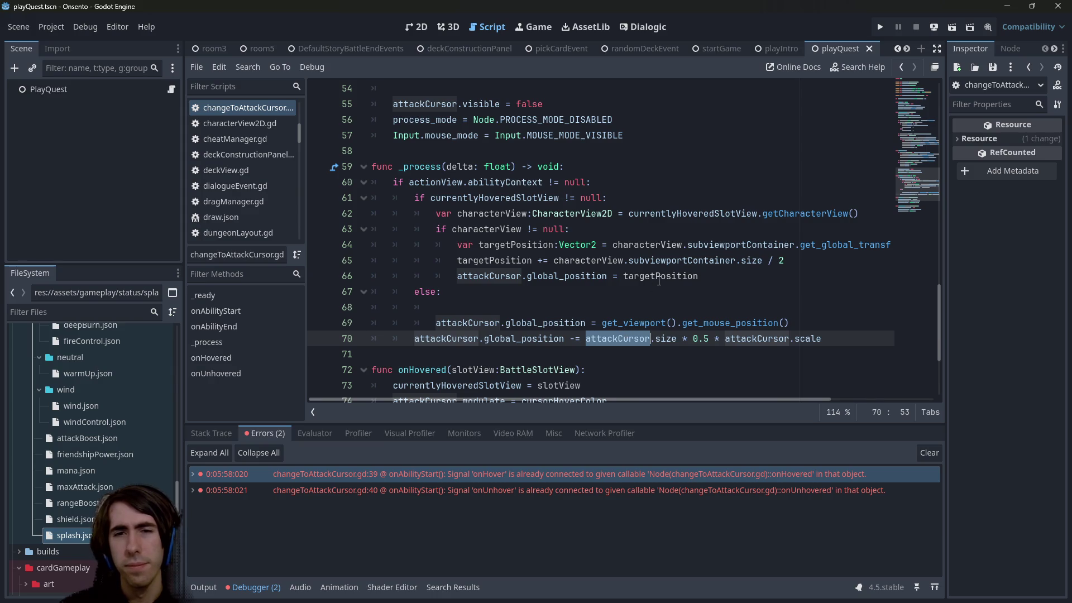
mouse_move(659, 280)
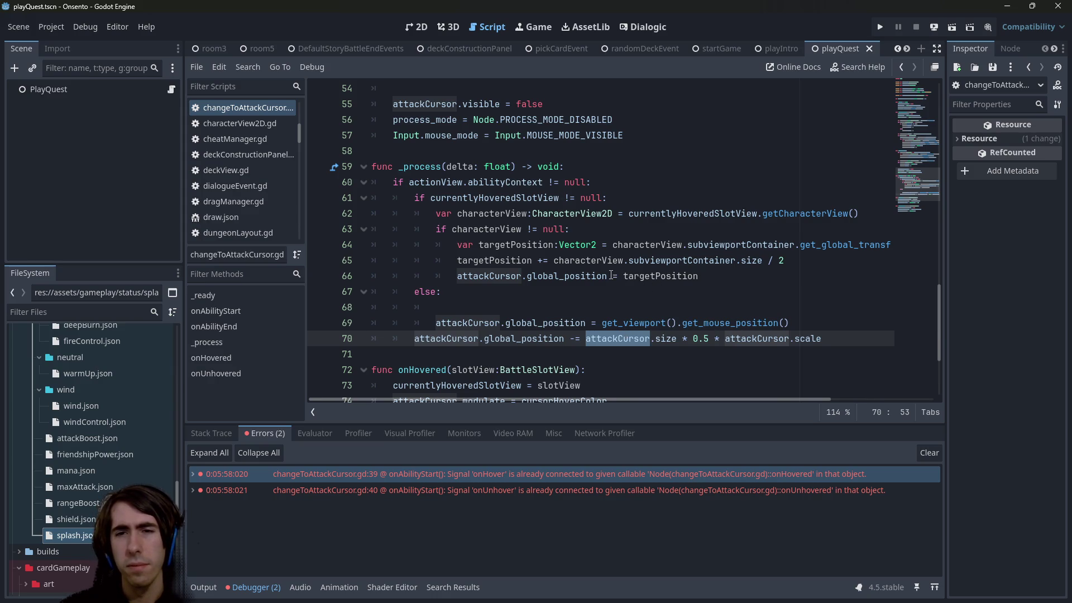
double_click(520, 275)
double_click(564, 276)
double_click(646, 279)
mouse_move(608, 277)
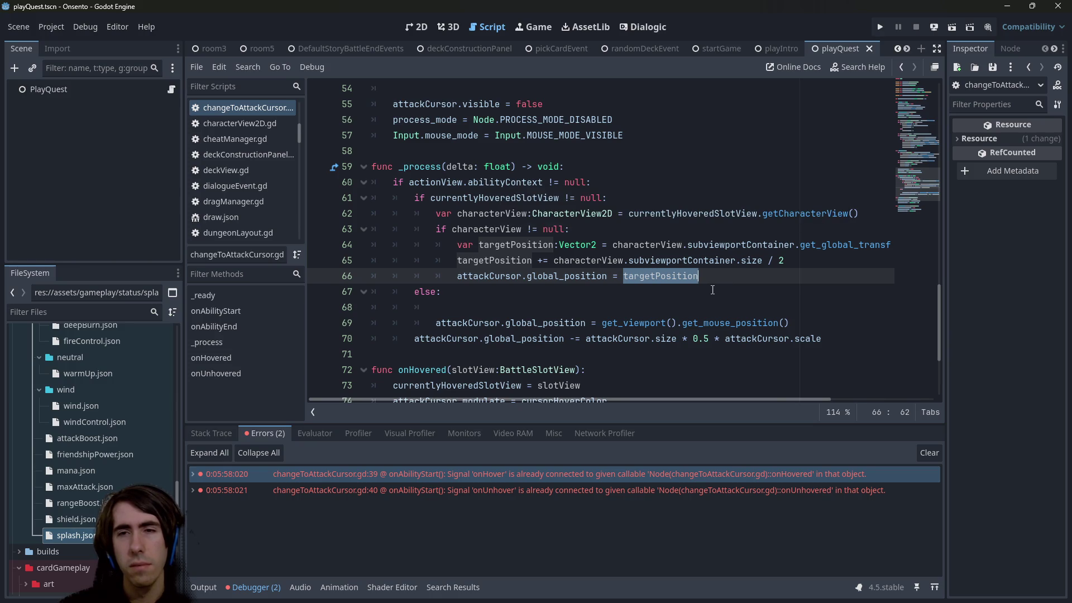
click(491, 214)
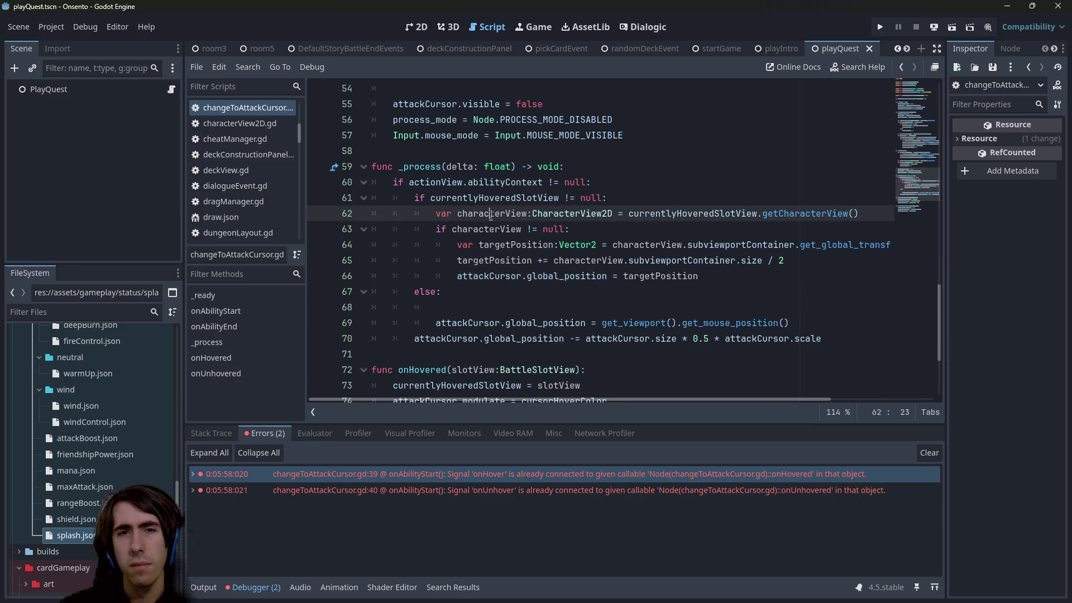
scroll(465, 338, down, 3)
scroll(461, 346, up, 2)
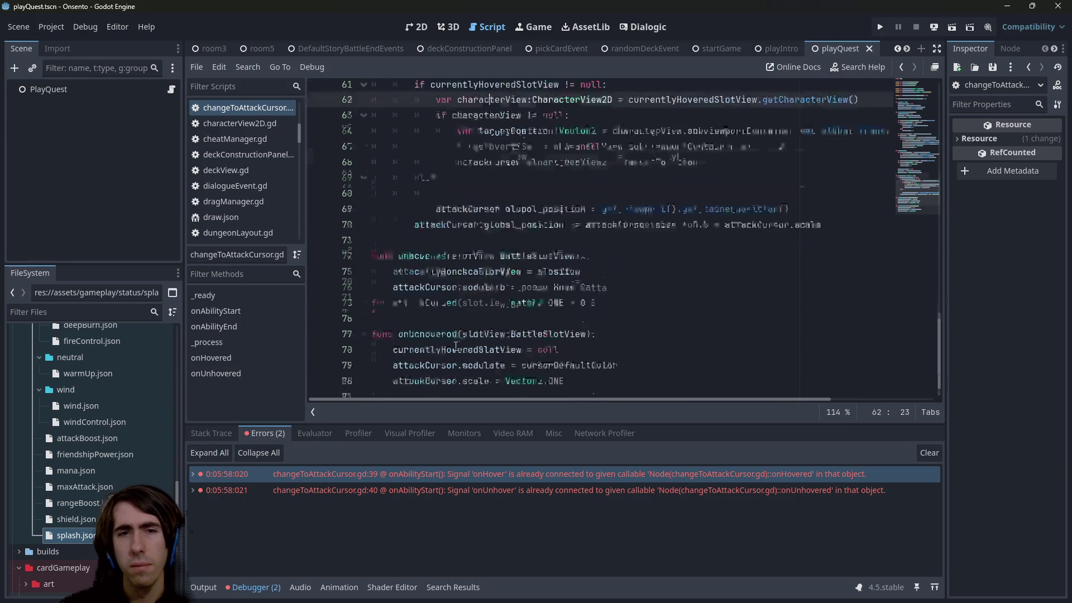
scroll(474, 311, up, 2)
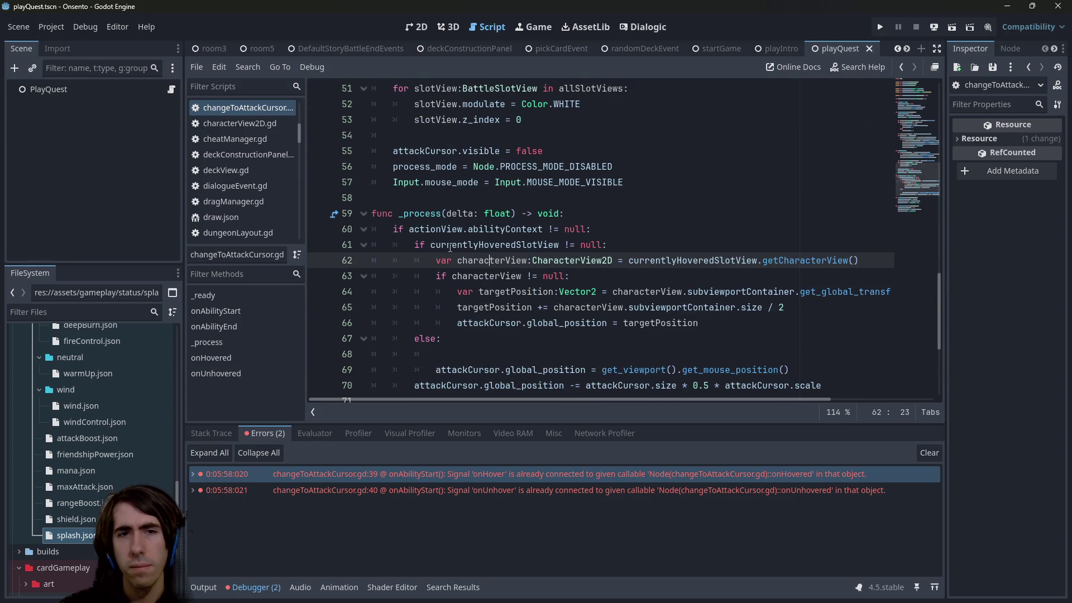
double_click(505, 229)
scroll(505, 230, up, 3)
scroll(547, 287, up, 4)
scroll(503, 313, down, 4)
double_click(435, 324)
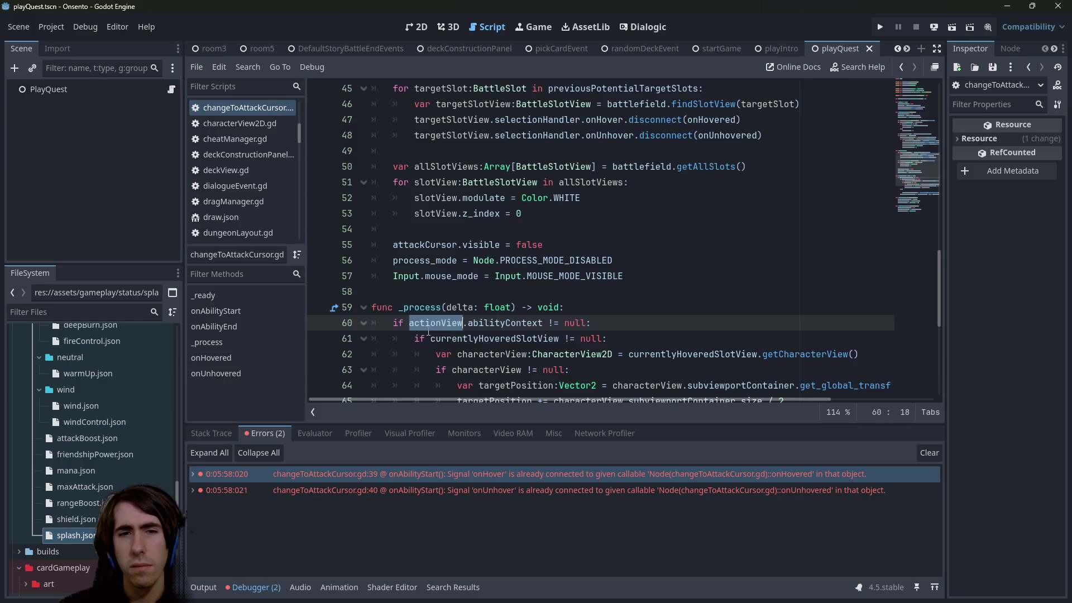
scroll(448, 329, up, 4)
scroll(448, 329, up, 4)
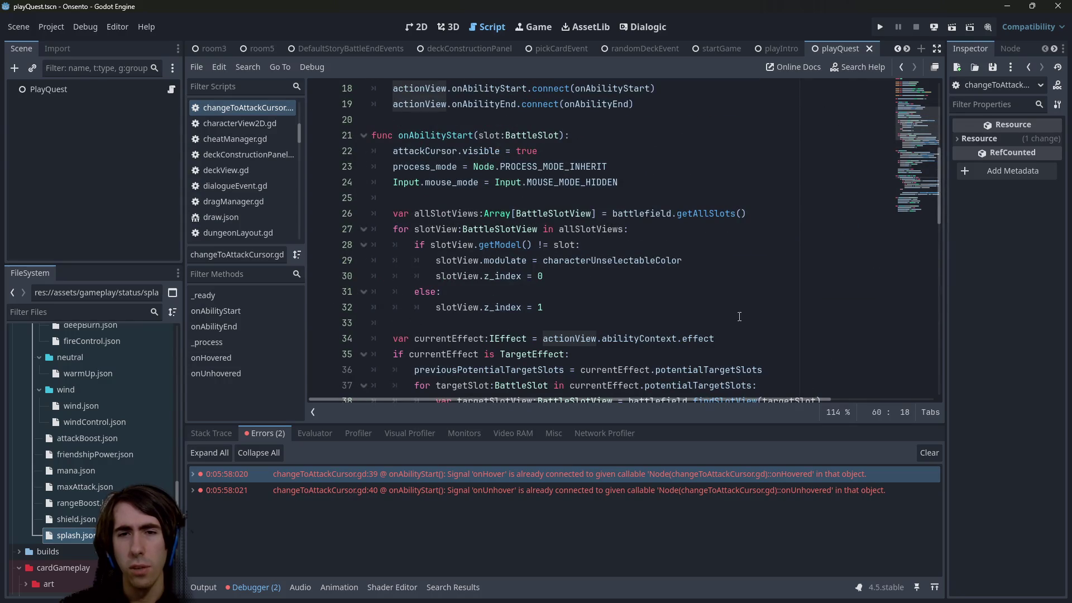
scroll(723, 328, up, 3)
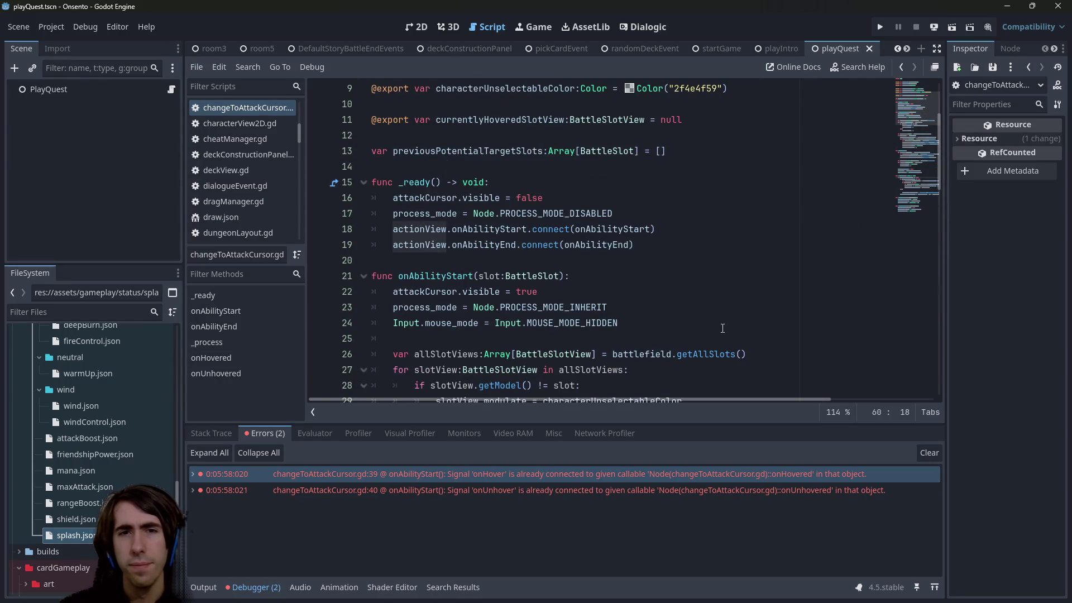
scroll(723, 329, up, 3)
scroll(709, 328, down, 18)
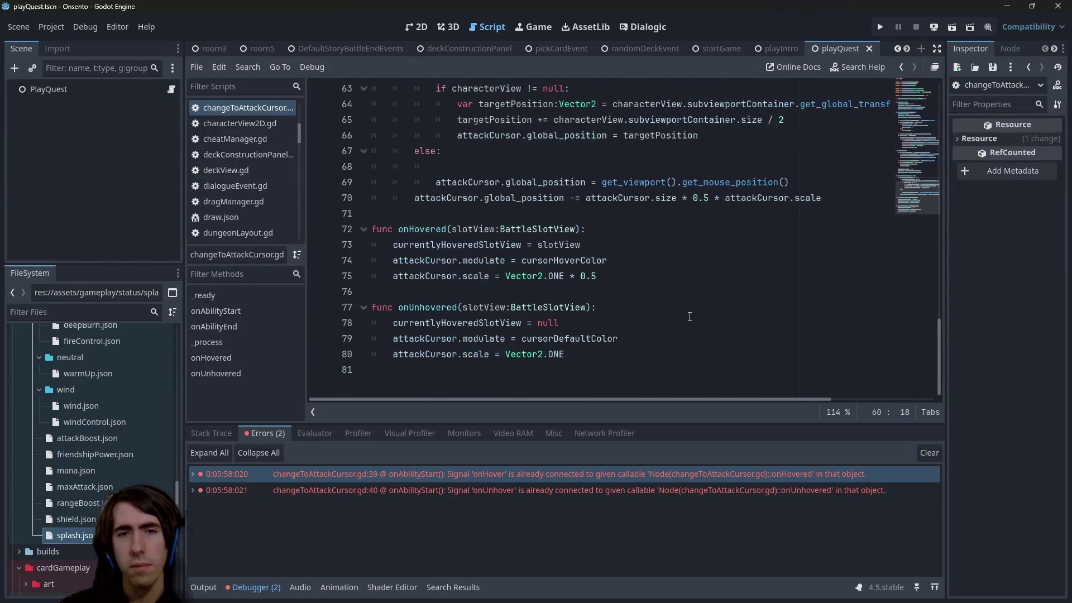
scroll(690, 317, up, 2)
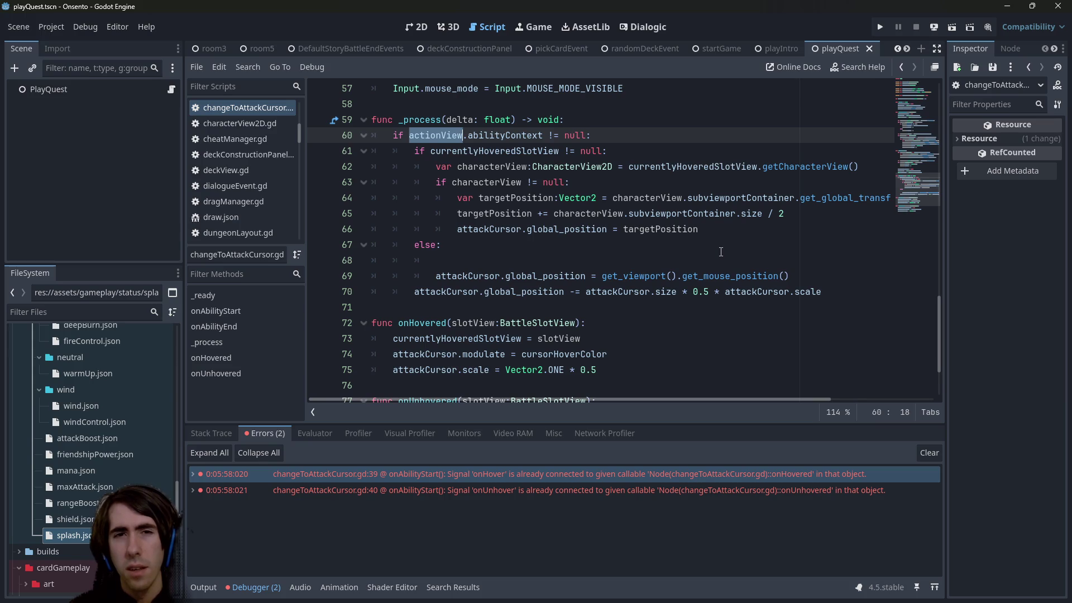
scroll(721, 252, up, 12)
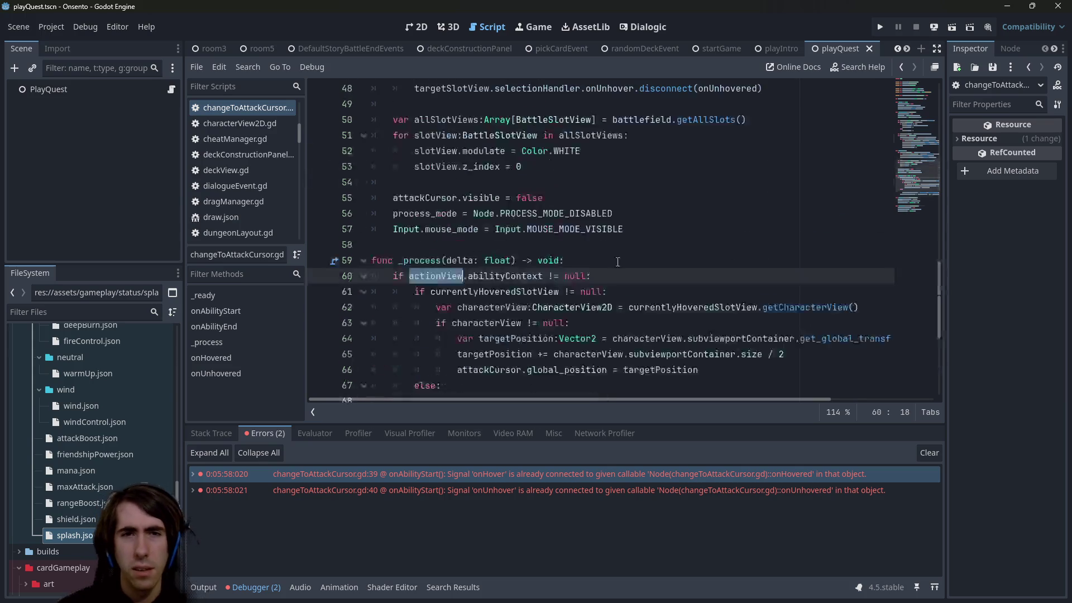
scroll(598, 260, up, 6)
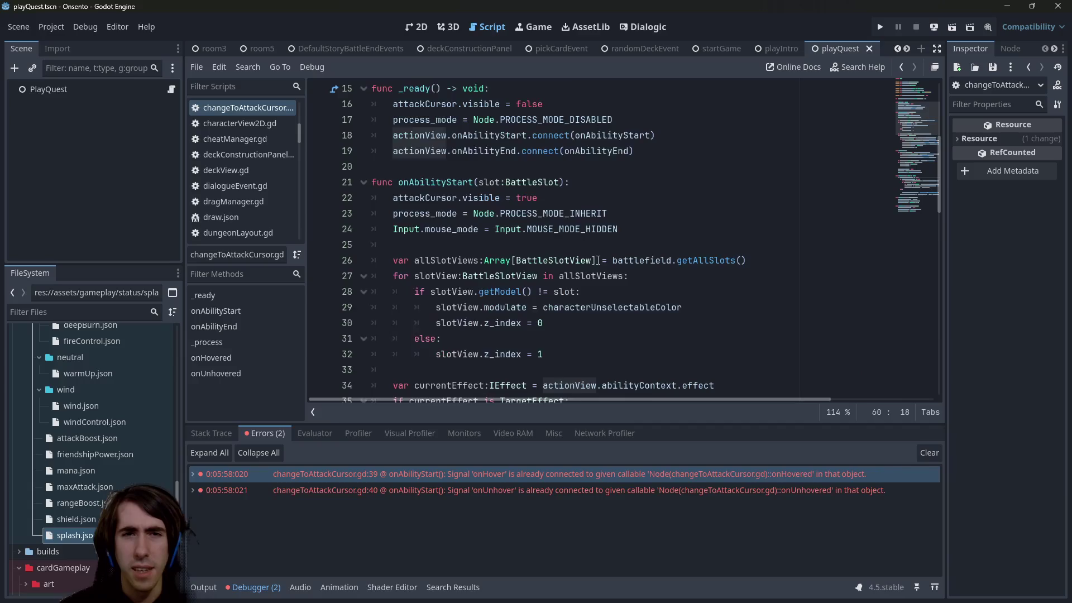
scroll(562, 272, down, 3)
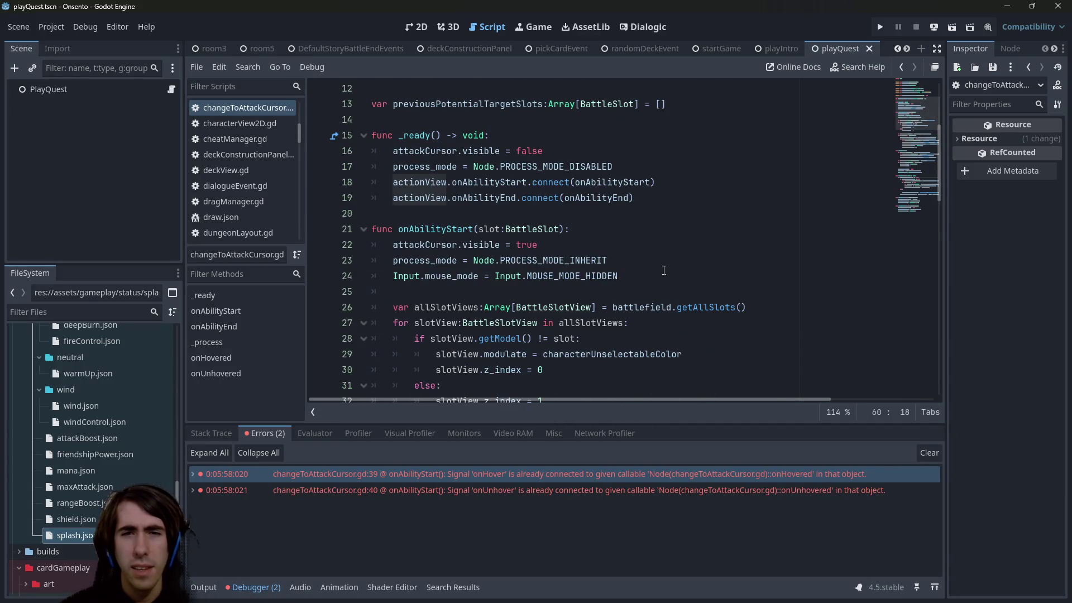
drag(664, 260, 360, 256)
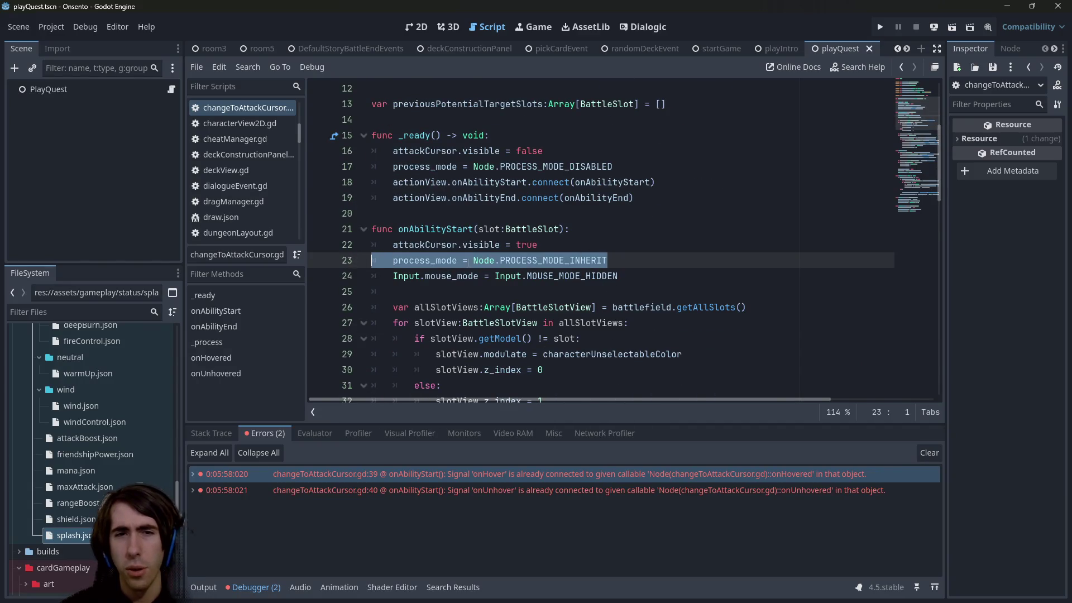
double_click(420, 260)
scroll(469, 282, down, 13)
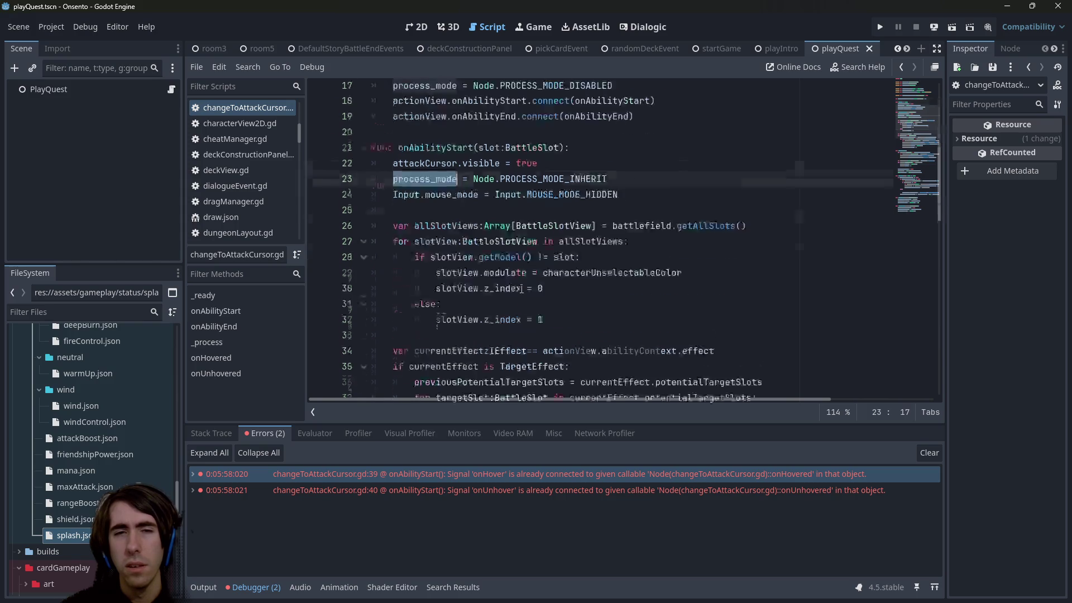
scroll(522, 286, up, 2)
scroll(522, 286, up, 1)
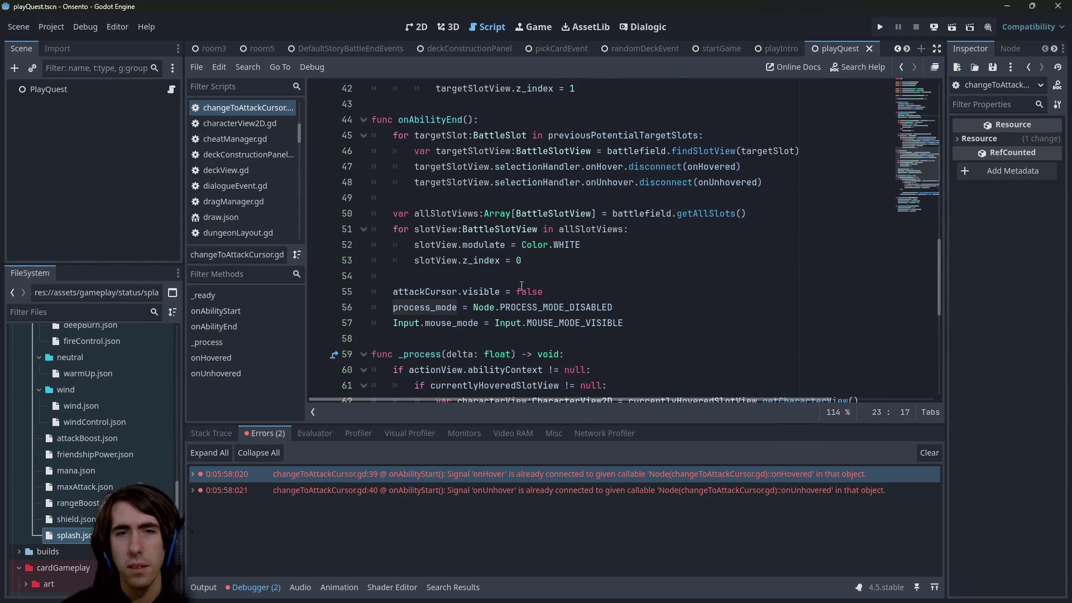
scroll(522, 286, down, 7)
scroll(519, 285, up, 5)
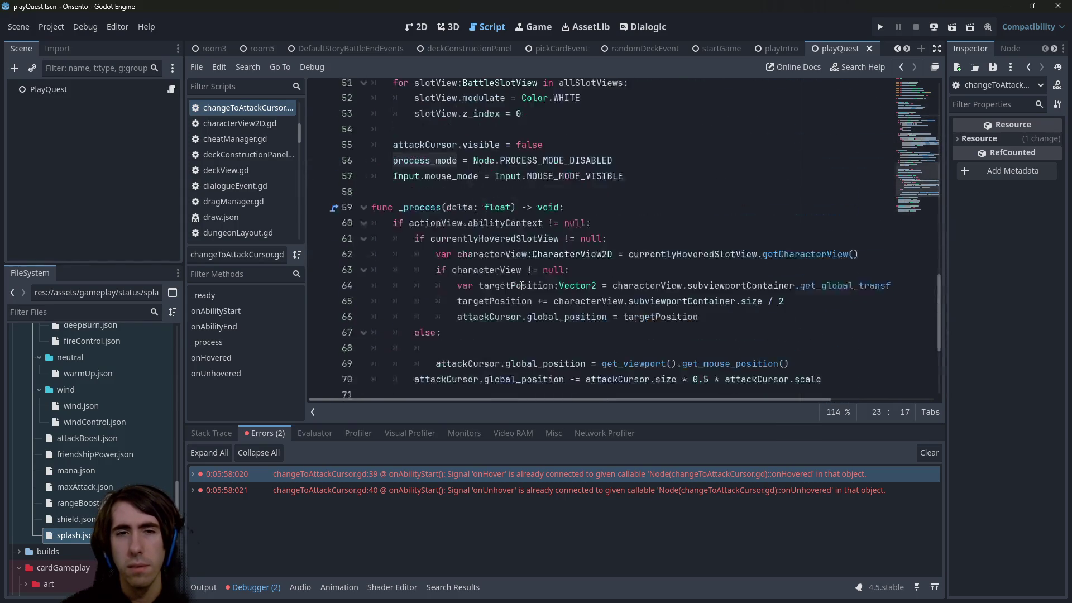
scroll(518, 285, up, 12)
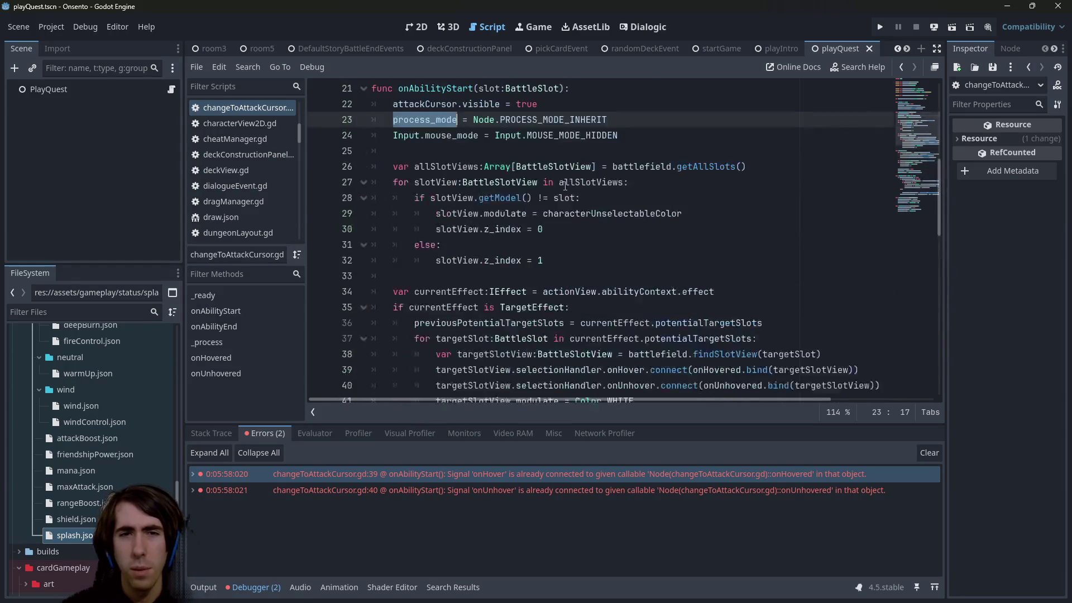
scroll(692, 222, up, 1)
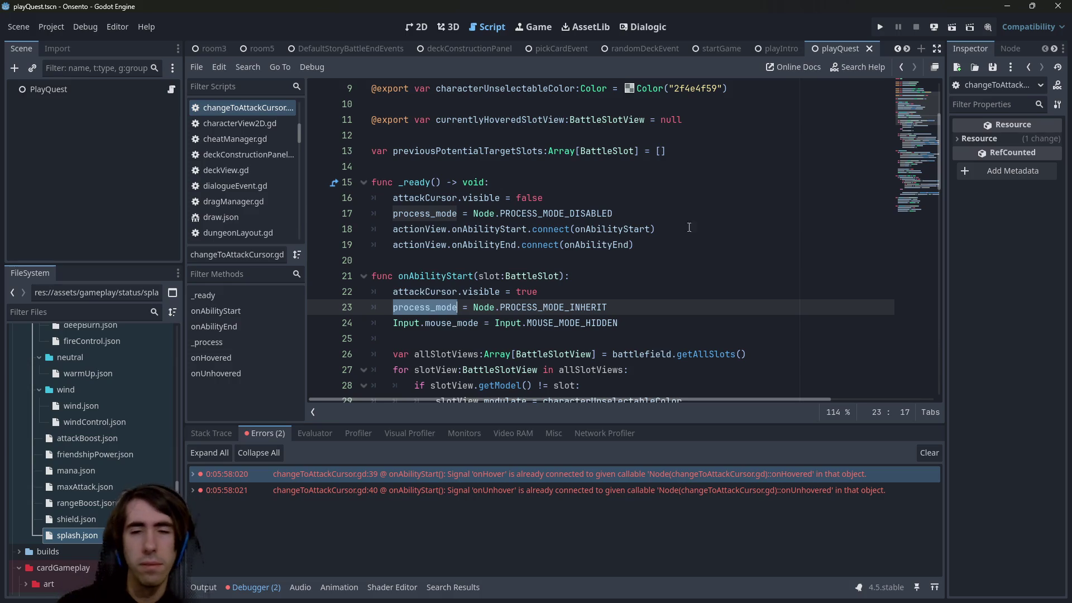
scroll(705, 227, down, 12)
scroll(594, 269, up, 2)
scroll(594, 268, down, 1)
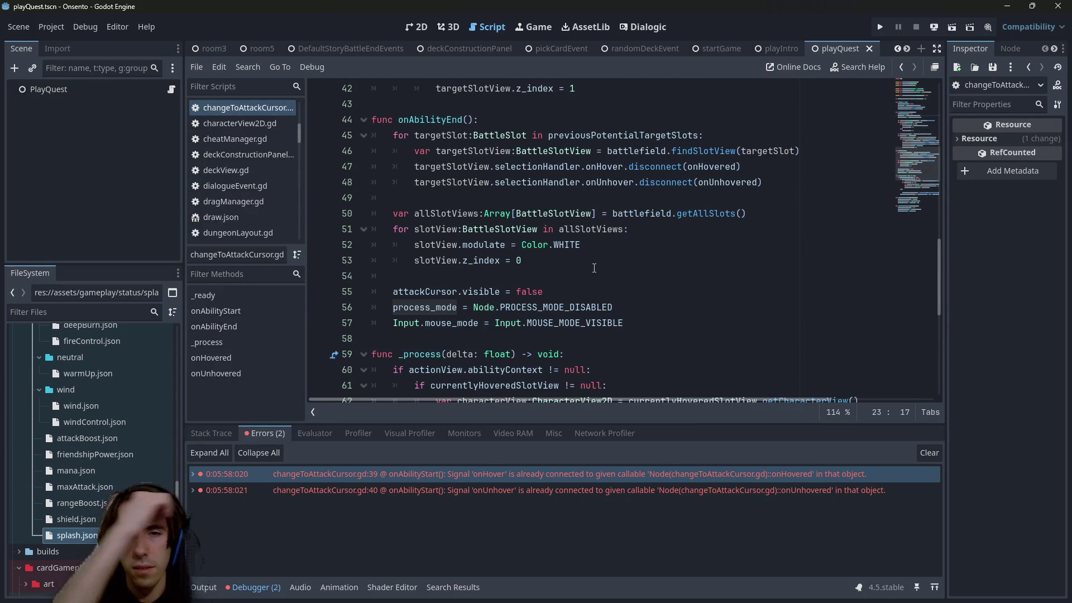
scroll(594, 268, down, 2)
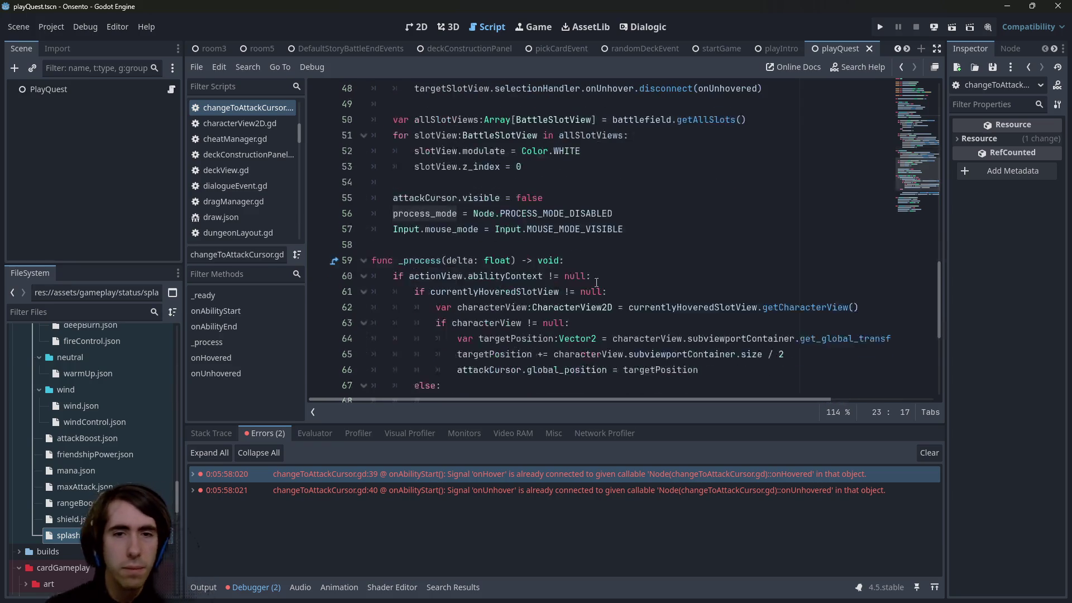
scroll(576, 218, up, 2)
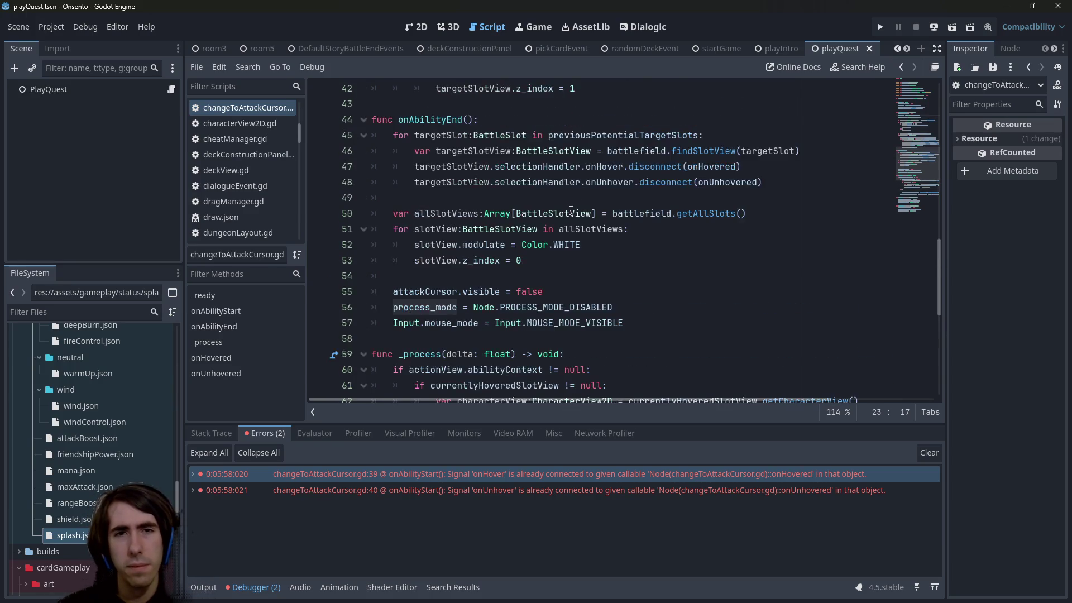
scroll(571, 211, down, 3)
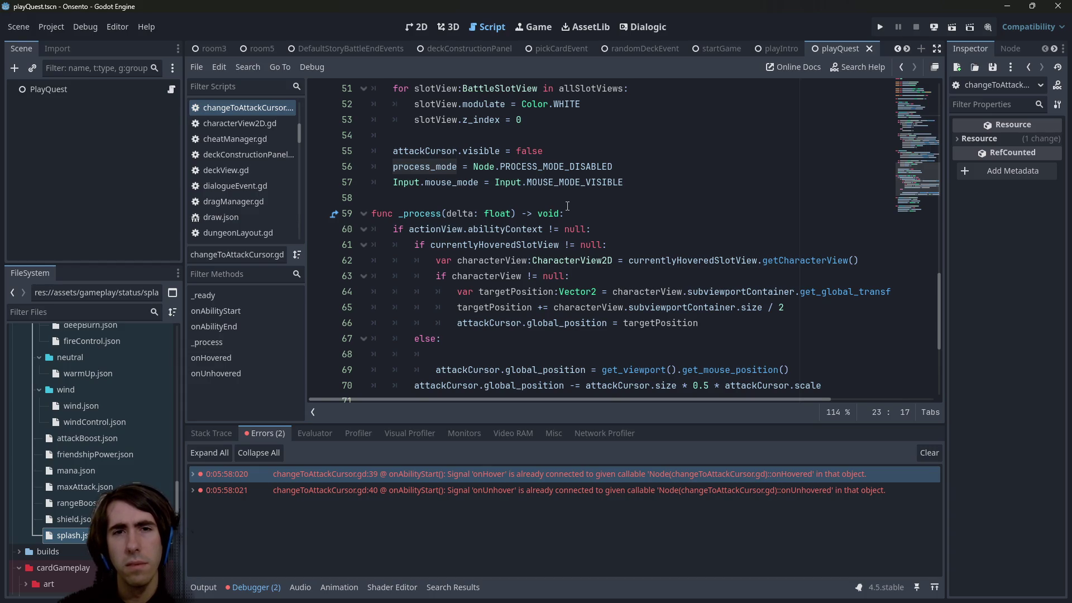
scroll(567, 206, up, 2)
scroll(584, 256, up, 1)
scroll(592, 256, down, 2)
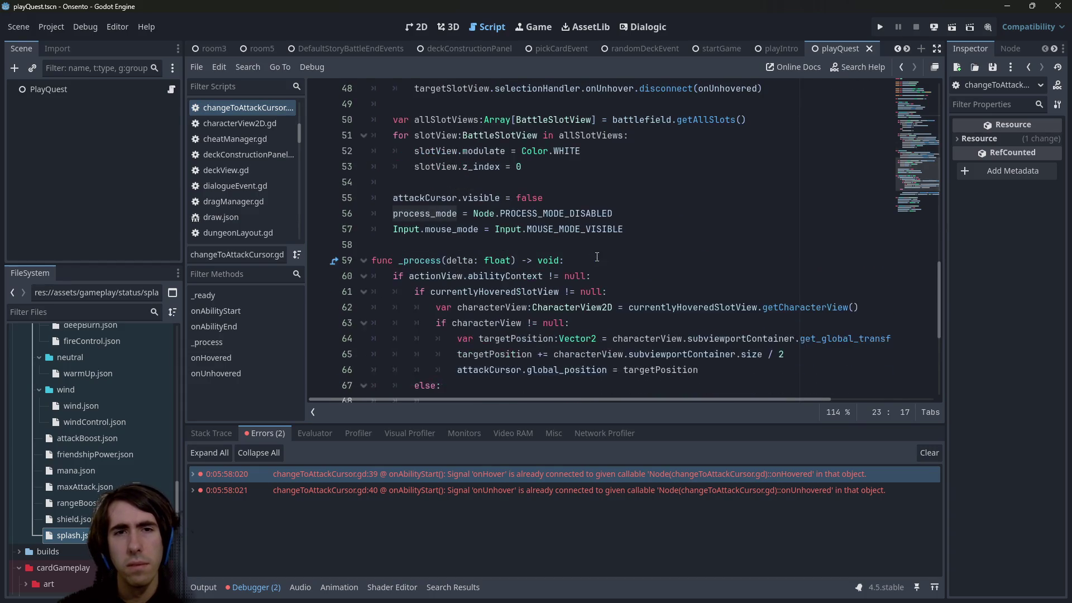
Comment out the process_mode lines in onAbilityEnd, onAbilityStart and _ready, then run the current scene.
click(620, 215)
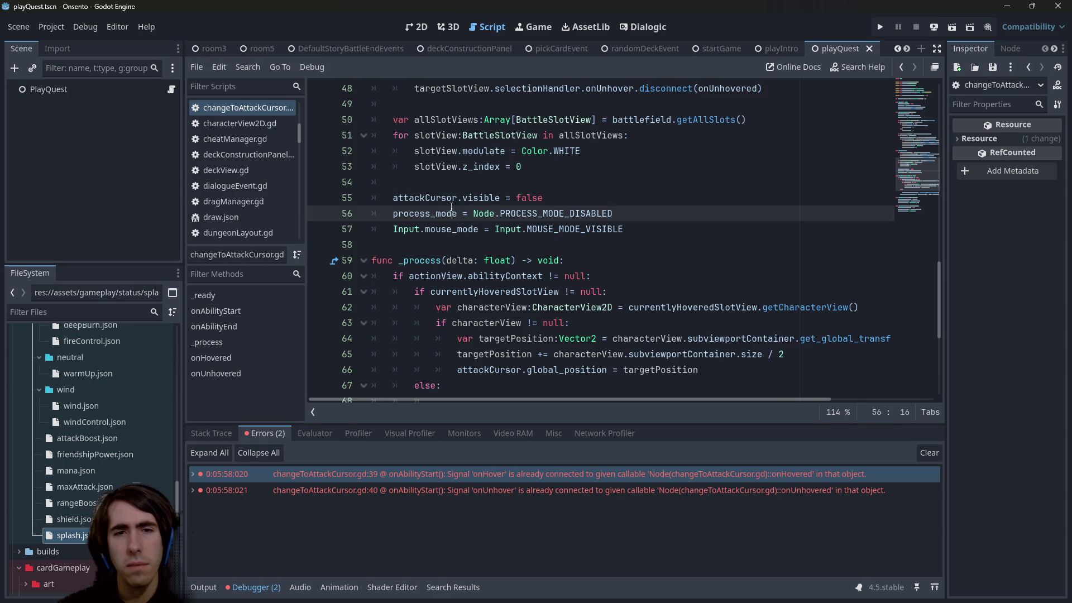
scroll(463, 204, up, 2)
mouse_move(615, 308)
mouse_down()
mouse_move(391, 291)
mouse_move(335, 310)
mouse_up()
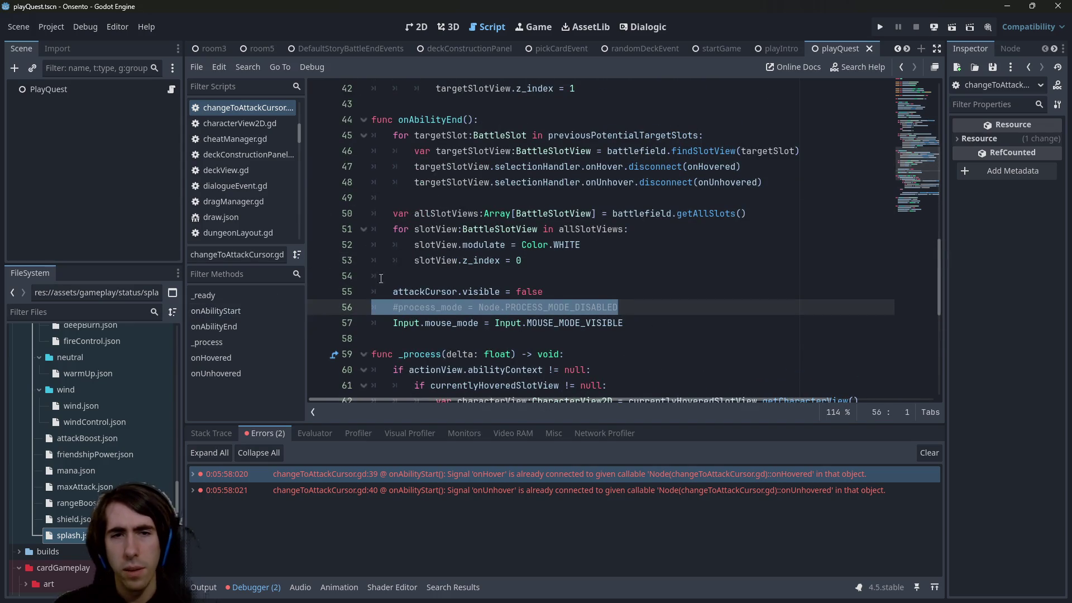
scroll(574, 282, up, 10)
click(613, 262)
key(ctrl+k)
key(Up)
key(Up)
key(Up)
key(Down)
key(ctrl+k)
click(952, 28)
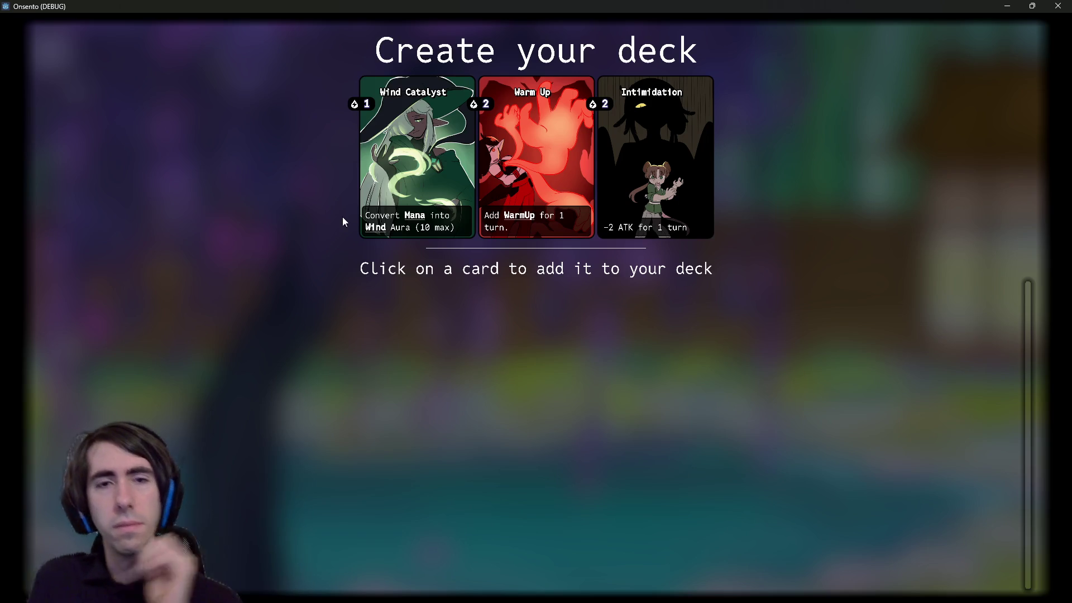
Pick two cards for the starting deck on the Create your deck screen.
click(441, 148)
click(441, 149)
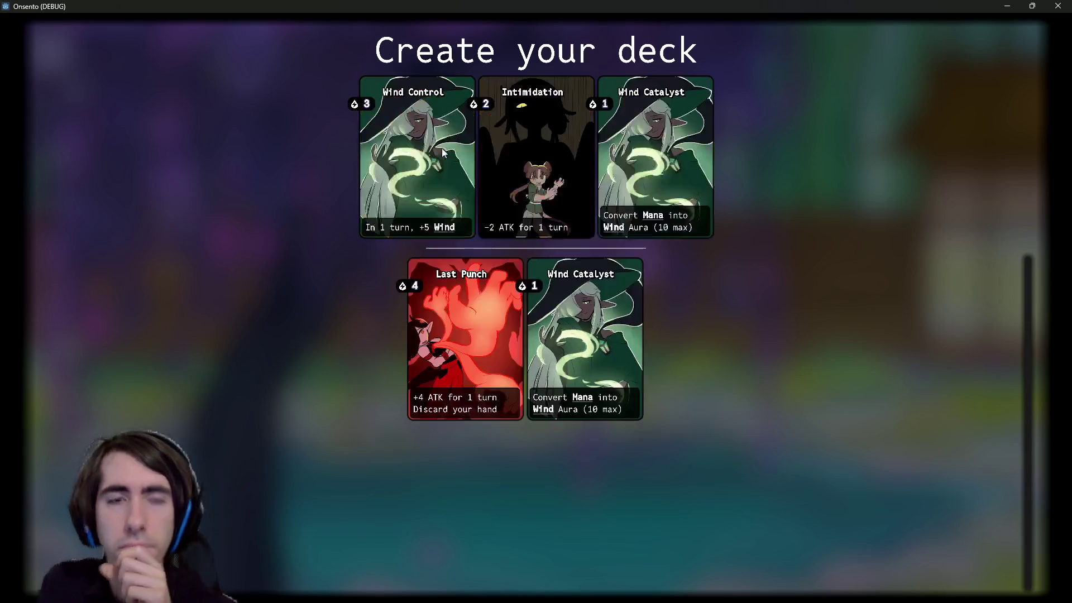
click(441, 148)
click(441, 148)
click(441, 149)
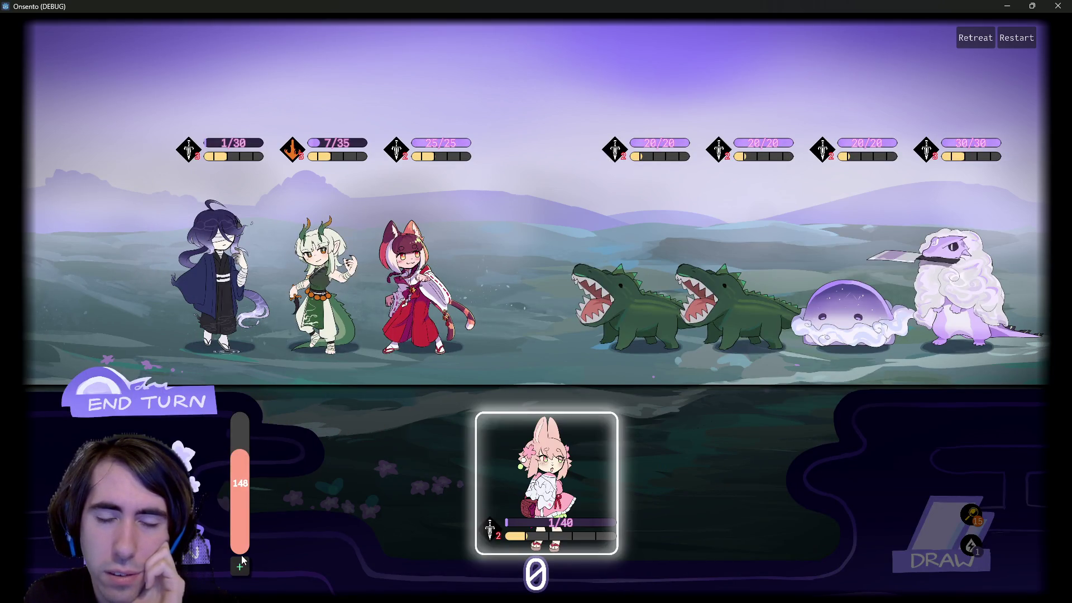
Deploy the bunny-girl as leftmost fighter, shield the dragon-girl with Guard Up, and draw three cards.
drag(536, 480, 114, 257)
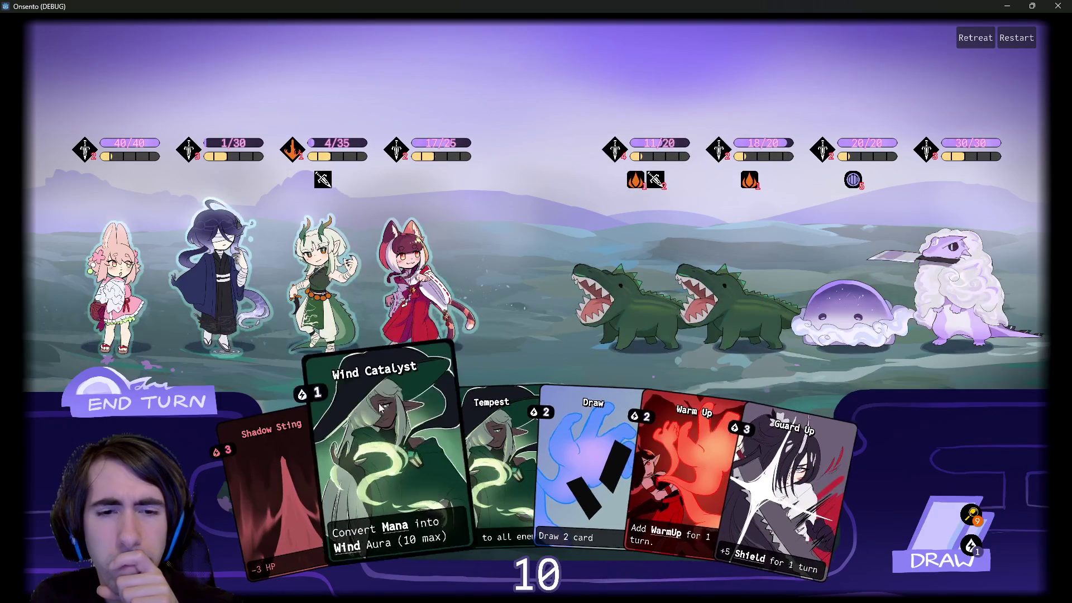
click(859, 488)
click(316, 285)
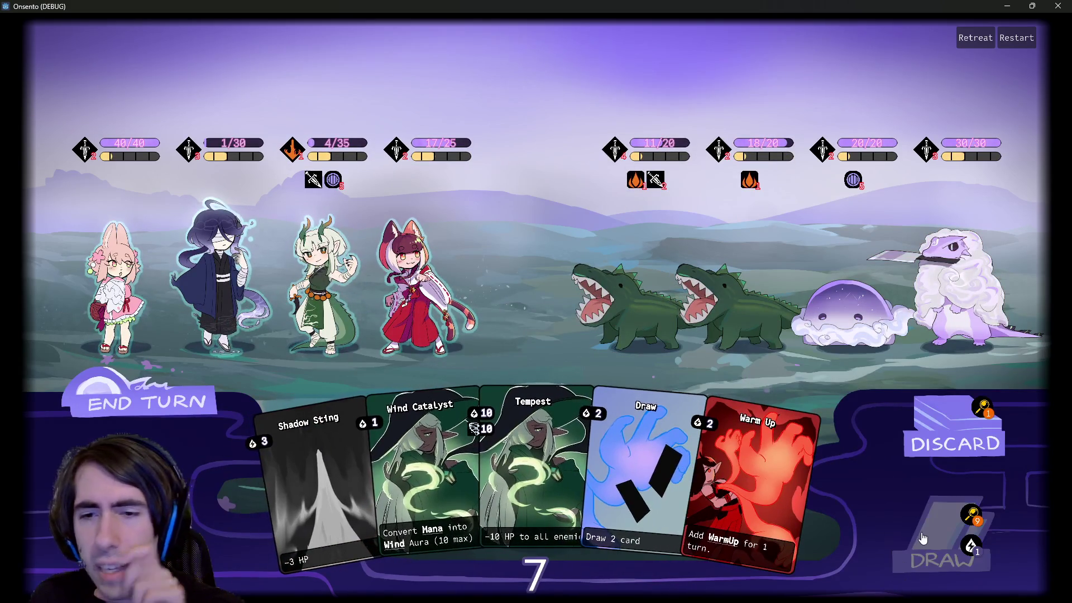
click(942, 535)
click(943, 535)
click(943, 534)
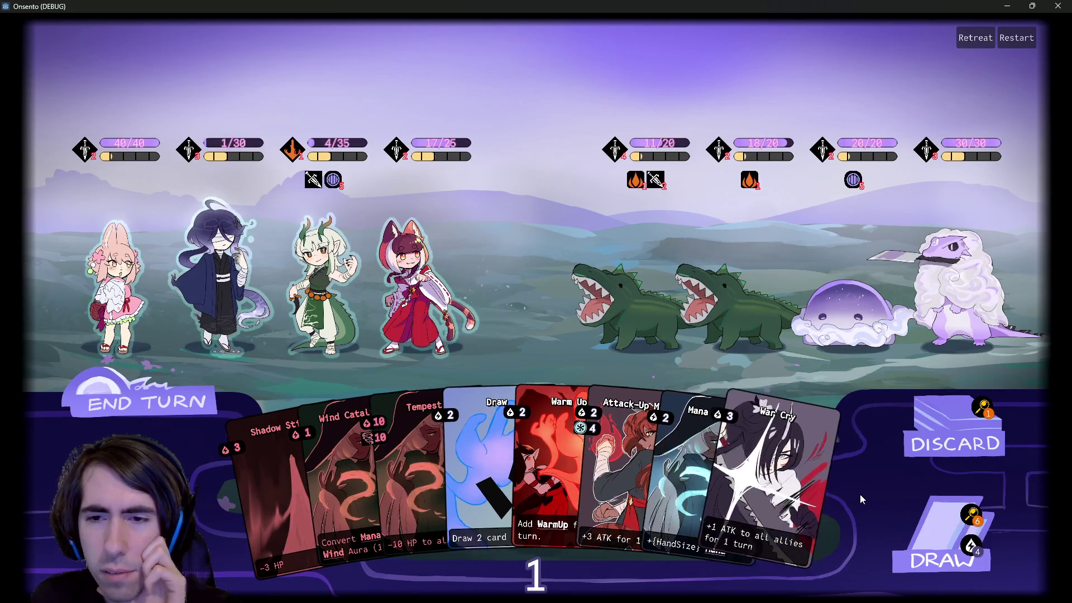
Aim the purple, dragon-girl and fox-girl attacks at the second crocodile, the bunny-girl's at the first.
click(214, 266)
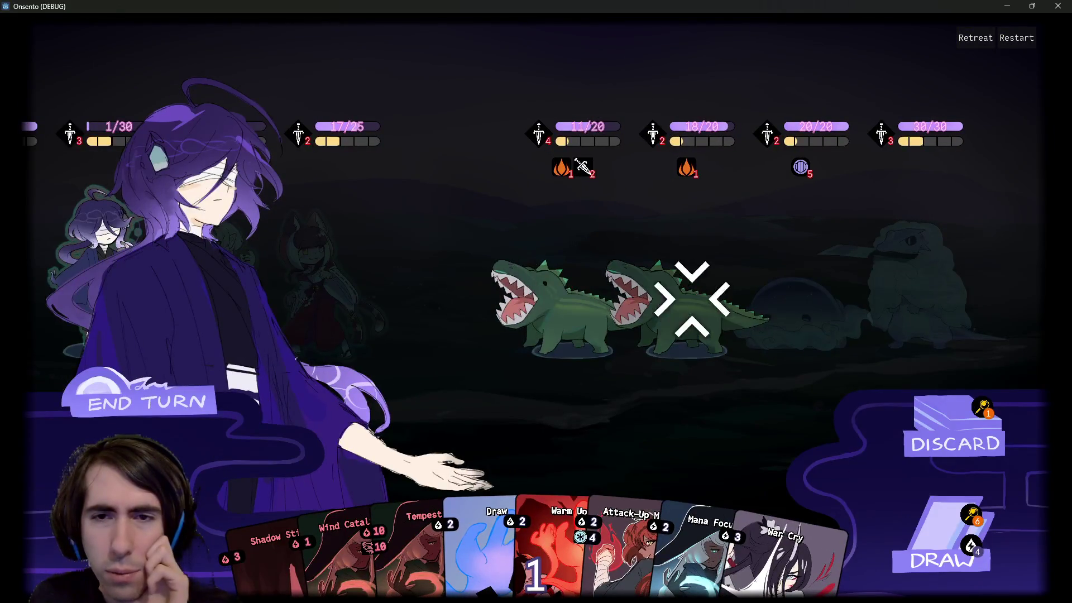
click(668, 293)
click(310, 251)
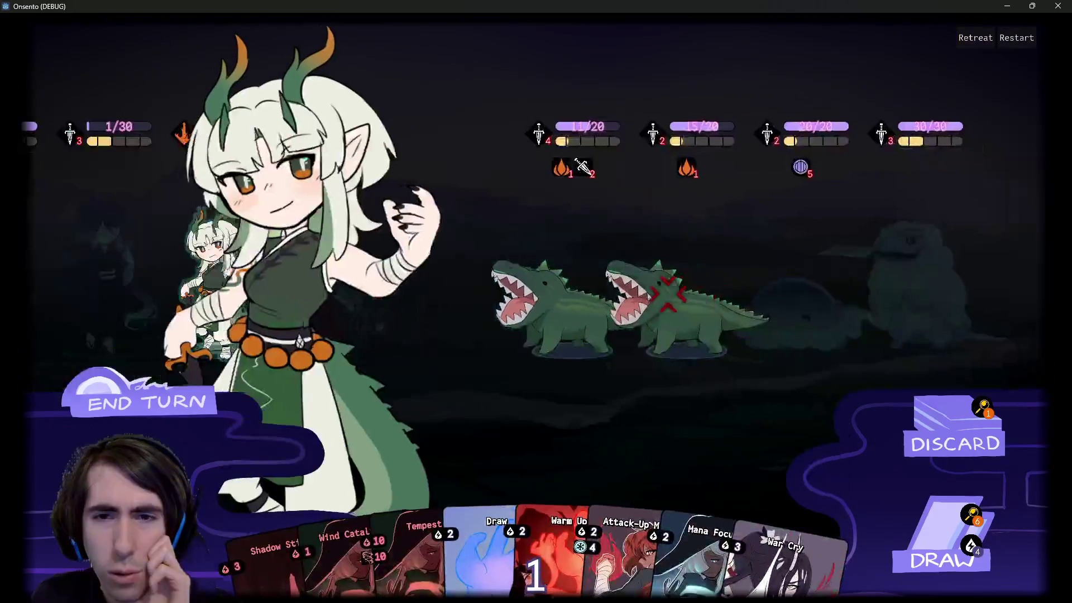
click(683, 299)
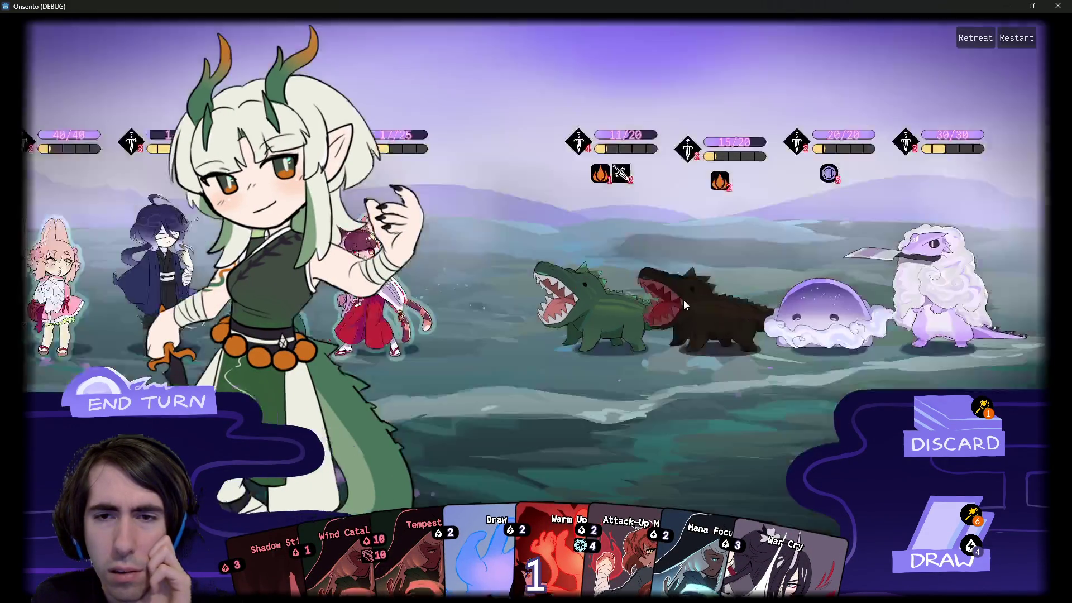
click(418, 296)
click(631, 299)
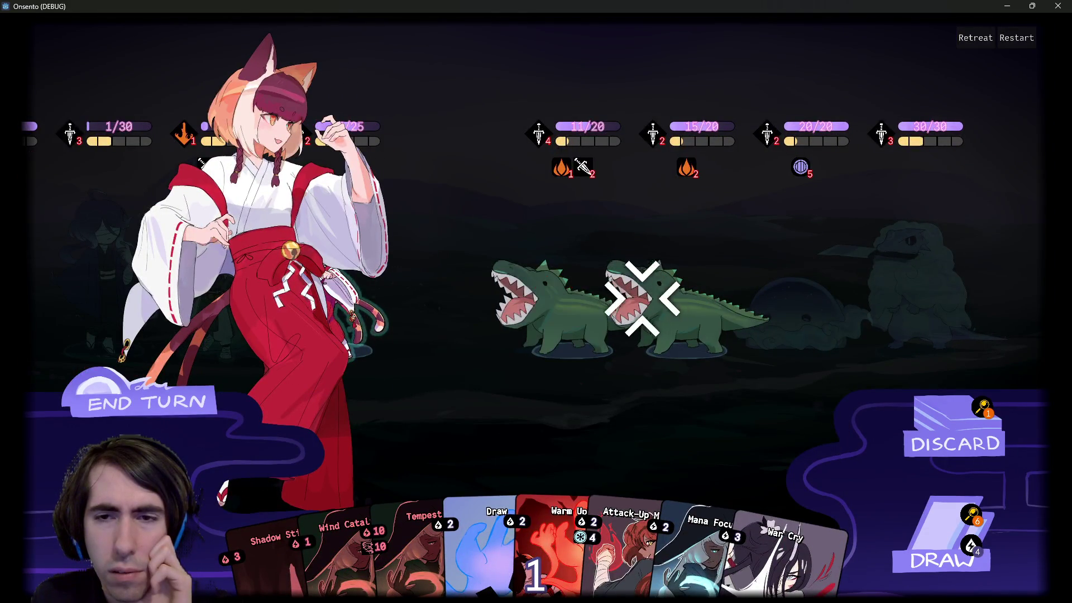
click(335, 275)
click(726, 296)
click(108, 300)
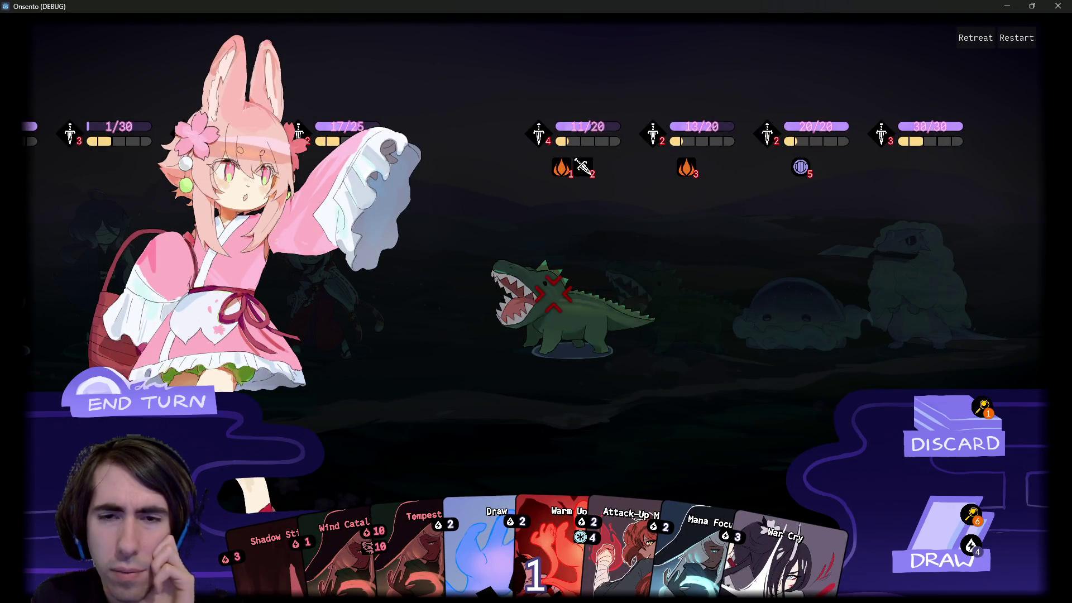
click(549, 301)
End the turn despite the unplayed-card warning and minimize the game.
click(344, 322)
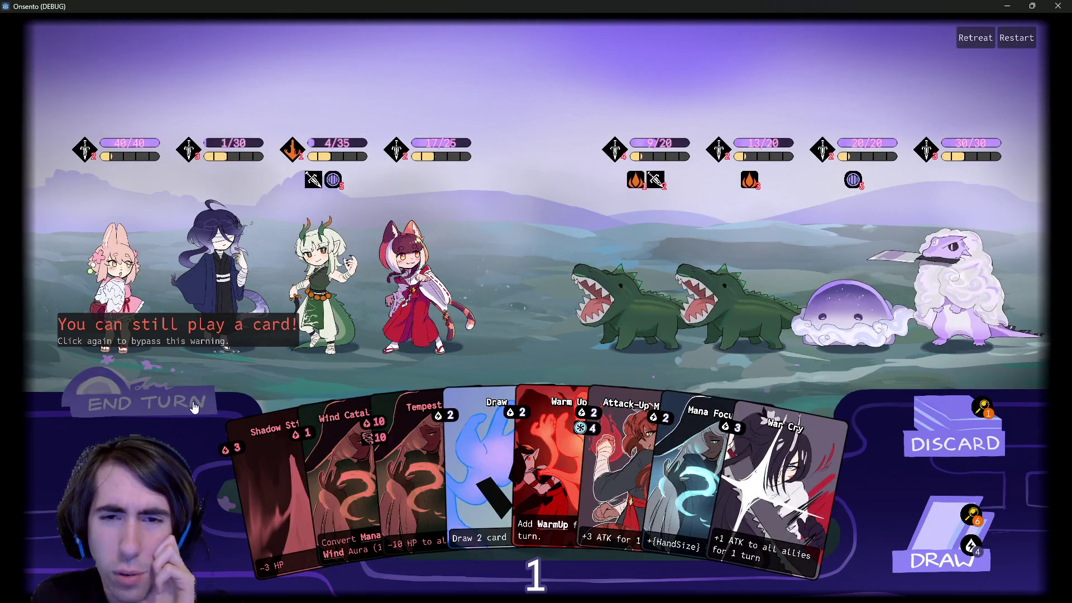
click(344, 322)
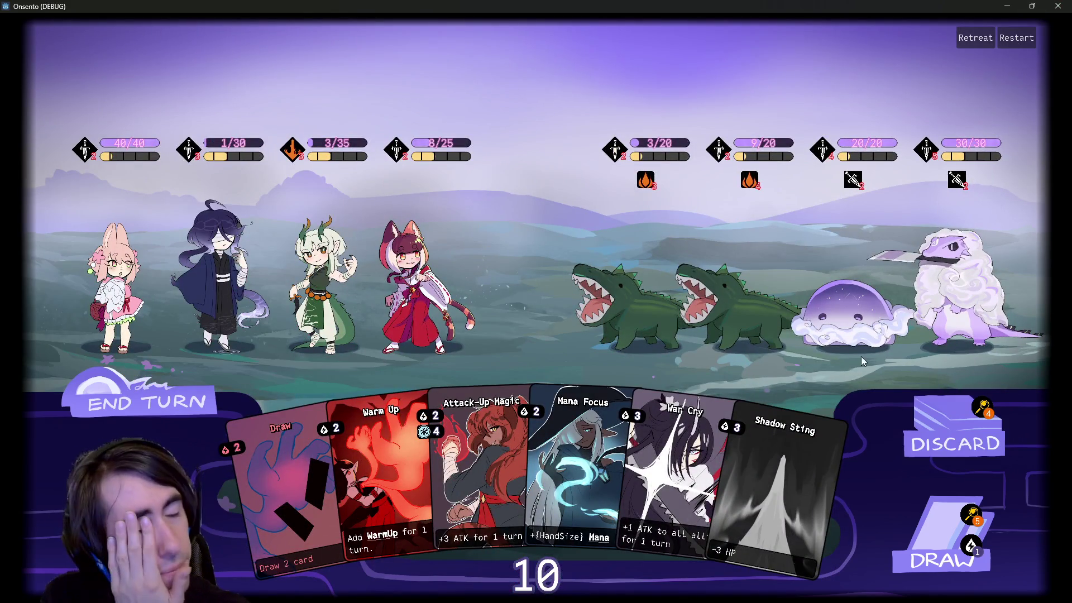
click(1007, 6)
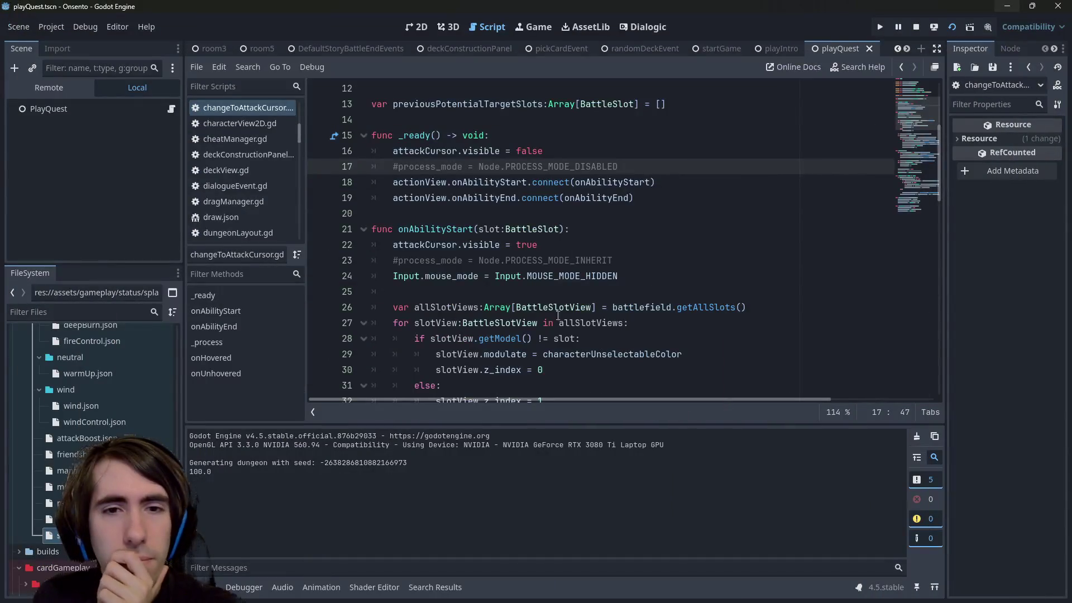
scroll(576, 291, down, 4)
double_click(505, 167)
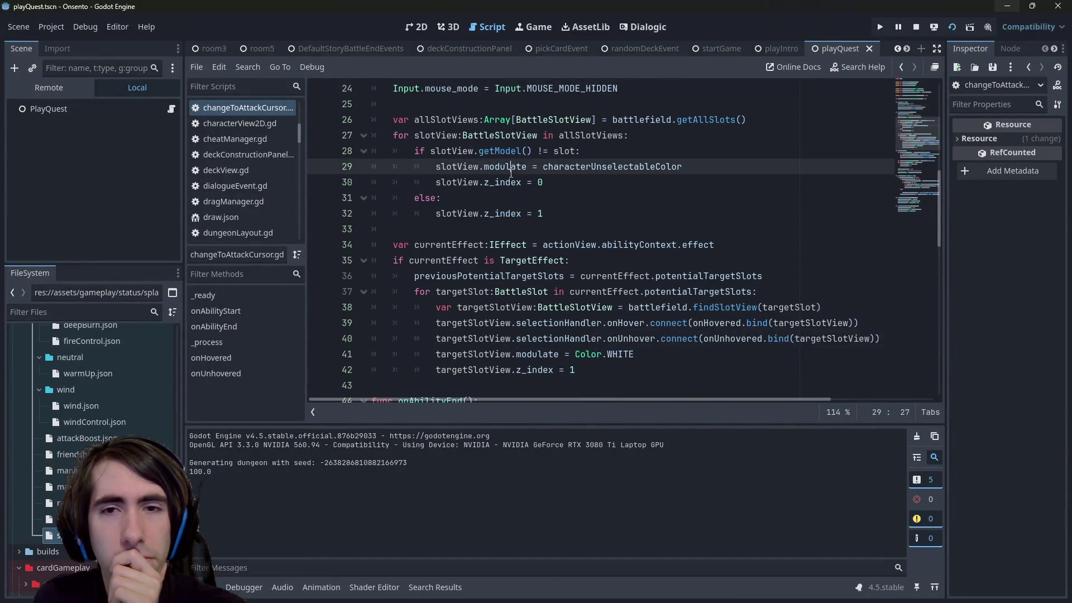
scroll(533, 254, up, 3)
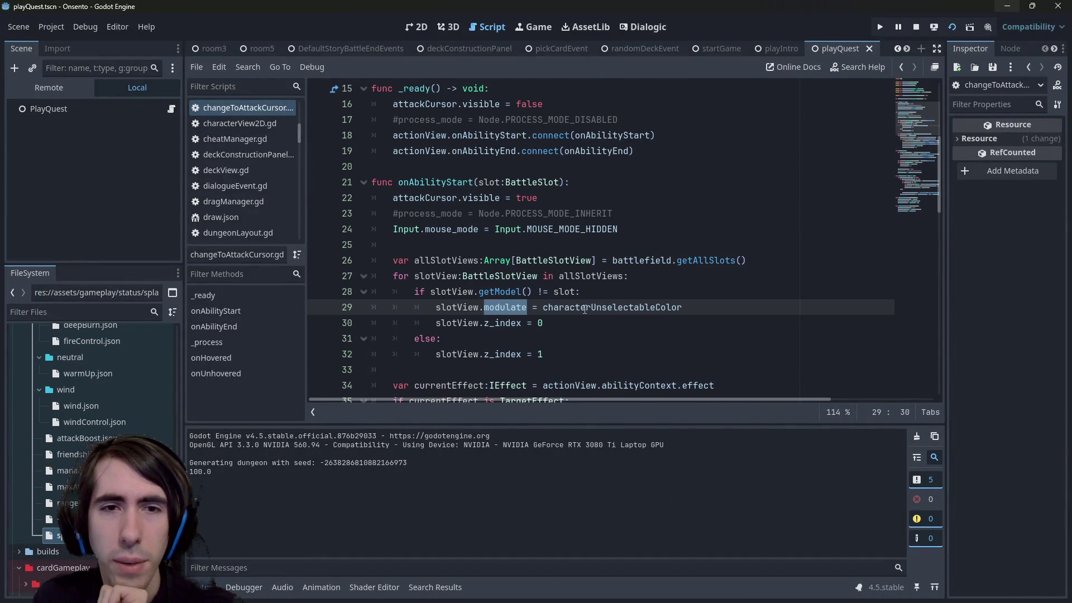
double_click(584, 309)
scroll(595, 303, down, 3)
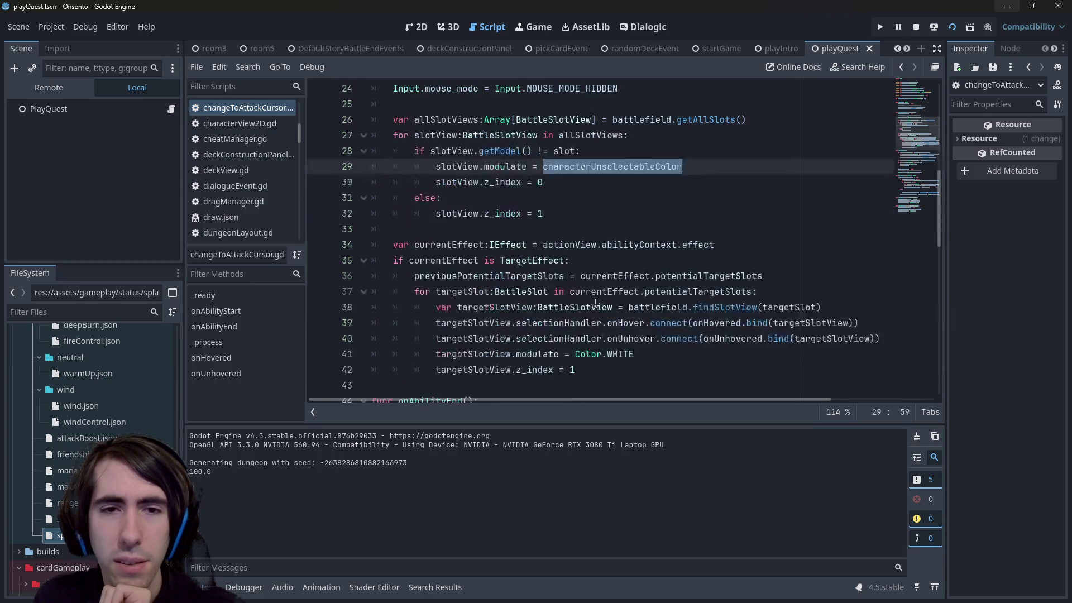
scroll(595, 303, down, 1)
scroll(582, 261, up, 1)
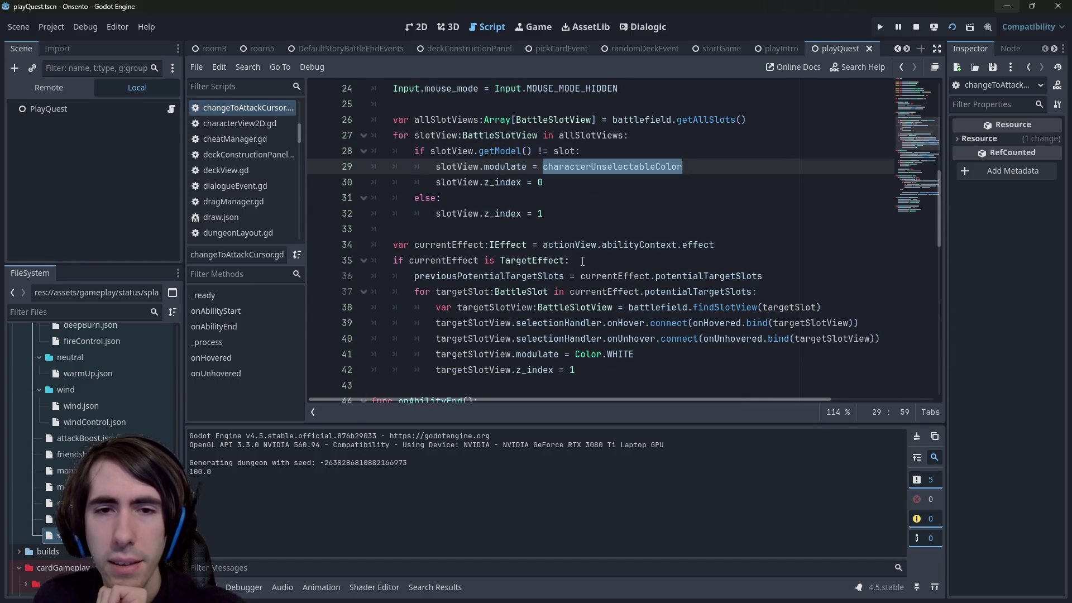
scroll(580, 262, down, 6)
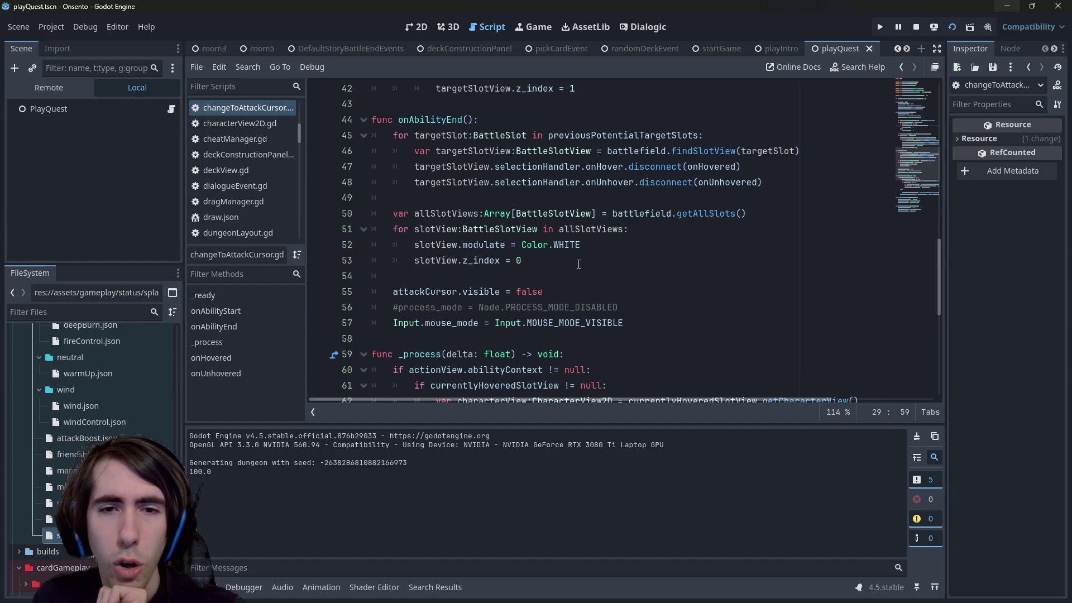
click(631, 318)
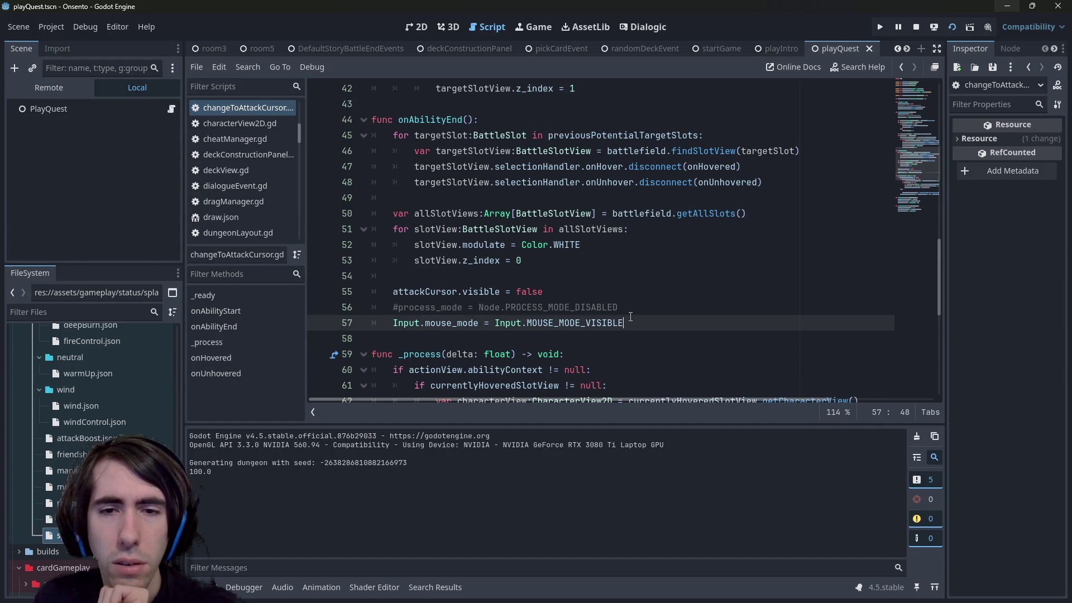
scroll(620, 308, up, 1)
double_click(442, 338)
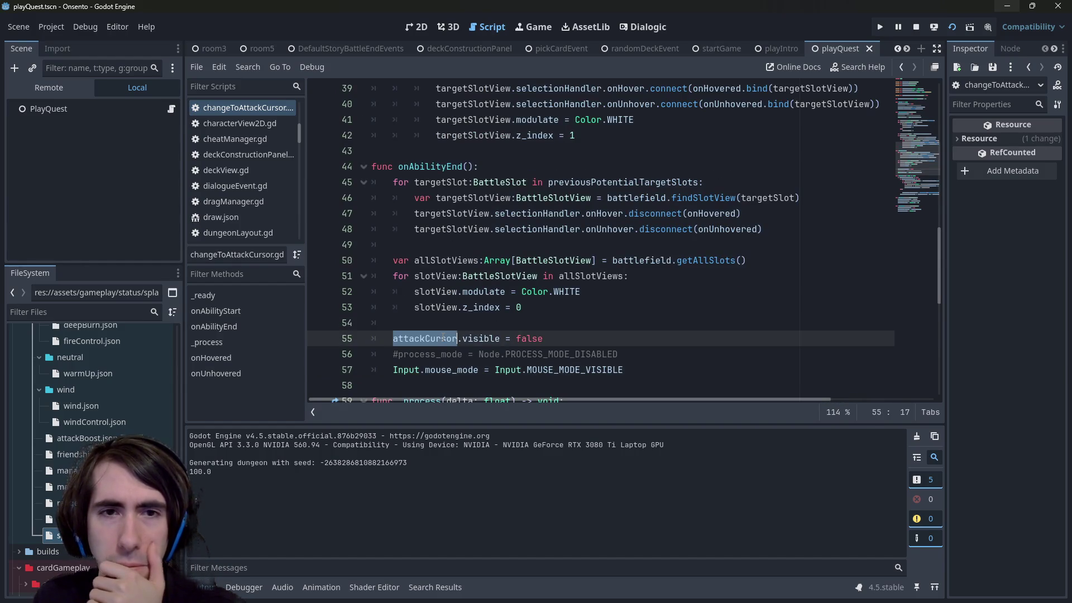
scroll(469, 296, down, 5)
click(505, 276)
double_click(514, 230)
click(513, 214)
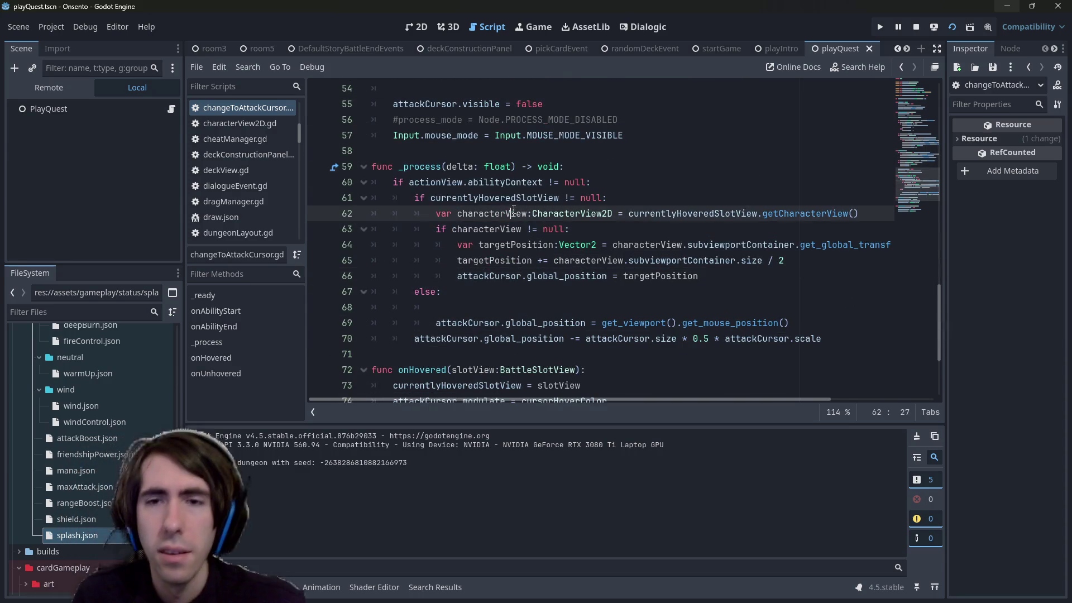
double_click(695, 215)
scroll(687, 225, down, 2)
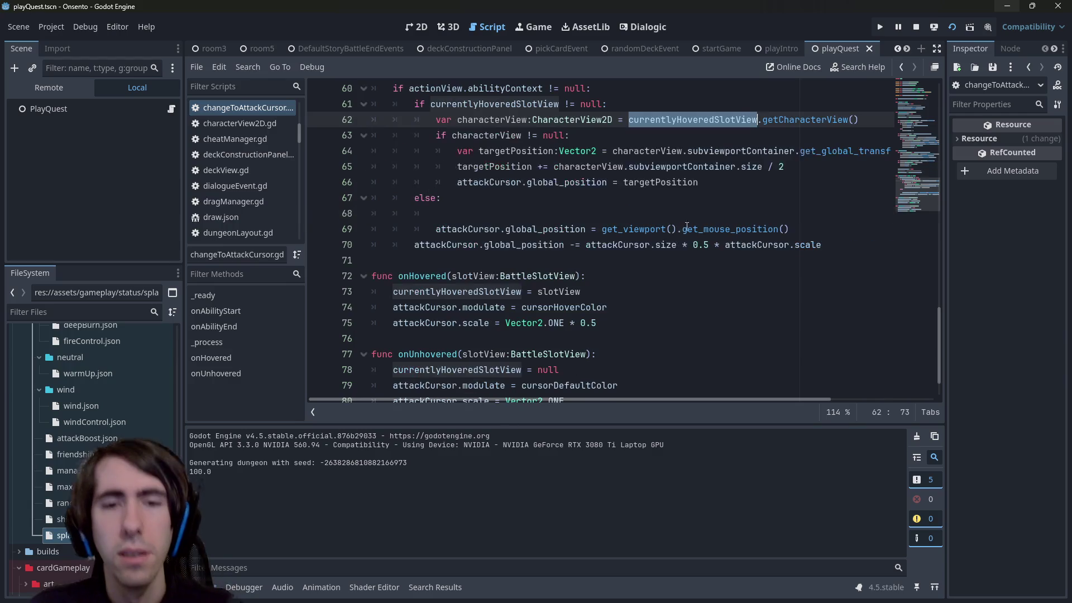
scroll(655, 257, down, 1)
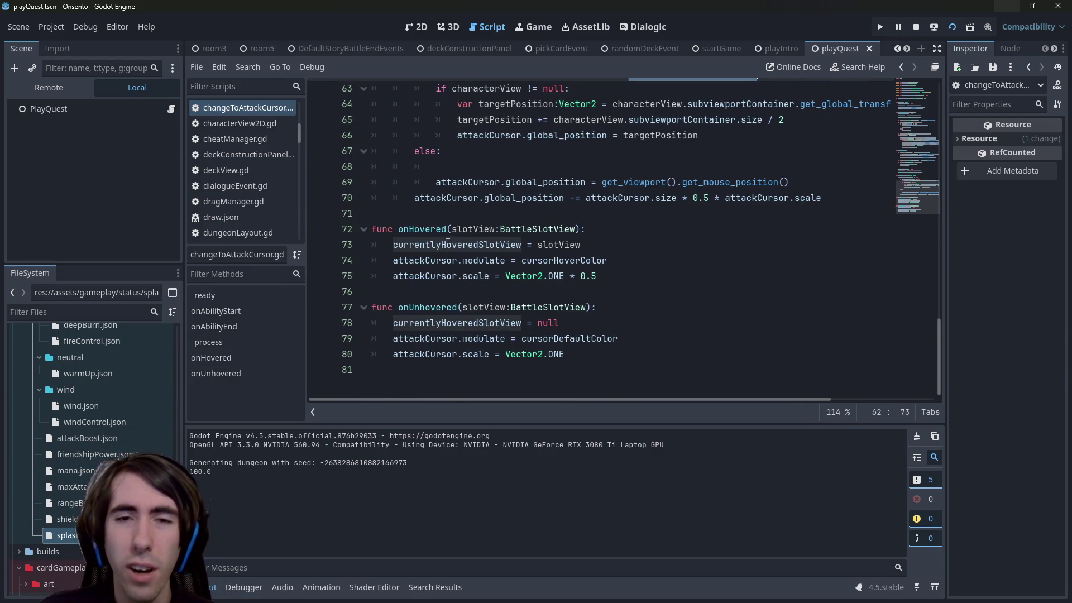
scroll(565, 288, up, 2)
scroll(568, 287, down, 2)
scroll(545, 314, up, 3)
scroll(553, 310, up, 5)
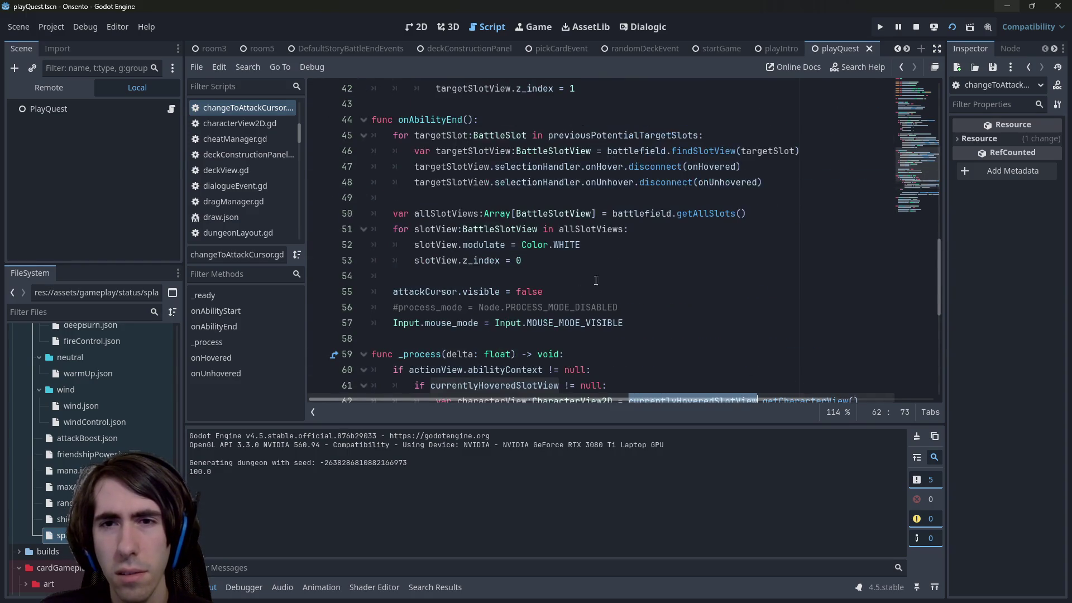
scroll(712, 219, down, 5)
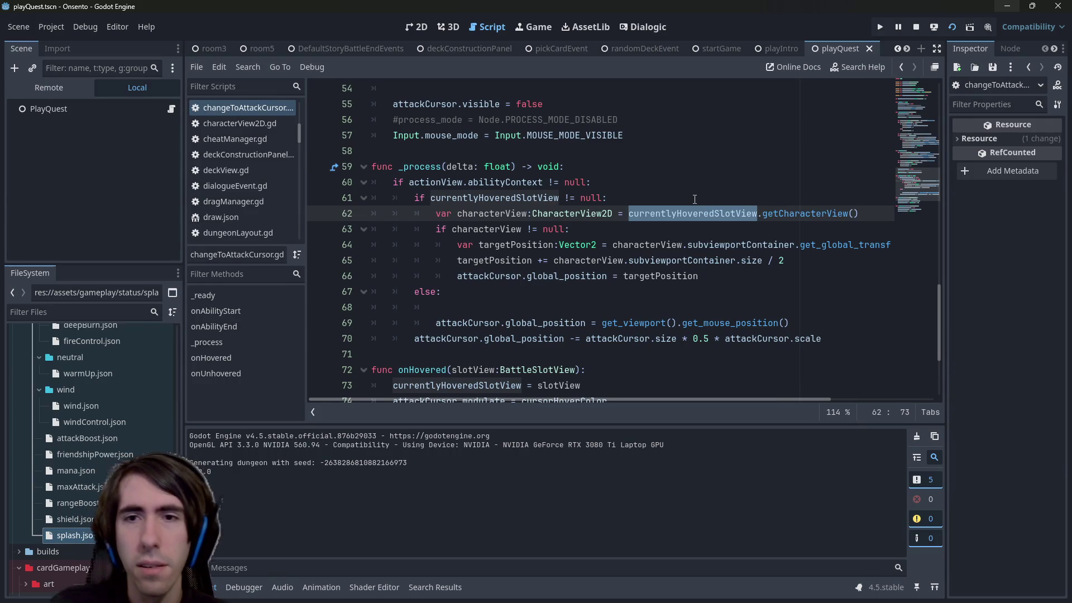
mouse_move(694, 222)
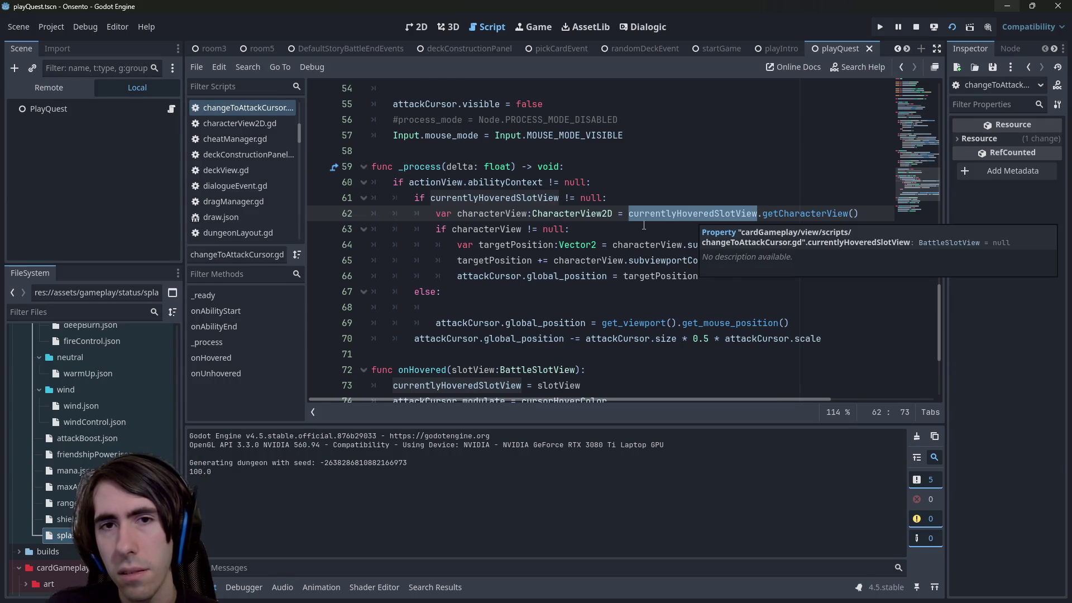
scroll(644, 225, up, 7)
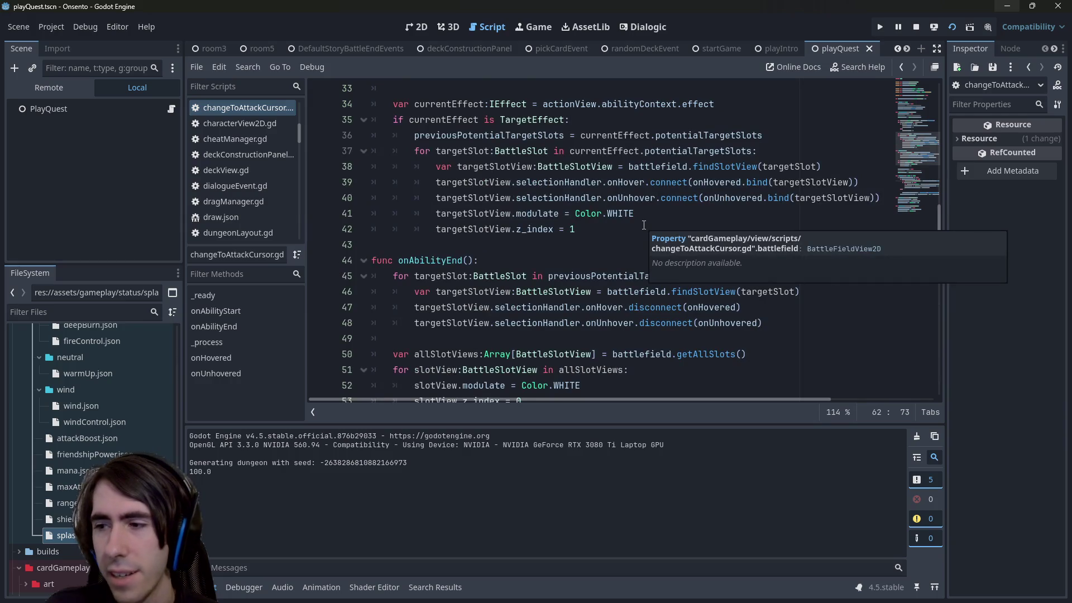
scroll(644, 225, down, 5)
scroll(643, 225, up, 3)
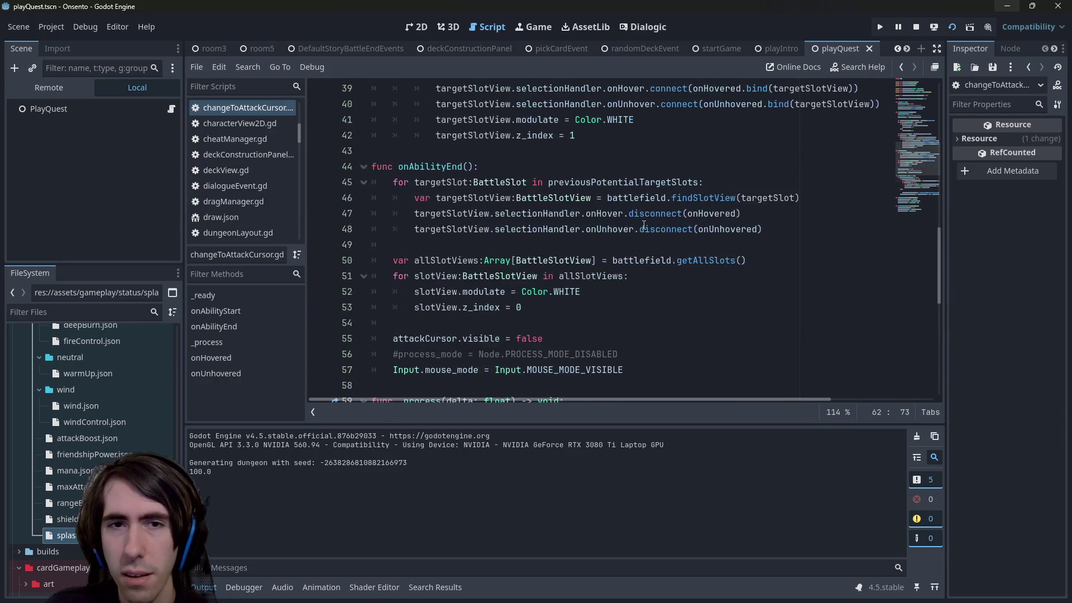
scroll(644, 225, down, 4)
Add a line in onAbilityEnd resetting currentlyHoveredSlotView to null.
key(ctrl+c)
click(673, 177)
key(Return)
key(ctrl+v)
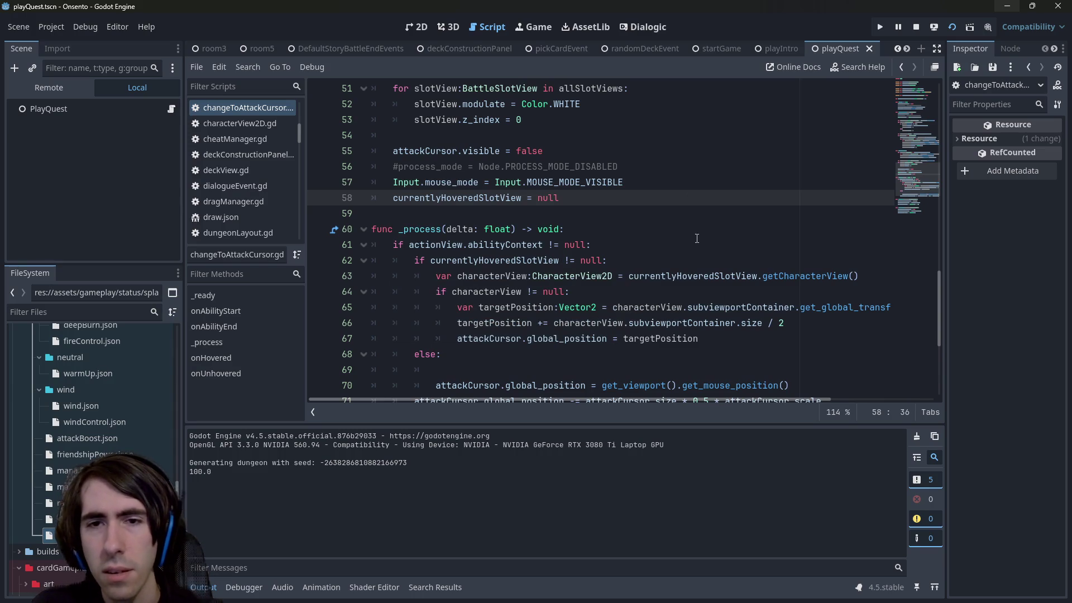
Review the onHovered and onUnhovered code using currentlyHoveredSlotView and attackCursor.
double_click(692, 276)
scroll(521, 253, down, 4)
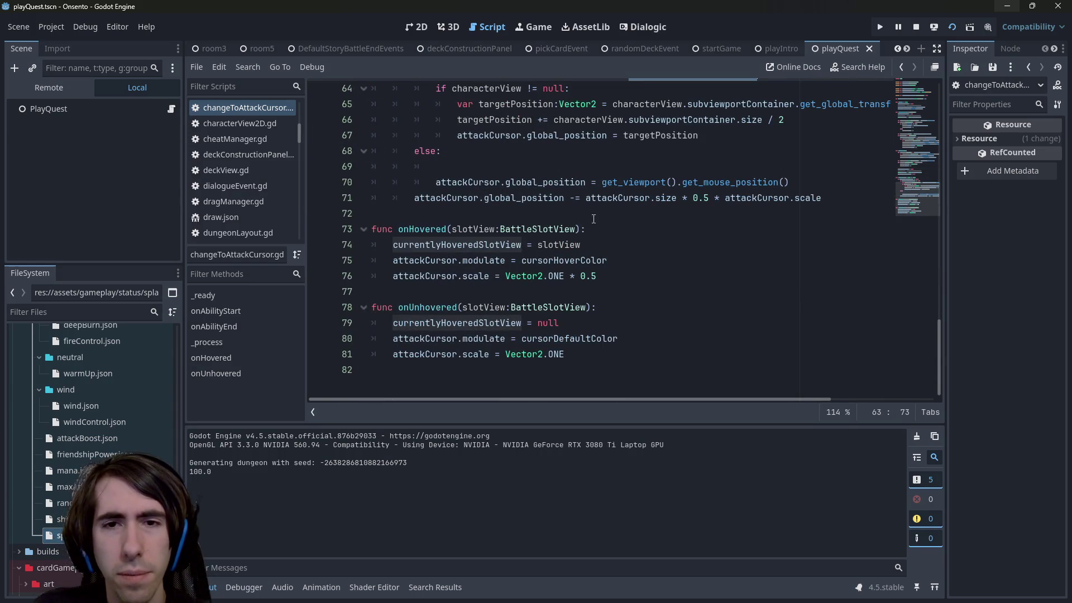
drag(630, 276, 264, 256)
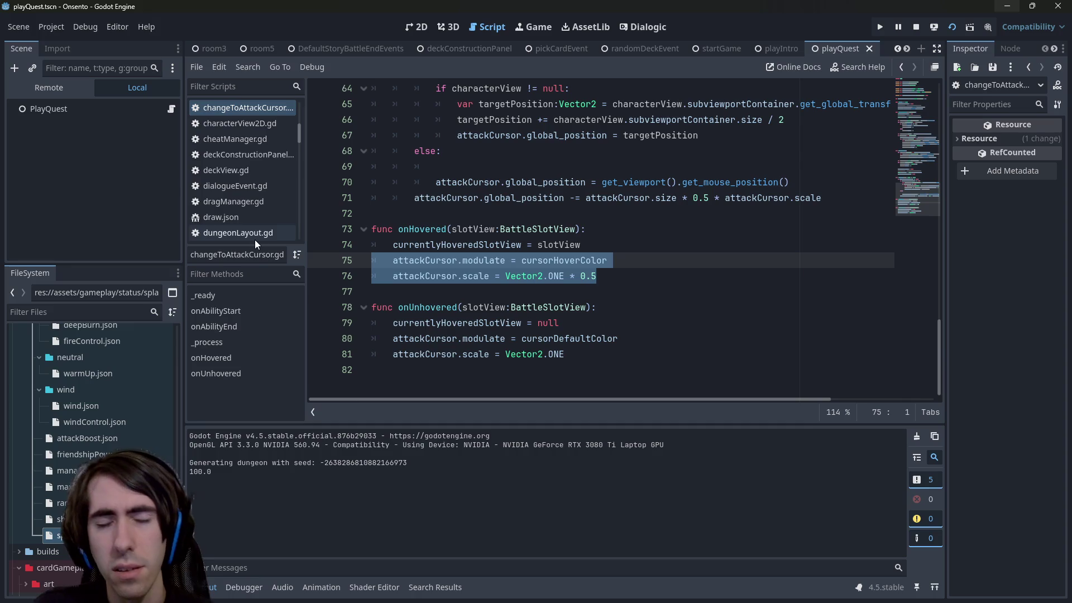
double_click(429, 261)
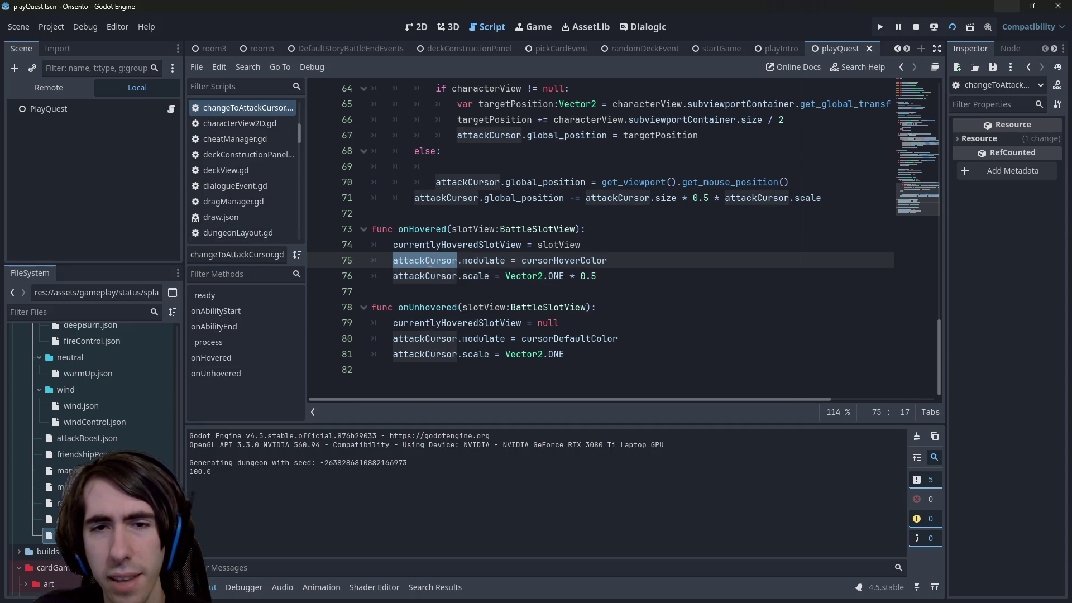
double_click(429, 308)
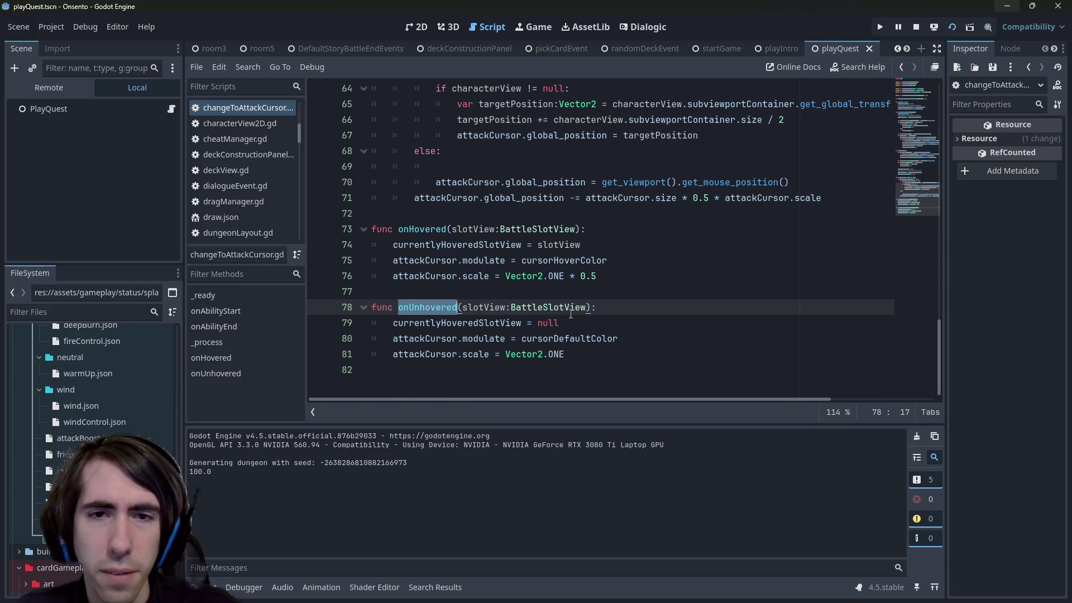
Insert an onUnhovered(currentlyHoveredSlotView) call above the null reset in onAbilityEnd.
scroll(509, 273, up, 5)
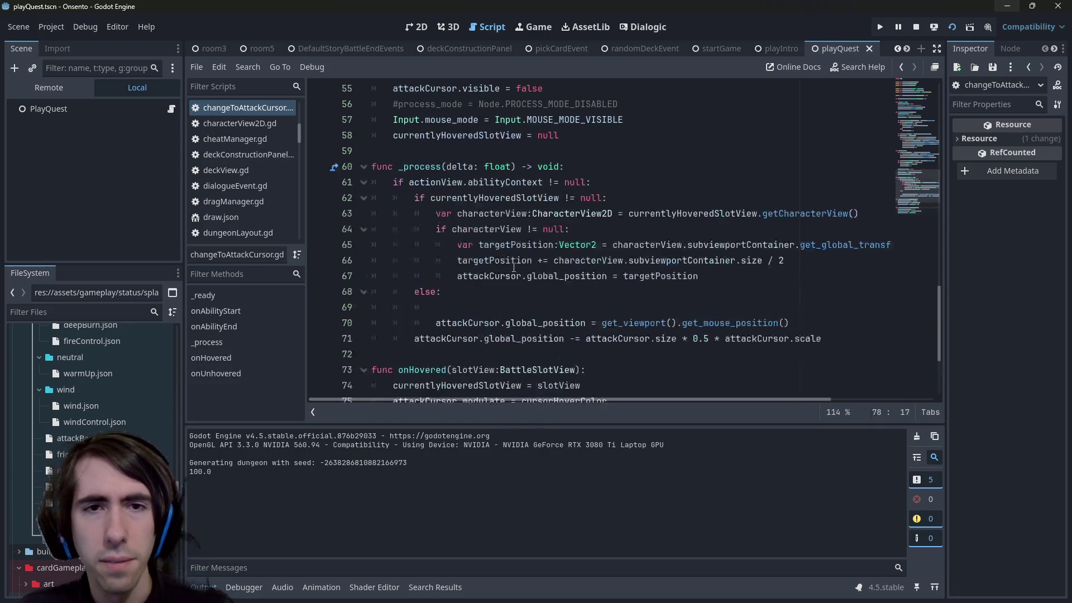
click(533, 224)
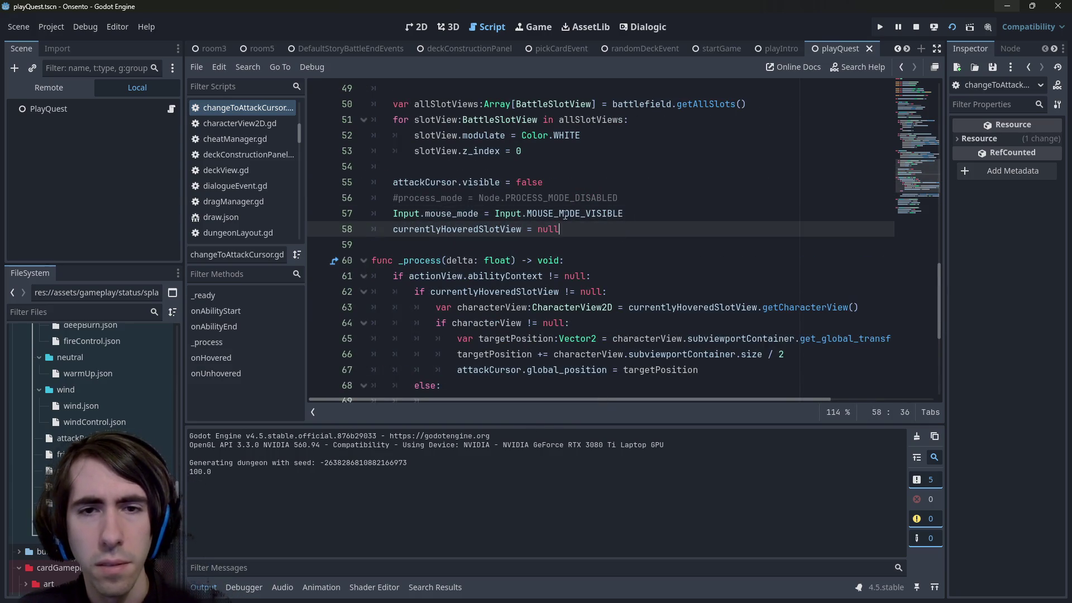
key(ctrl+shift+Return)
key(Down)
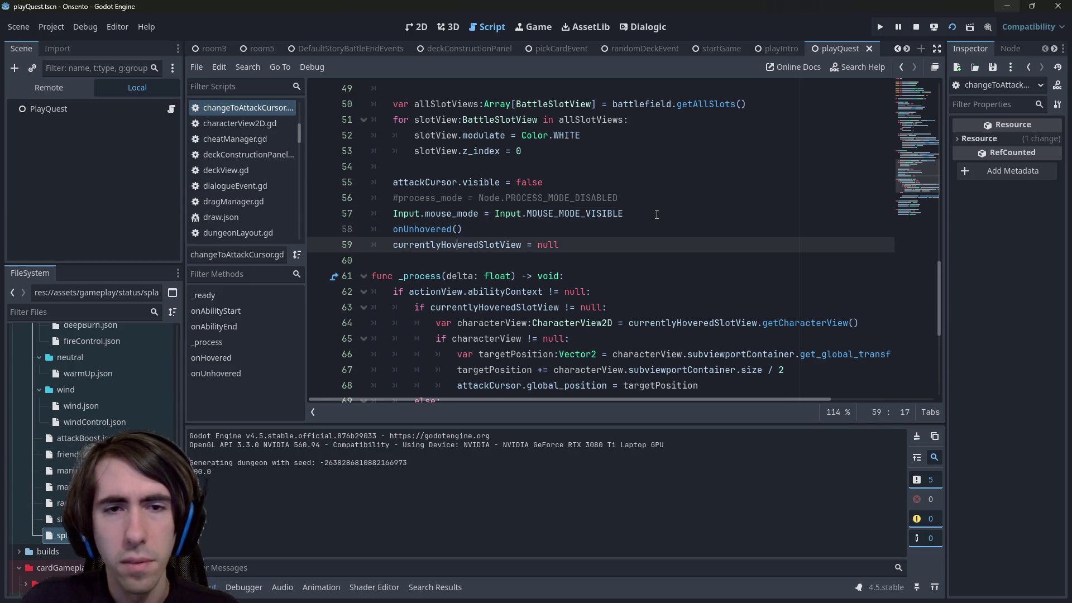
key(Up)
key(Home)
key(ctrl+v)
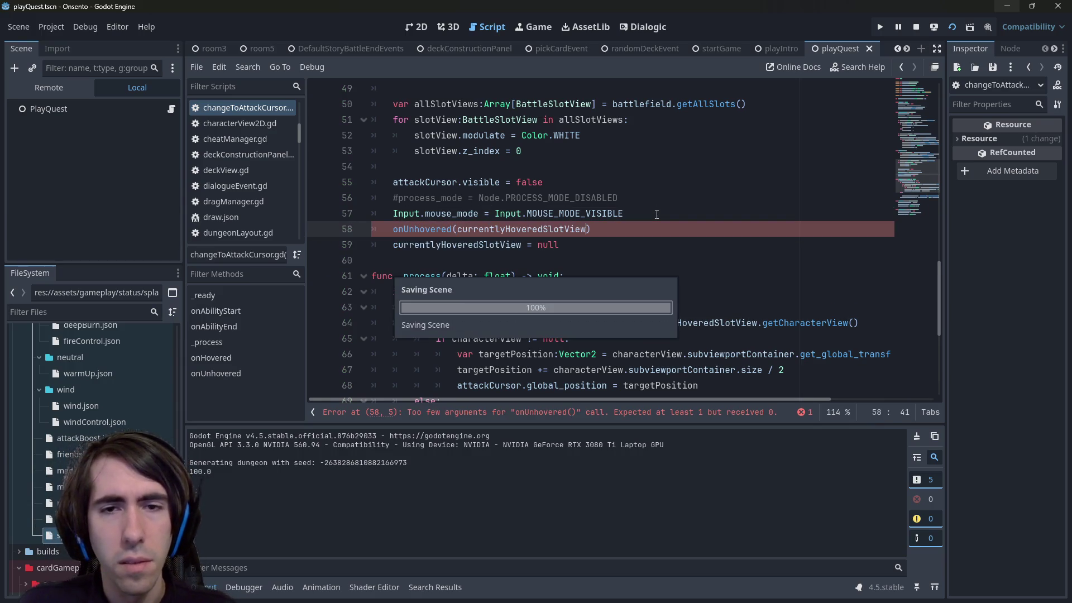
Delete the redundant null reset line and save the script.
scroll(656, 214, down, 5)
scroll(546, 268, up, 3)
drag(559, 150, 290, 153)
key(BackSpace)
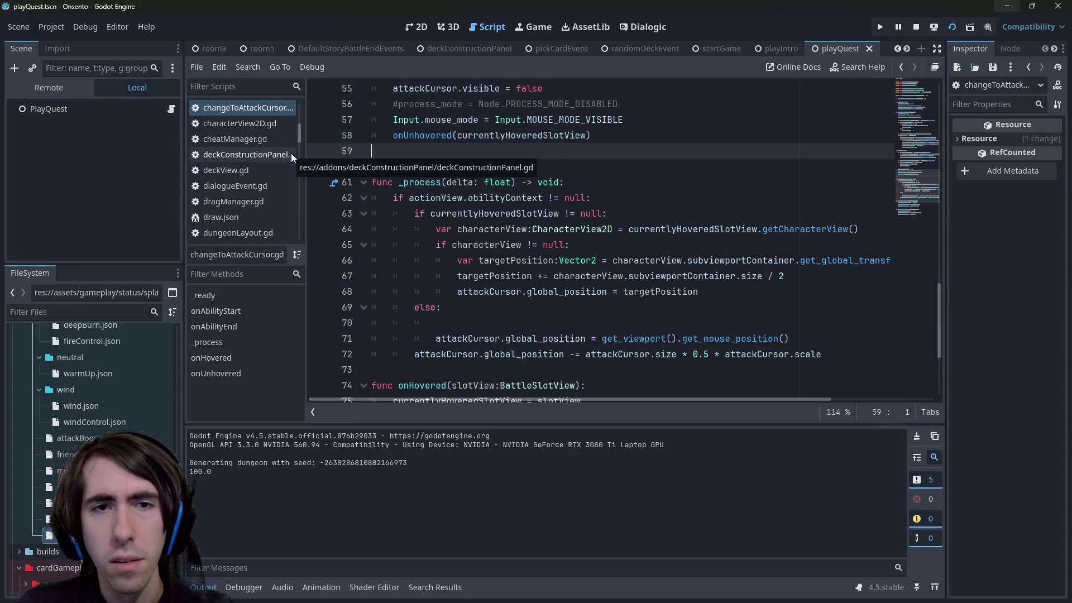
key(ctrl+s)
key(BackSpace)
key(BackSpace)
key(ctrl+s)
Guard the onUnhovered call with a currentlyHoveredSlotView != null check and save.
scroll(527, 215, up, 4)
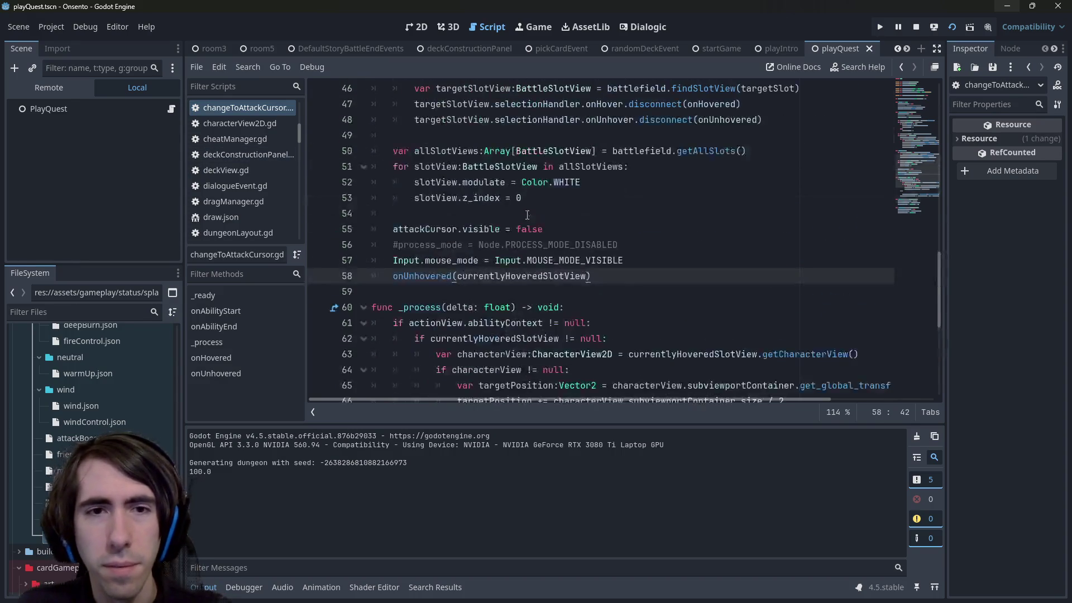
double_click(522, 323)
click(658, 307)
key(Return)
key(Return)
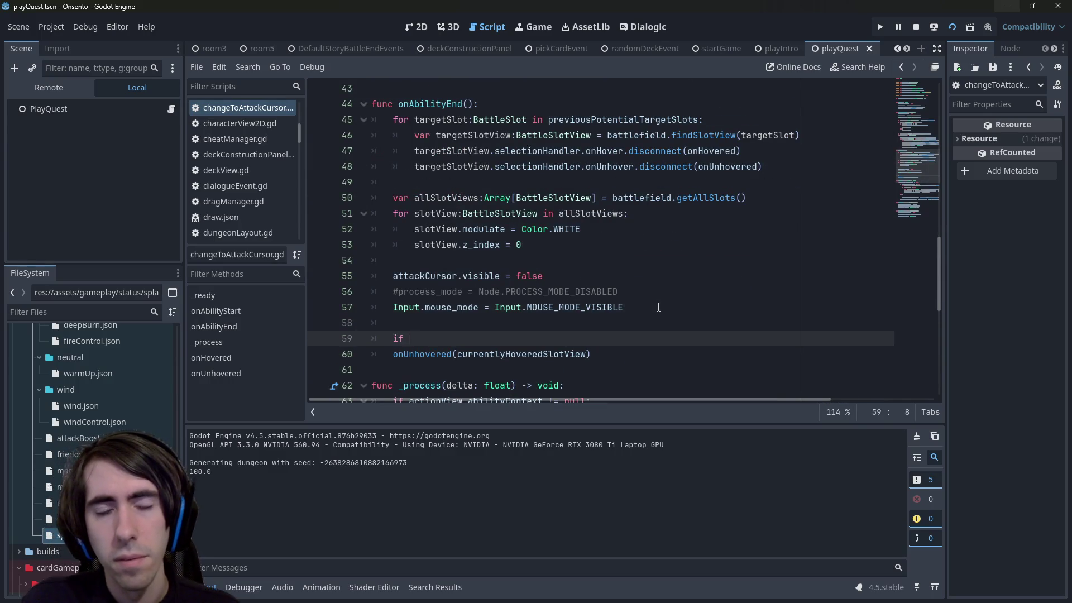
key(ctrl+v)
text(!= nul)
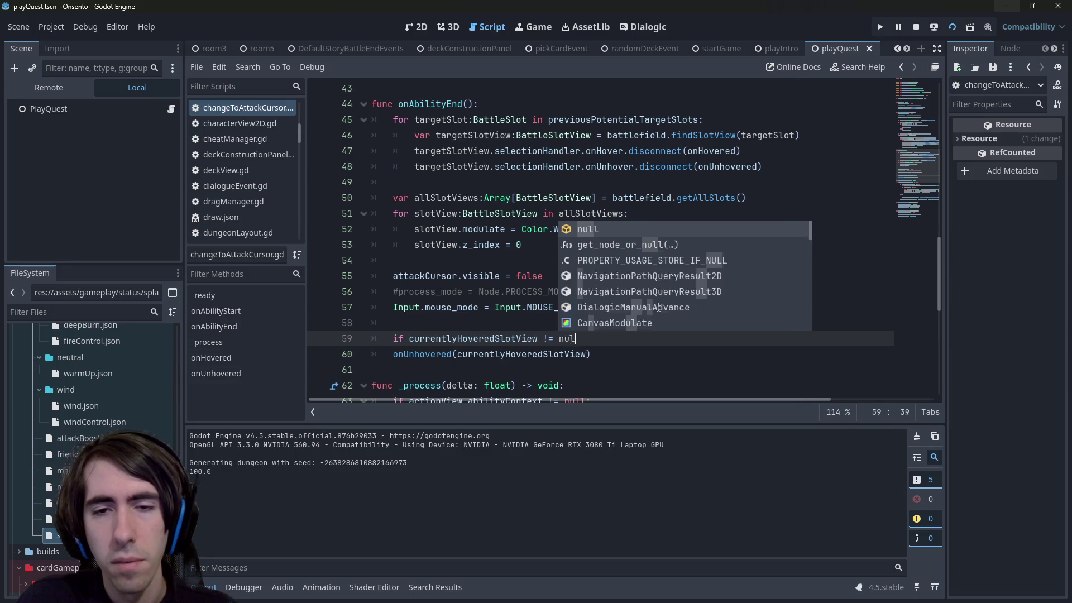
text(l:)
key(Down)
key(Home)
key(Tab)
key(ctrl+s)
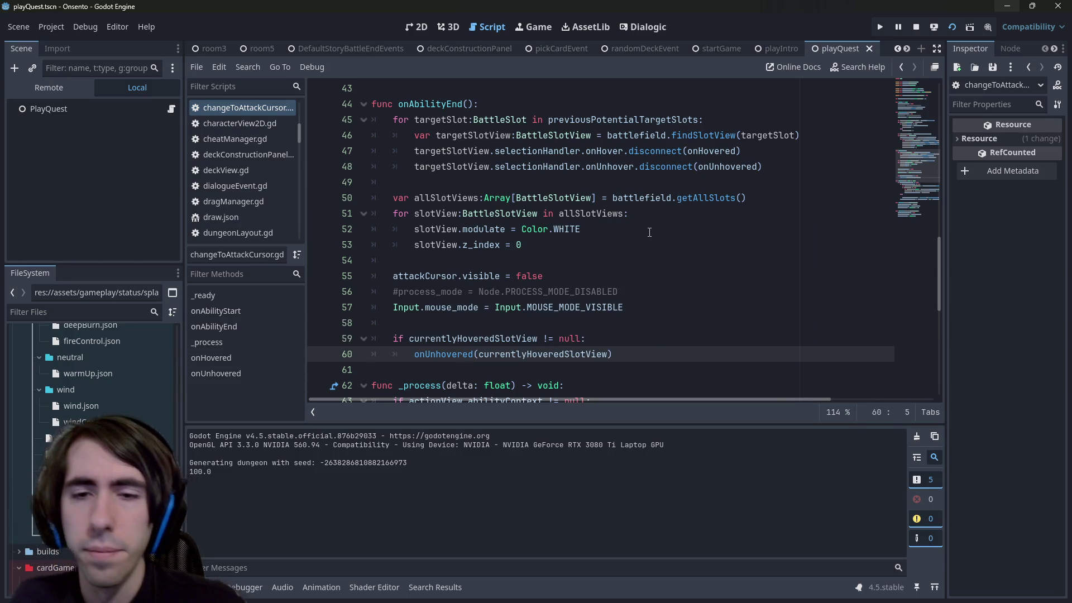
Delete the empty indented line after else: in _process and stop the running game.
scroll(642, 342, down, 3)
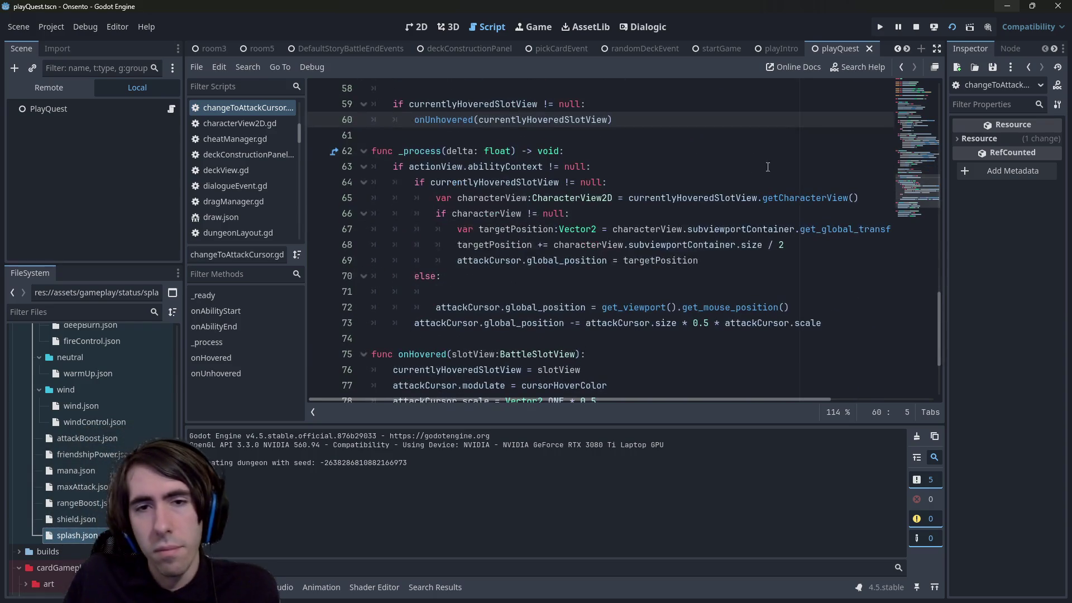
scroll(710, 218, up, 2)
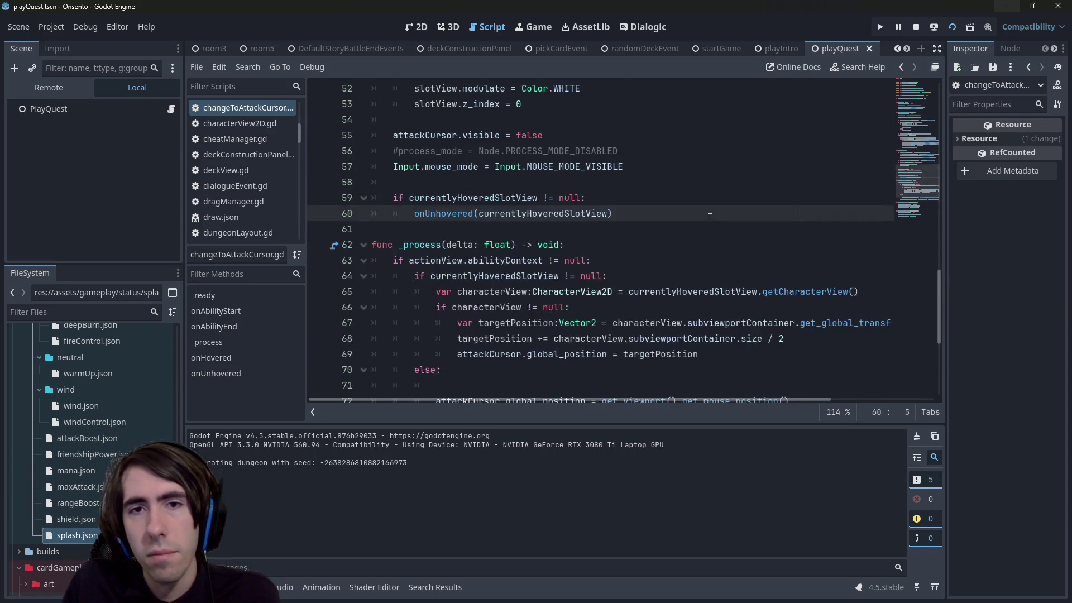
scroll(681, 238, down, 2)
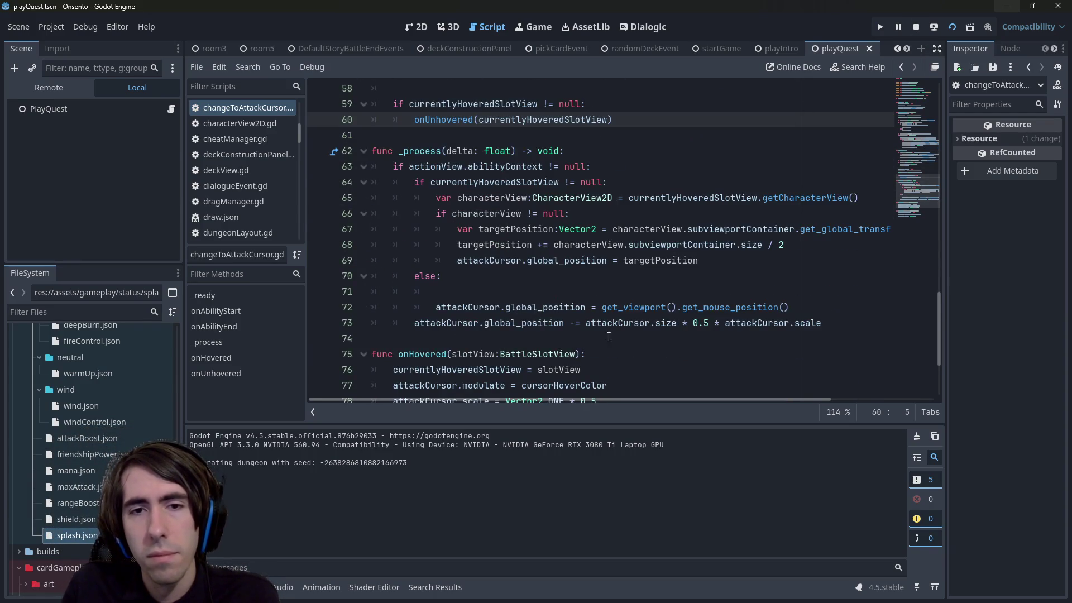
click(566, 289)
key(BackSpace)
key(BackSpace)
key(BackSpace)
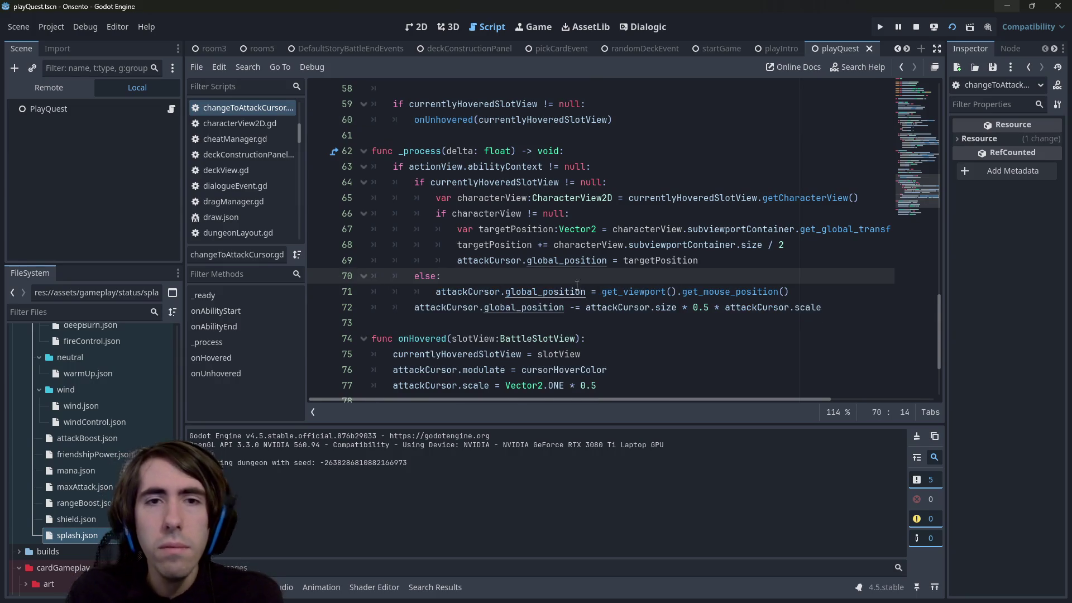
scroll(570, 288, up, 3)
click(924, 29)
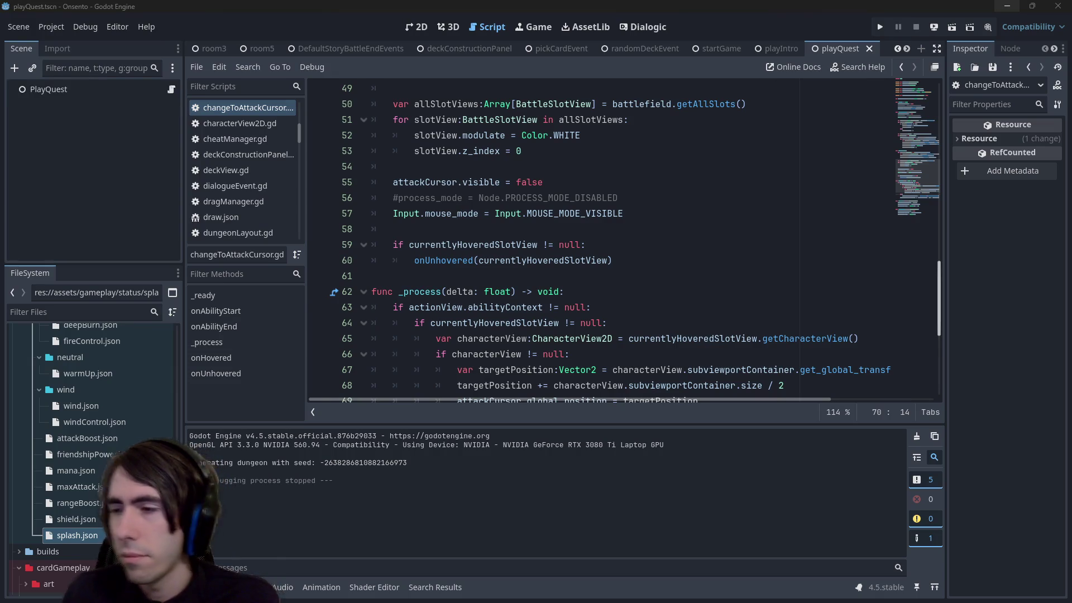
Switch to the terminal and run git status to list the changed files.
key(alt+Tab)
text(git status)
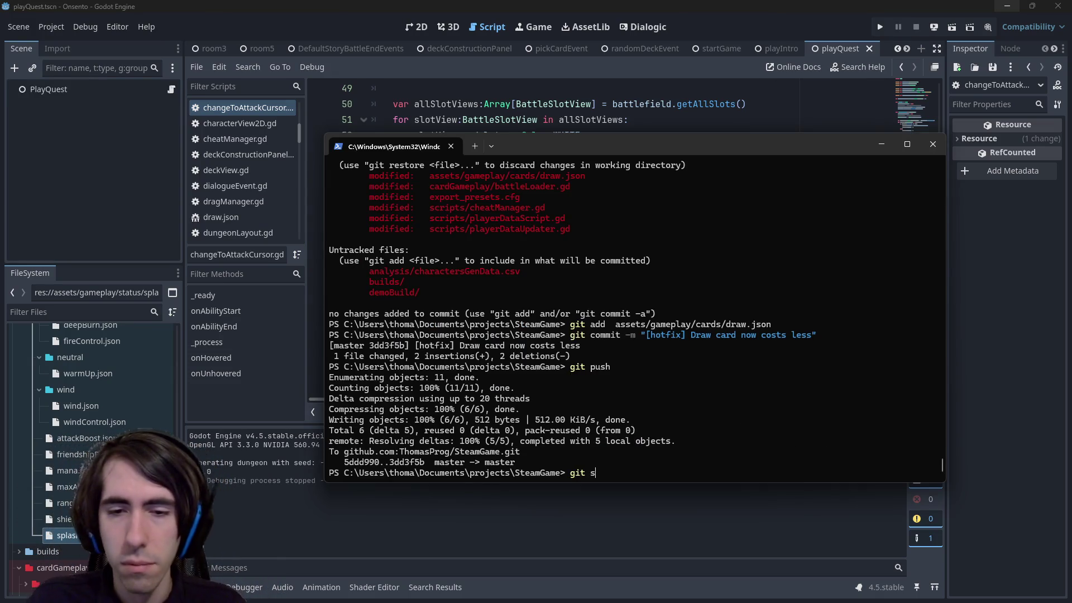
key(Return)
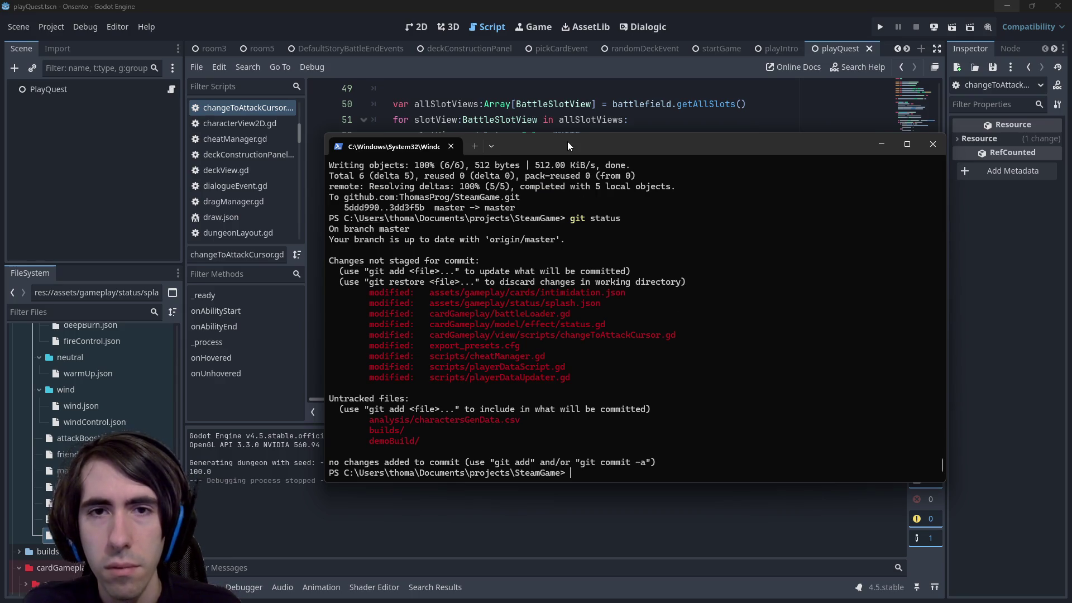
Stage intimidation.json and splash.json and commit them as '[hotfix] Splash & Intimidation reworked'.
text(git add)
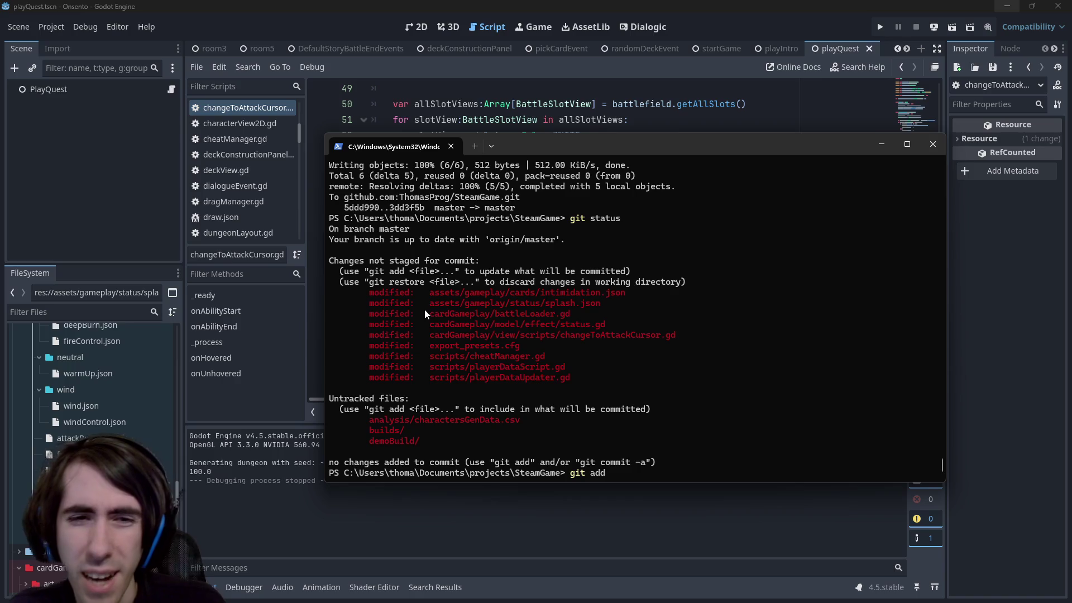
drag(430, 304, 571, 303)
mouse_move(426, 292)
mouse_down()
mouse_move(588, 305)
mouse_move(616, 291)
mouse_up()
right_click(616, 289)
right_click(615, 289)
drag(433, 302, 645, 303)
right_click(668, 302)
right_click(669, 302)
key(Return)
text(git commit -)
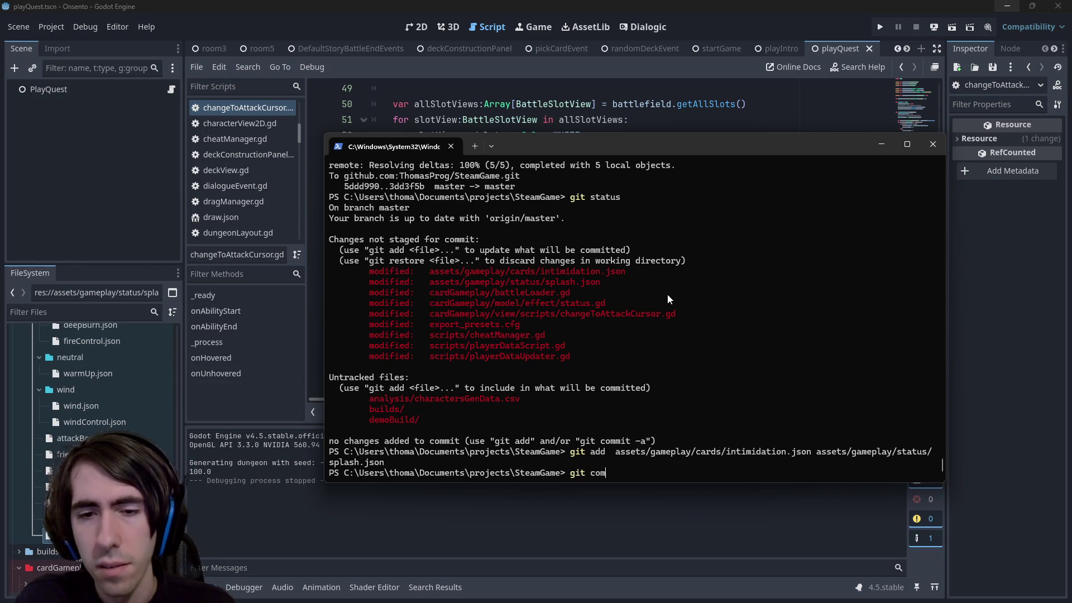
text([hotfix] S)
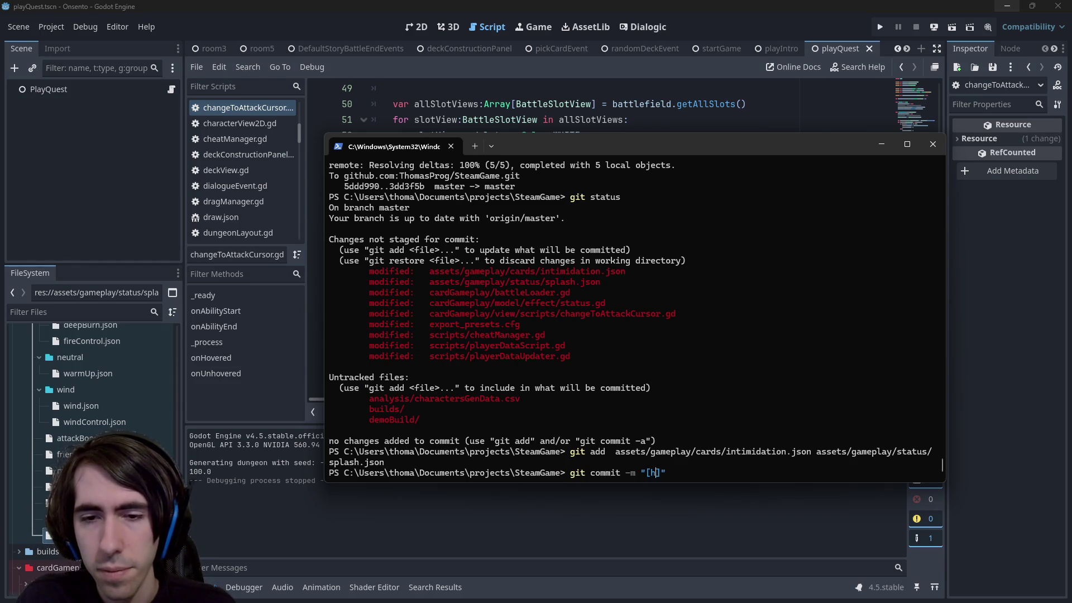
text(plash )
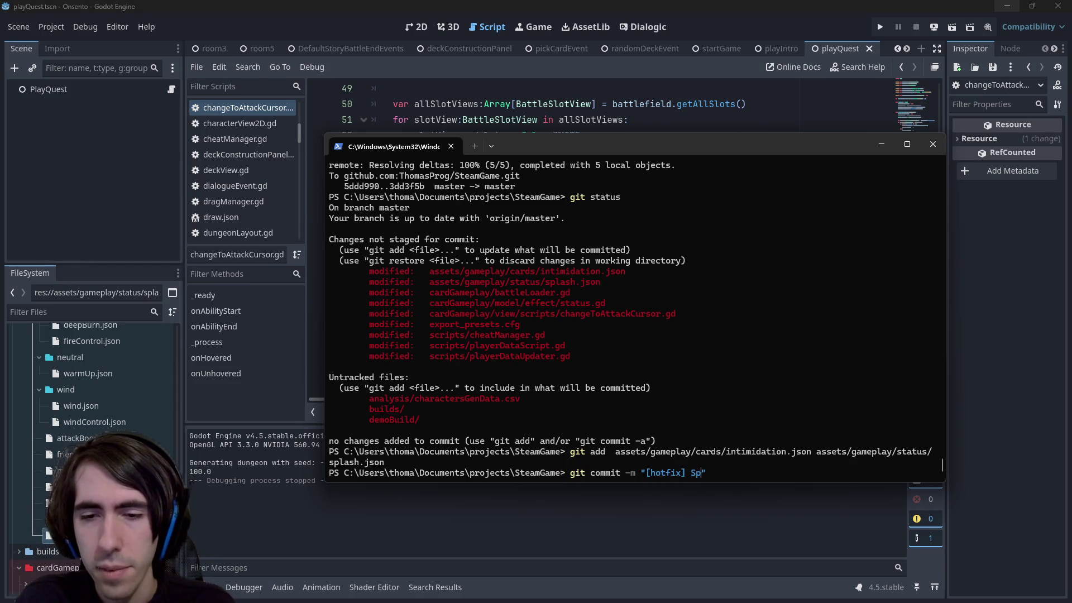
text(Intimidation )
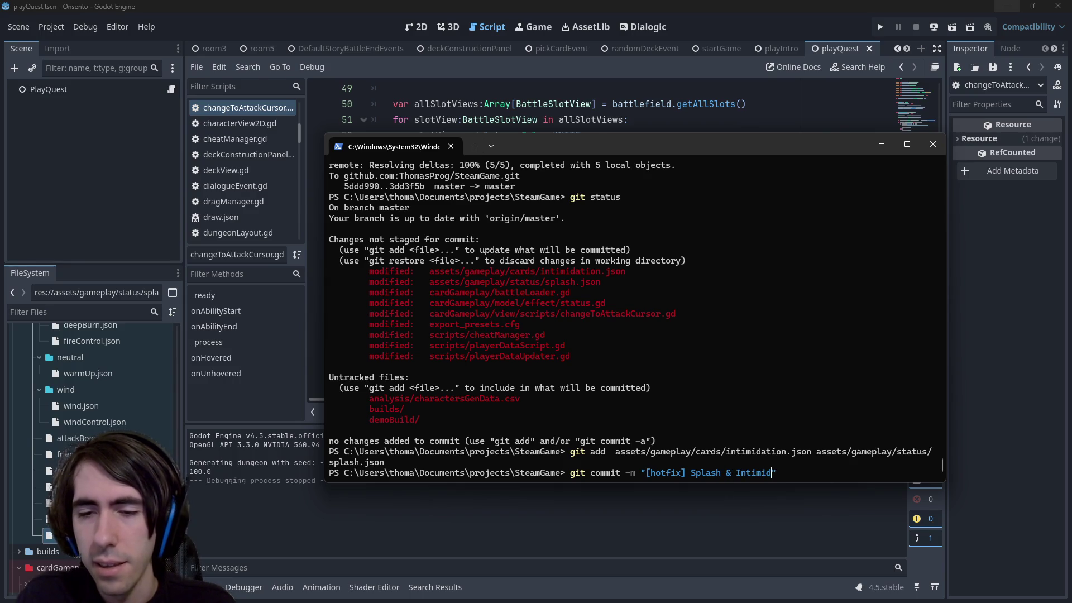
text(rw)
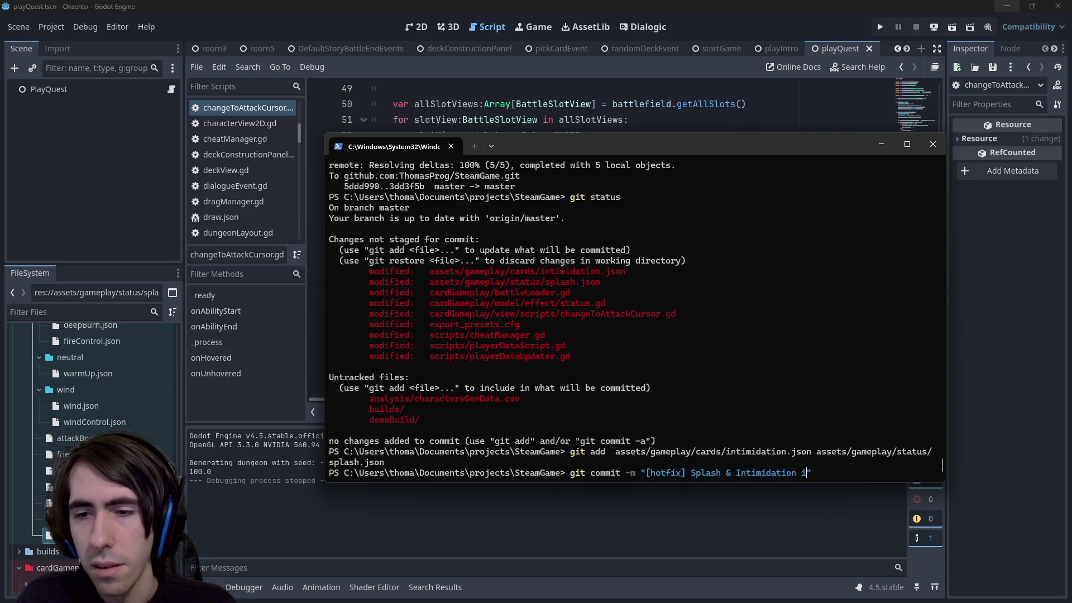
text(worked)
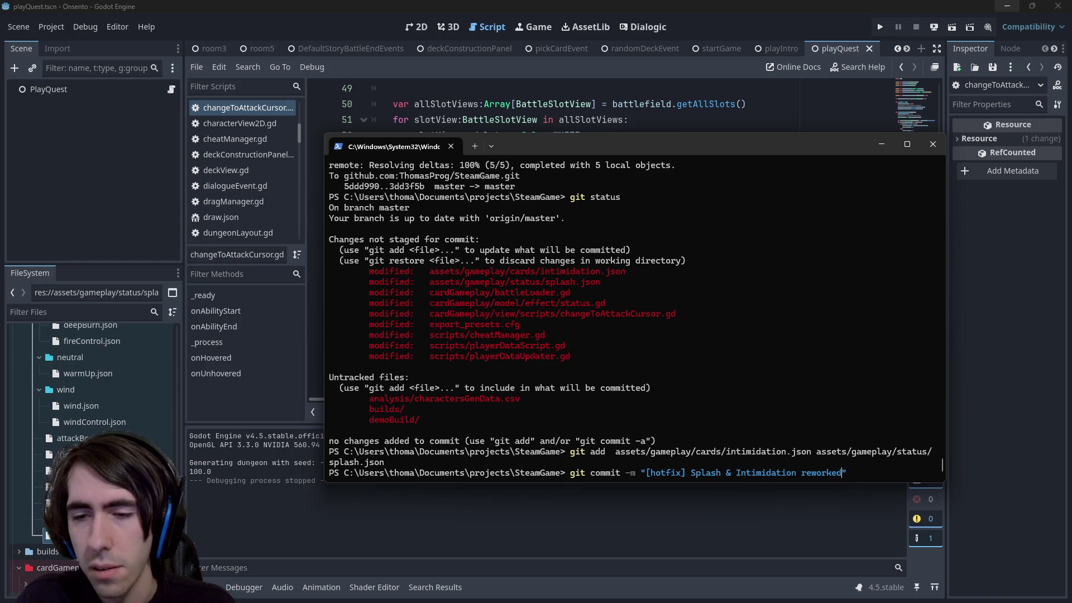
key(Return)
Stage changeToAttackCursor.gd and commit it as '[hotfix] changeToAttackCursor fixed'.
text(tatus)
key(Return)
text(git diff)
key(BackSpace)
key(BackSpace)
key(BackSpace)
text(add)
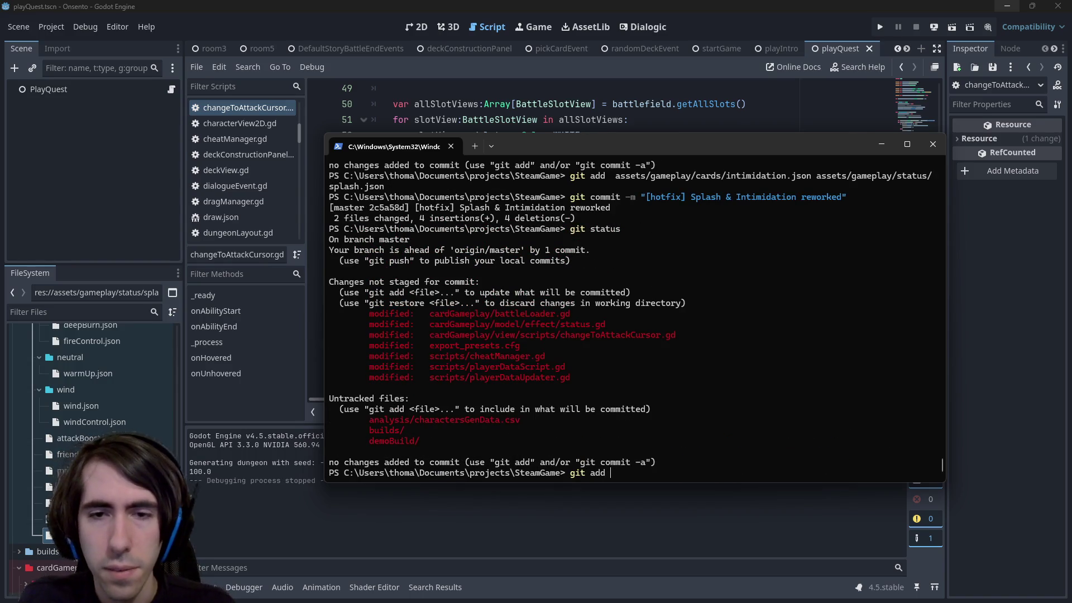
mouse_move(688, 336)
mouse_down()
mouse_move(427, 313)
mouse_move(429, 335)
mouse_up()
key(ctrl+c)
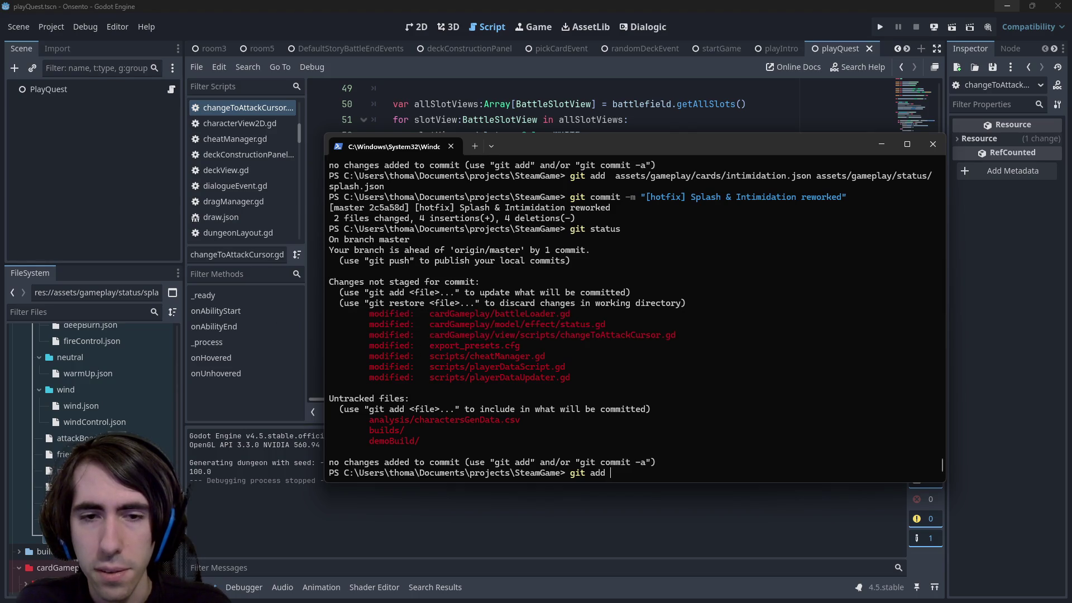
key(ctrl+v)
key(Return)
text(commit -m ")
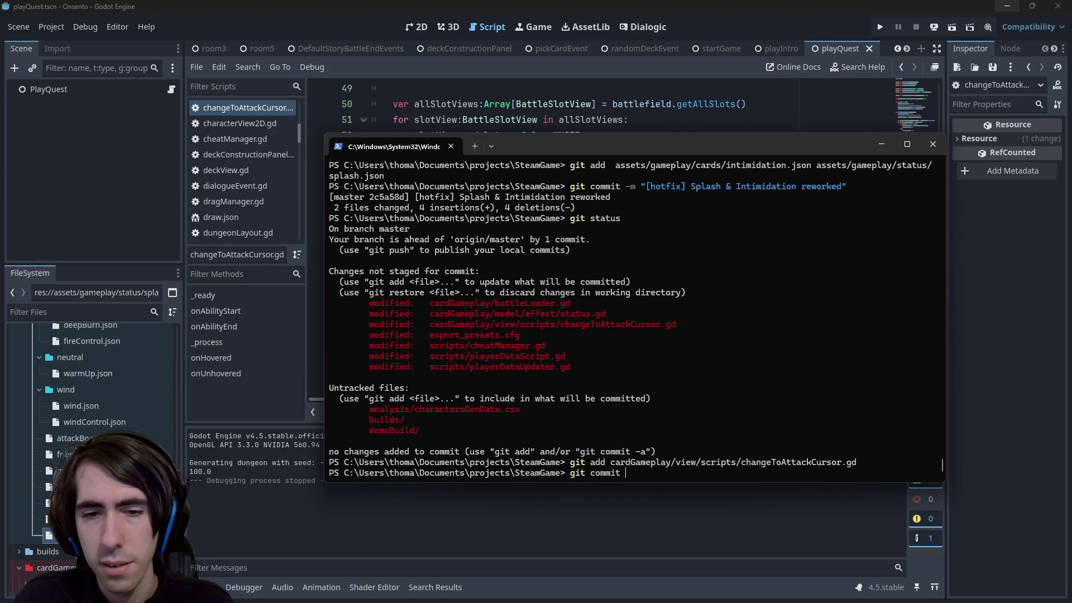
text([hotfix] )
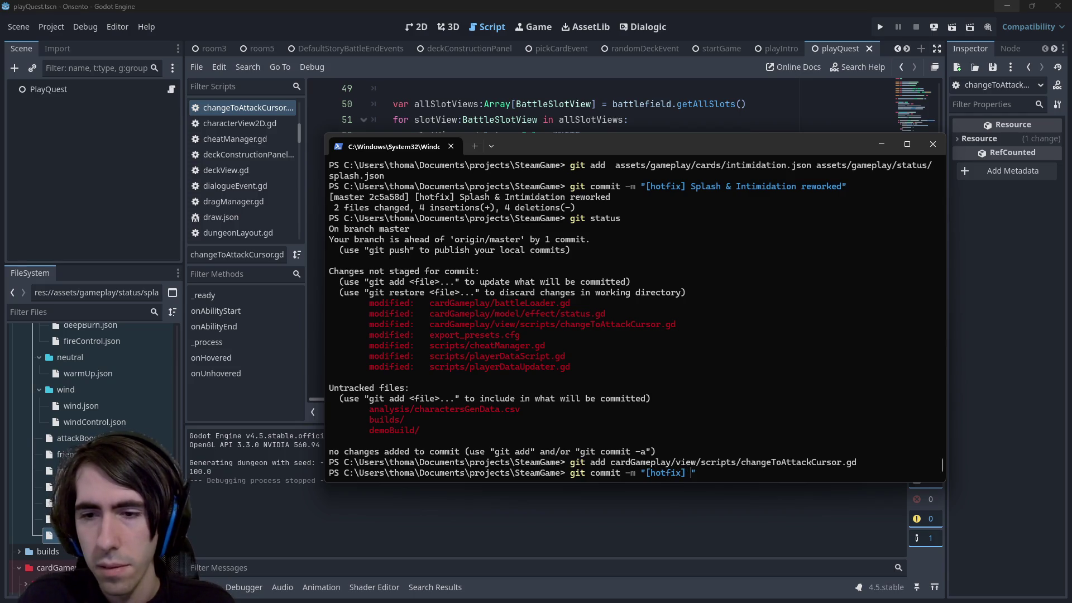
text(changeToAttac)
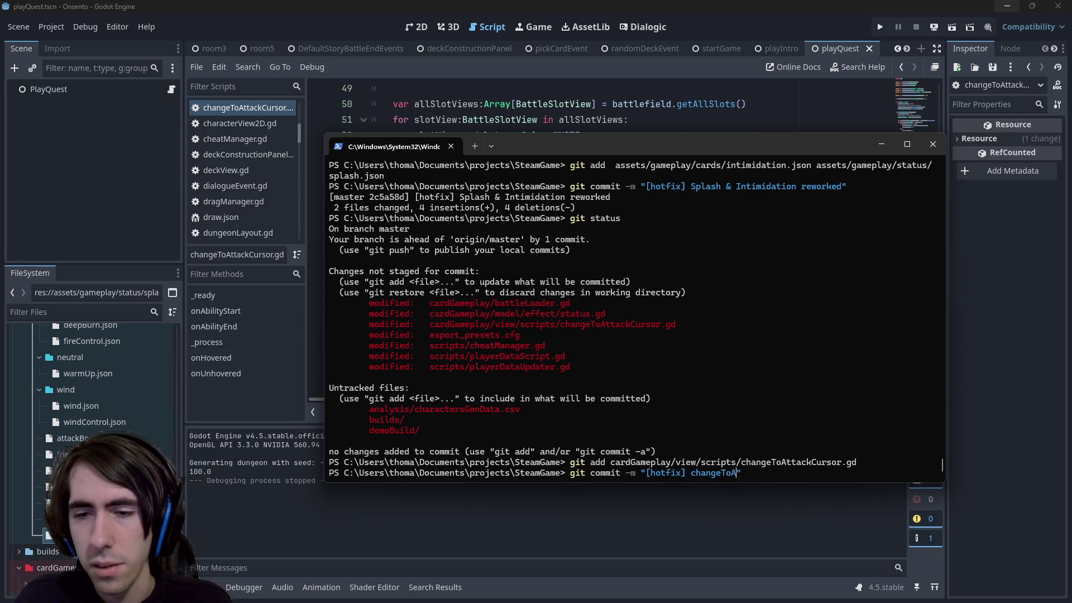
text(kCursor)
key(ctrl+BackSpace)
text(changeToAttackC)
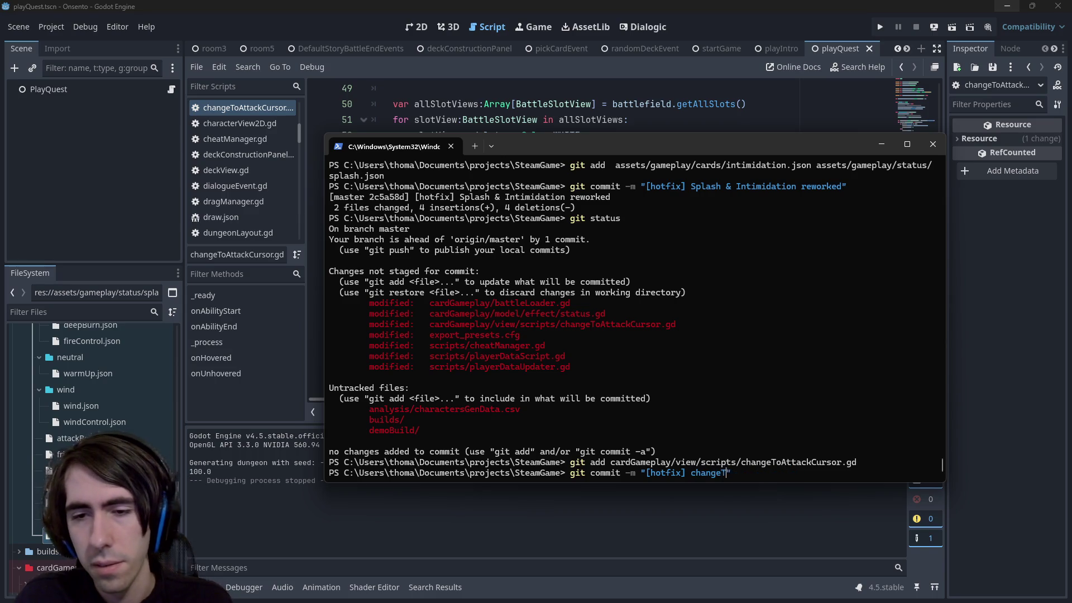
text(ursor fixed)
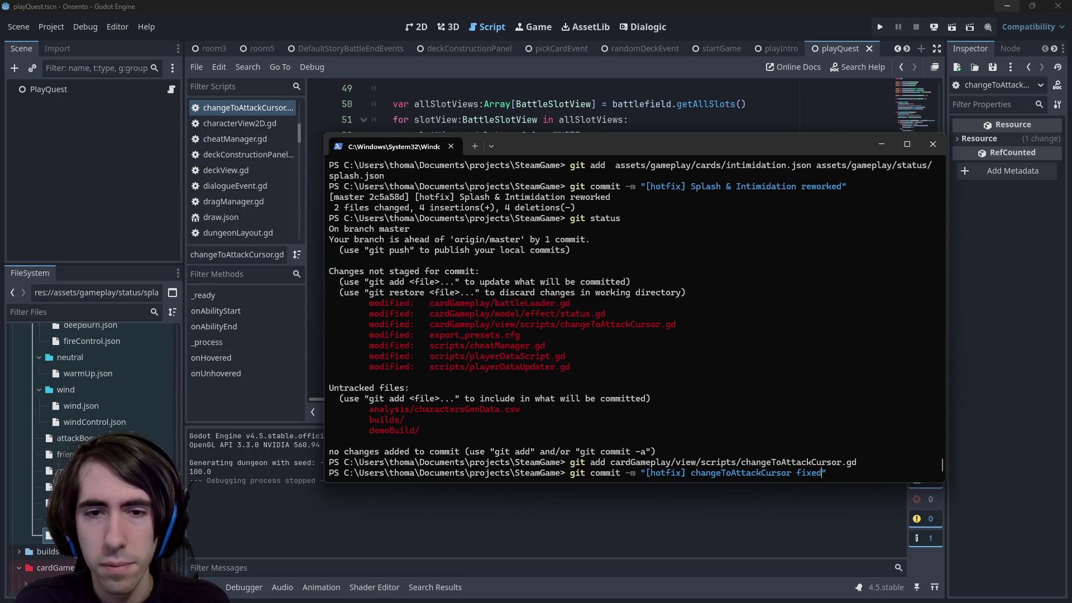
key(Return)
Run git status again and select the status.gd path from the output.
text(git p)
key(BackSpace)
key(BackSpace)
text(status)
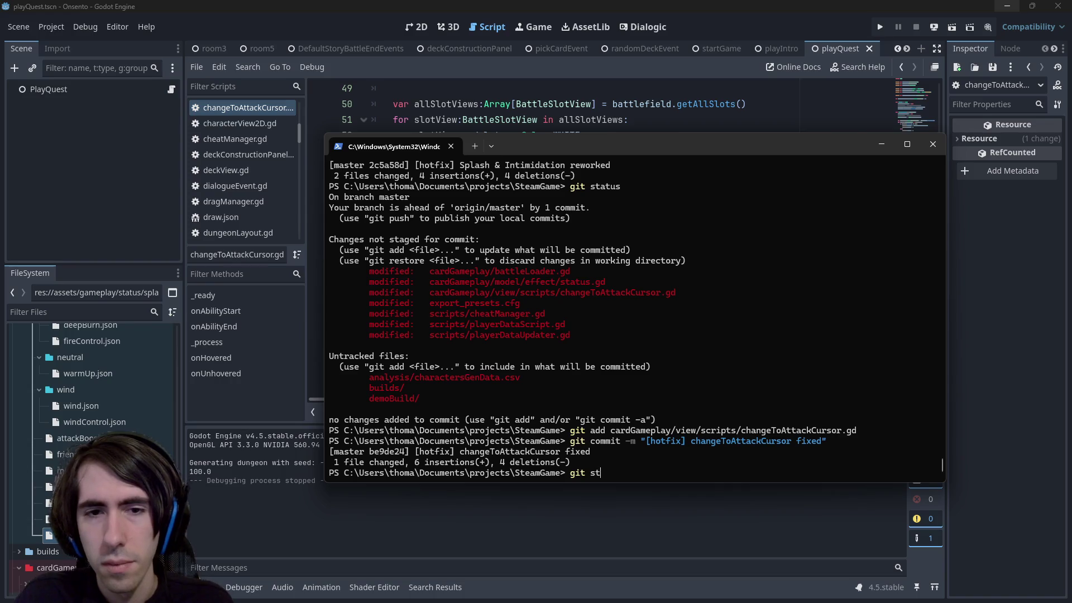
key(Return)
text(git)
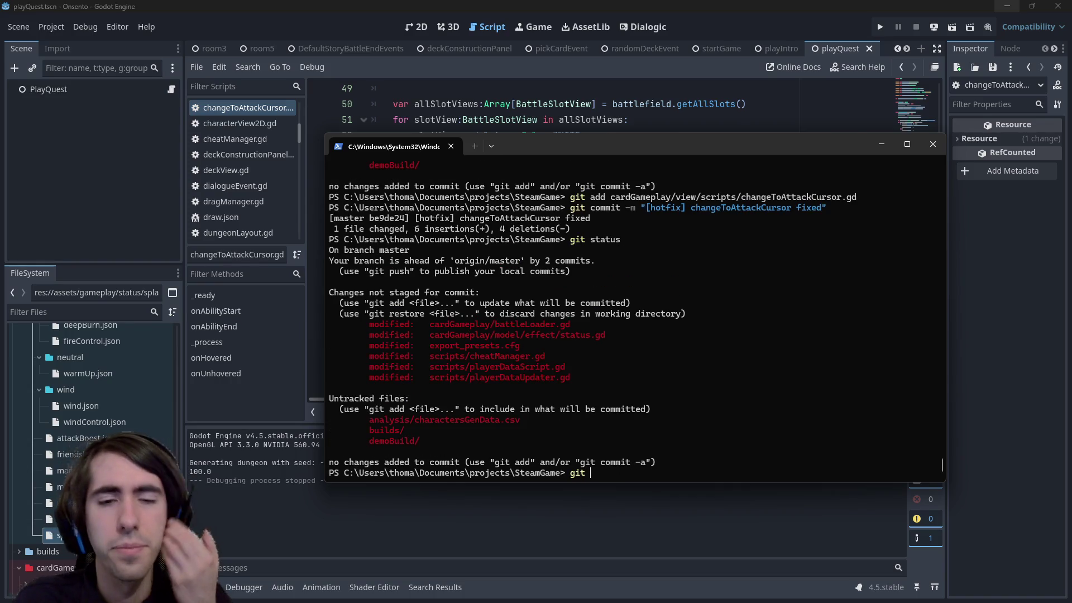
drag(431, 336, 621, 332)
Show the git diff of status.gd to review the splash-target change.
key(ctrl+c)
text(diff)
key(ctrl+v)
key(Return)
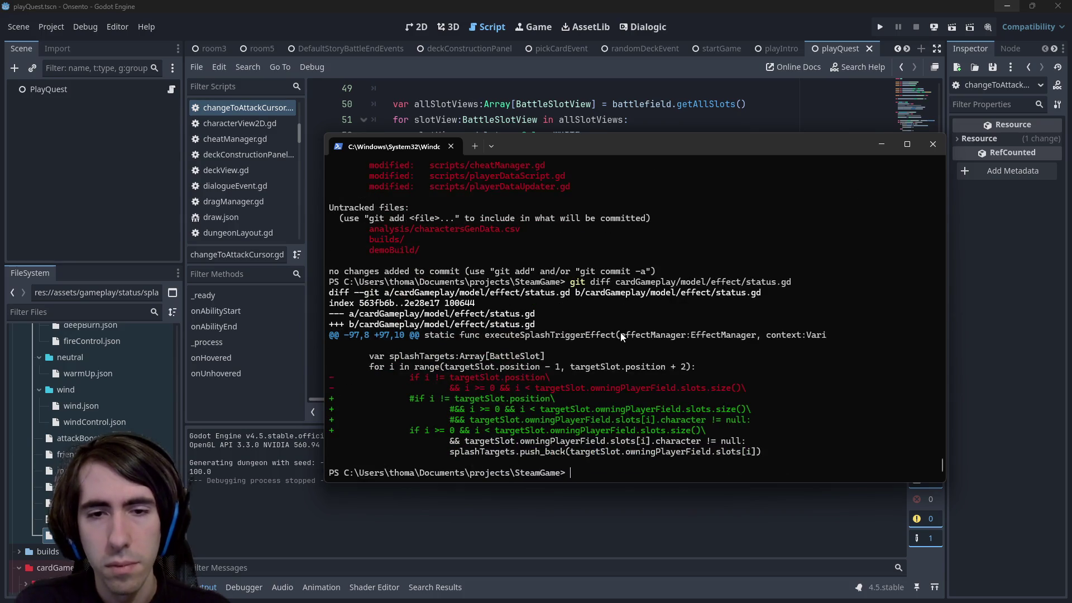
Stage status.gd and commit it as '[hotfix] Splash effect changed'.
text(git add)
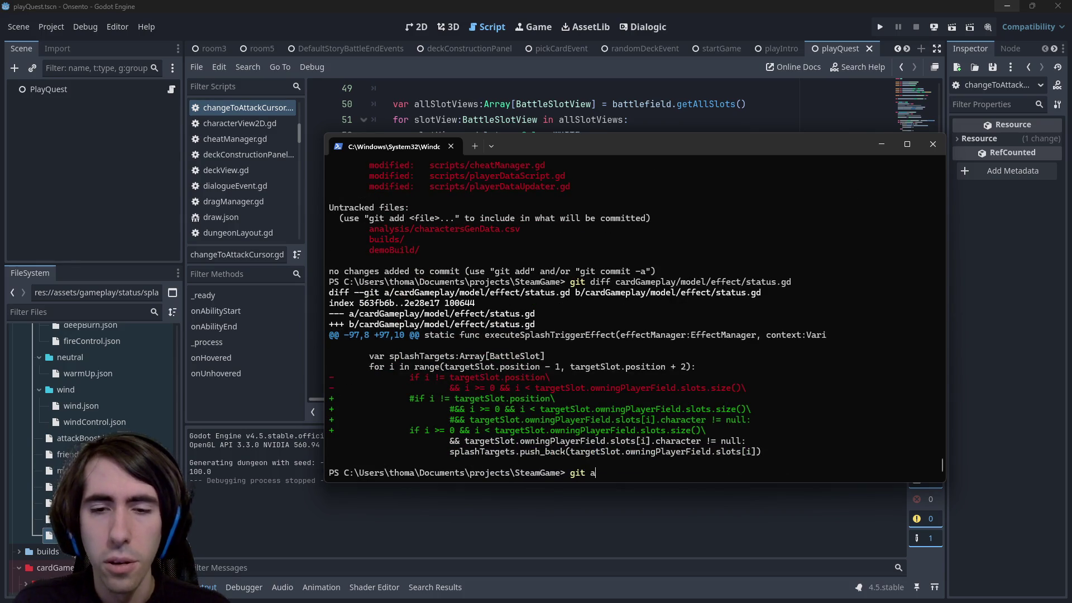
key(ctrl+v)
key(Return)
text(g)
text(ommi)
text(")
key(Left)
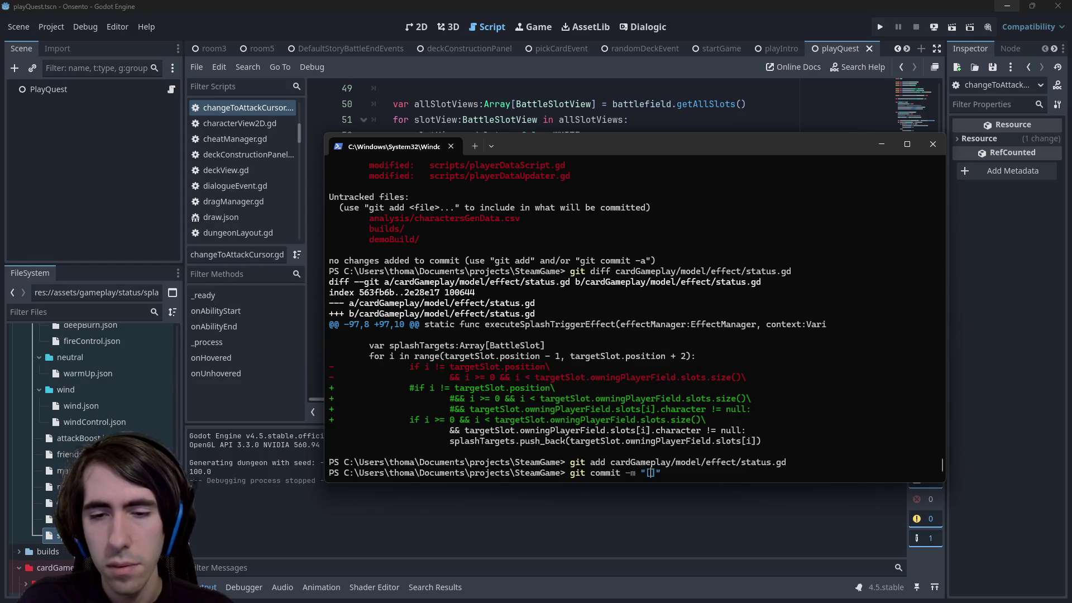
text(hotfix] Splash )
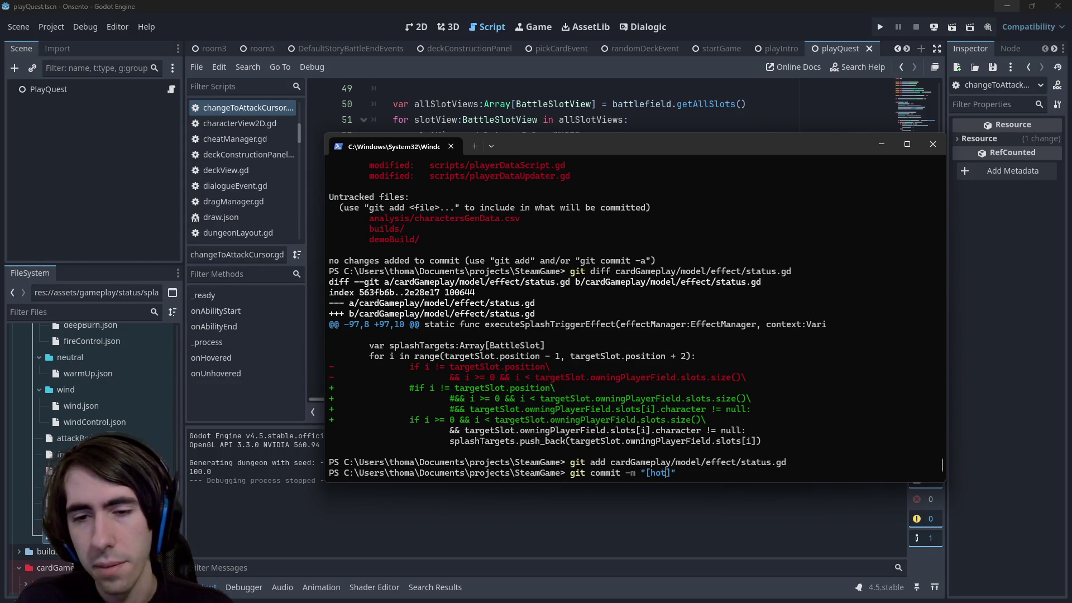
text(effect chang)
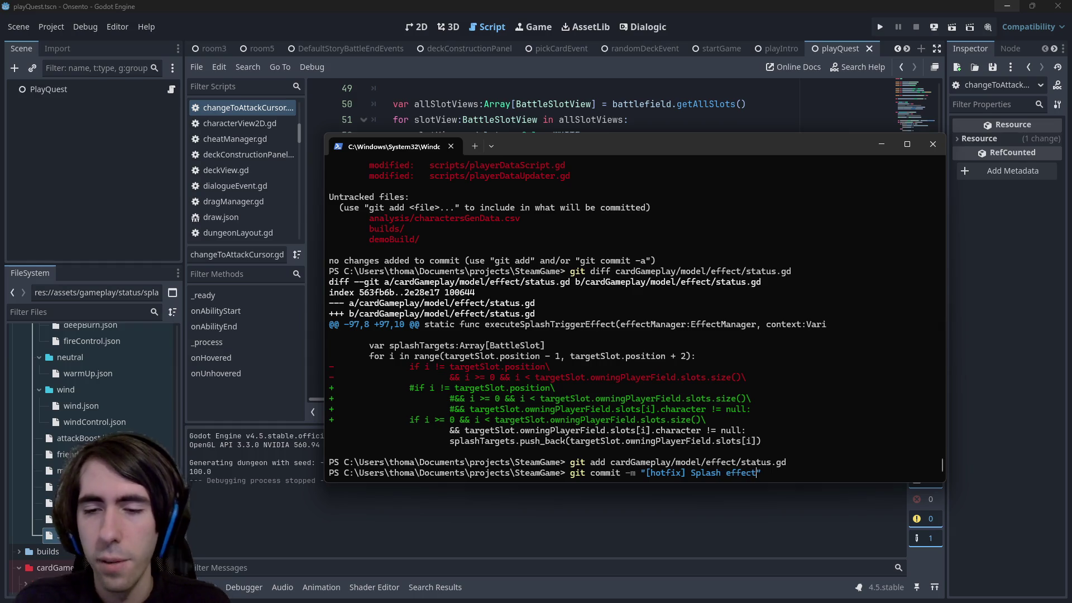
text(ed)
key(Return)
Run git status to check the remaining changed files.
text(git status)
key(Return)
text(git stat)
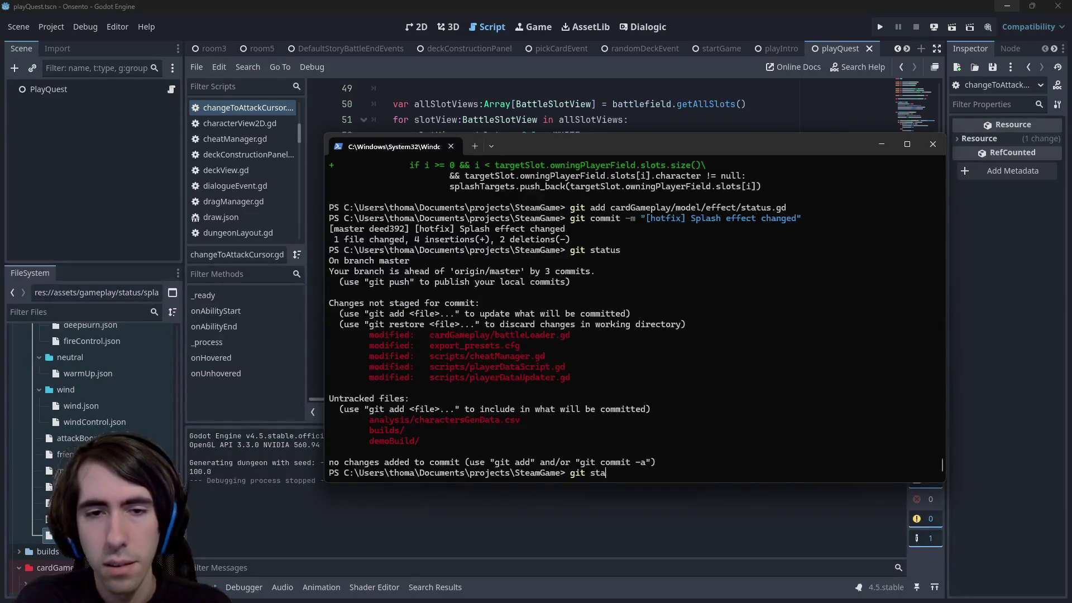
key(BackSpace)
key(BackSpace)
key(BackSpace)
Review the git diff of battleLoader.gd, then recheck git status.
text(diff)
drag(427, 334, 577, 339)
key(ctrl+c)
key(ctrl+v)
key(Return)
scroll(942, 464, down, 8)
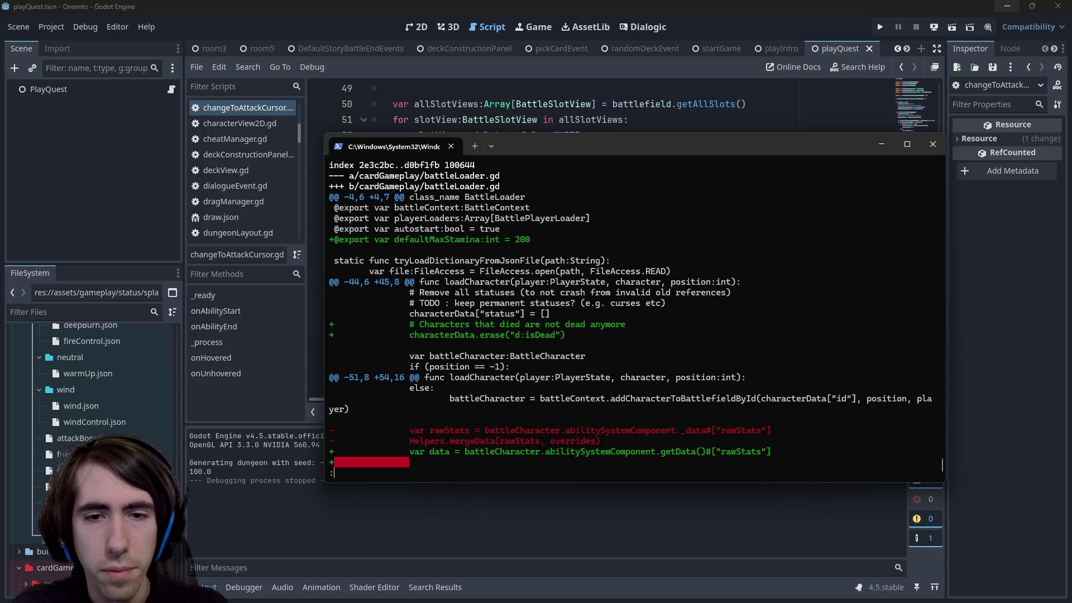
text(qg)
text(status)
key(Return)
Stage battleLoader.gd, then review and stage scripts/playerDataScript.gd.
text(git add)
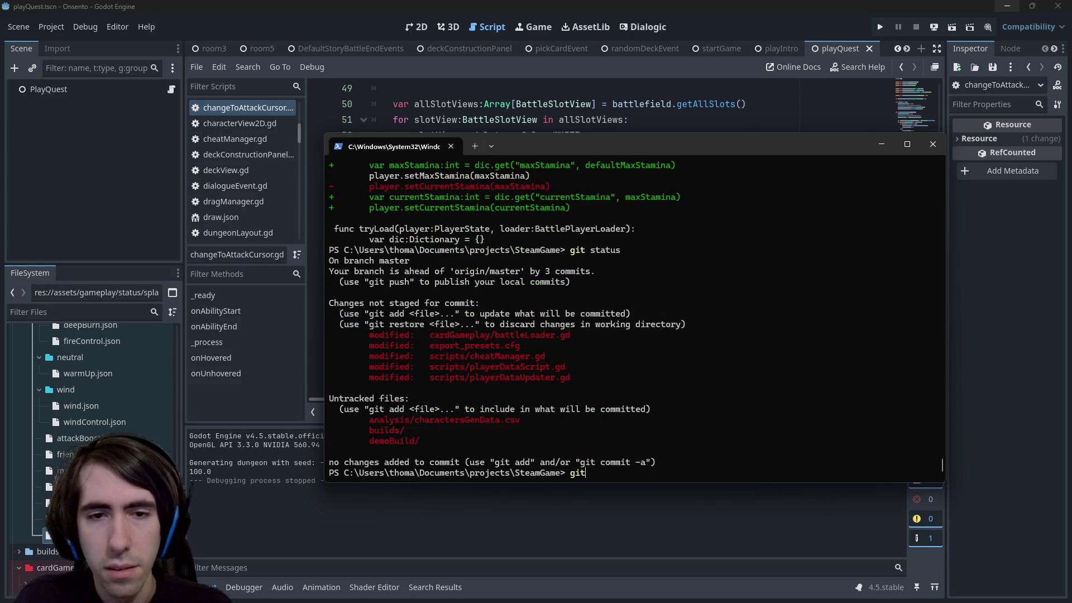
key(ctrl+v)
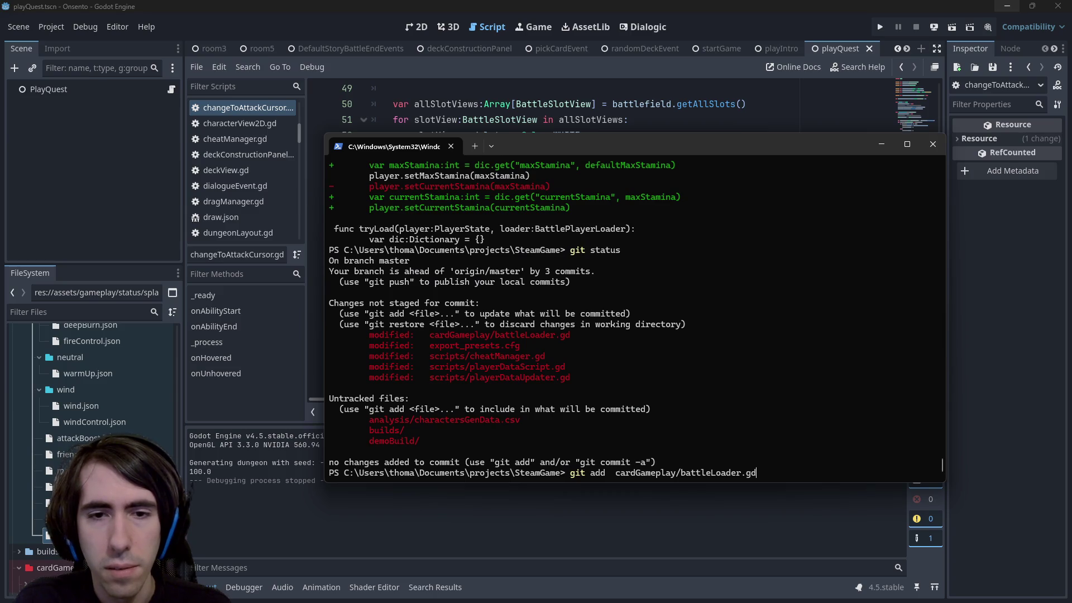
key(Return)
drag(428, 358, 569, 357)
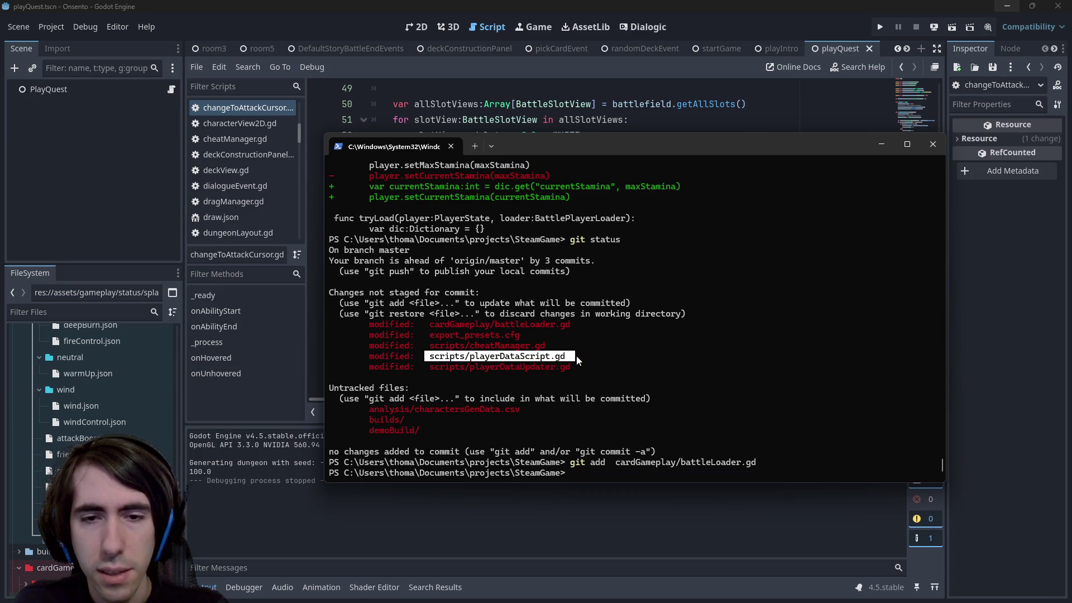
key(ctrl+c)
text(git diff)
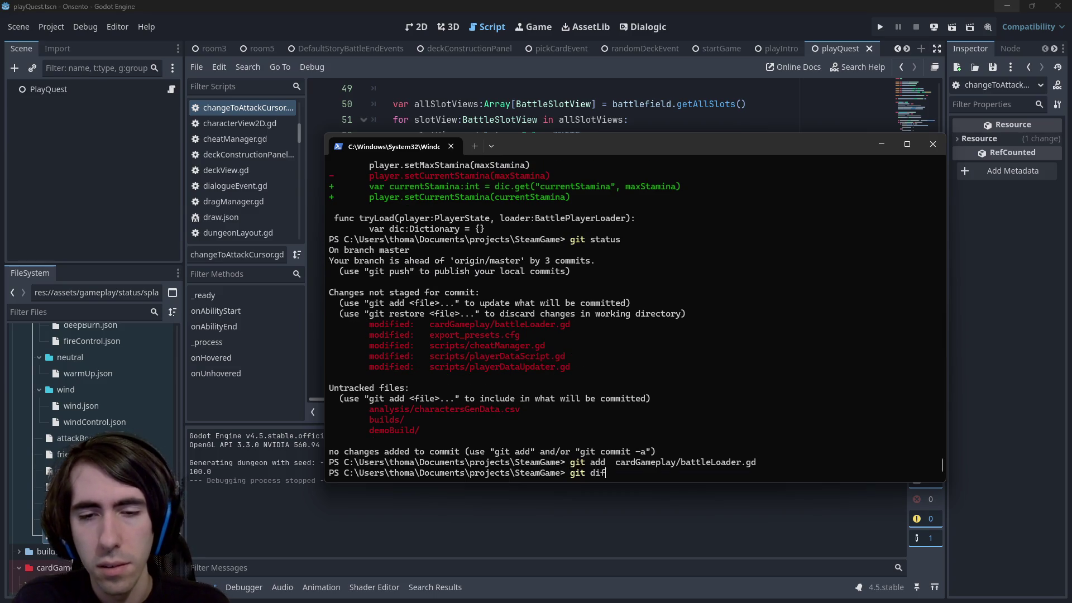
key(ctrl+v)
key(Return)
key(Down)
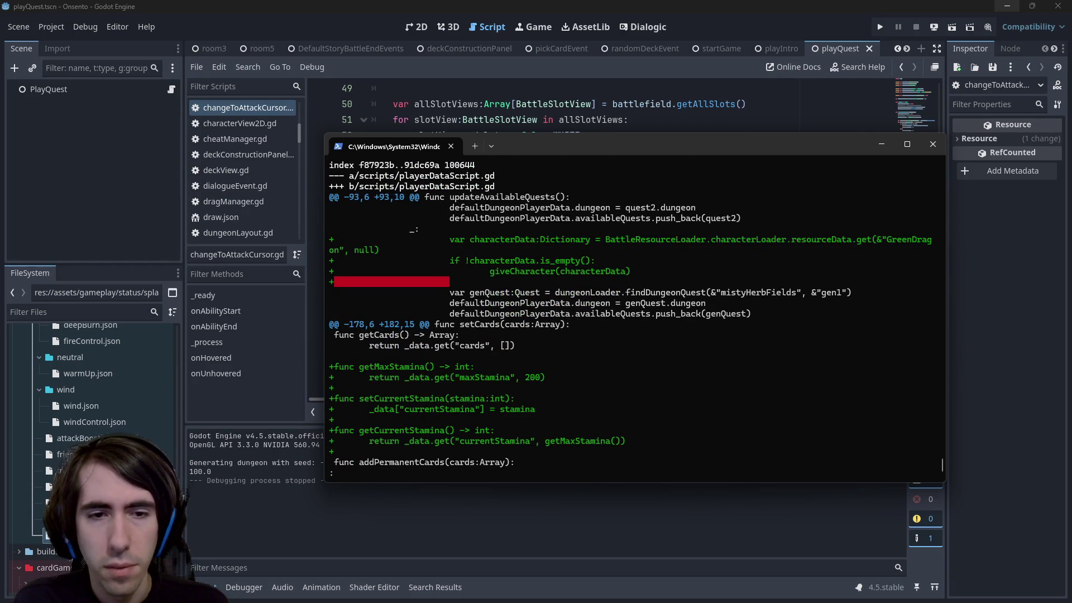
key(Down)
key(Down)
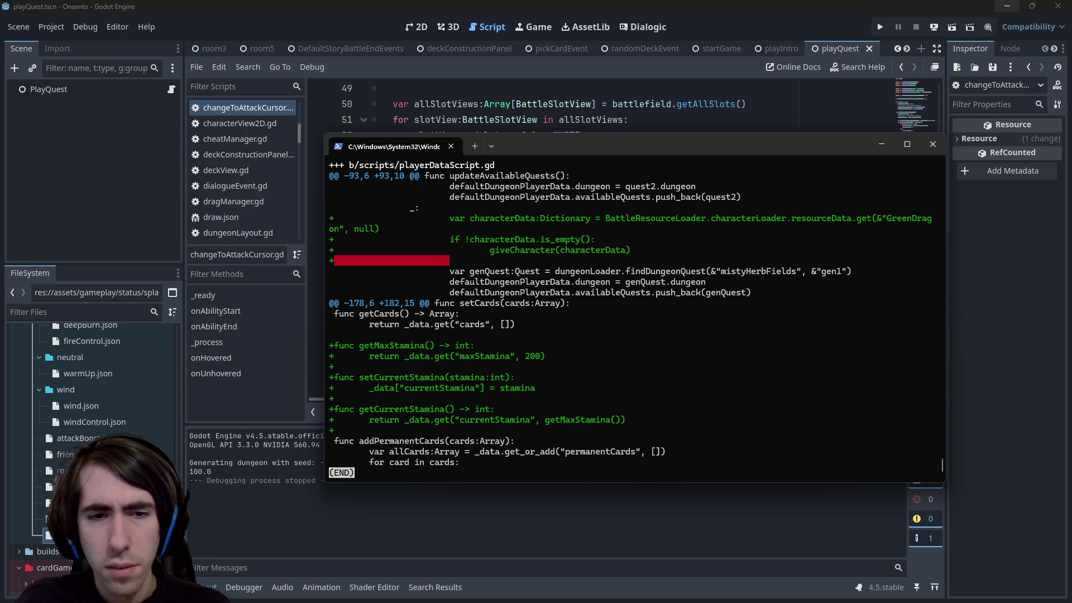
text(q)
text(git add  scripts/playerDataScript.gd)
key(Return)
Review the diff of scripts/playerDataUpdater.gd and stage it.
text(git stat)
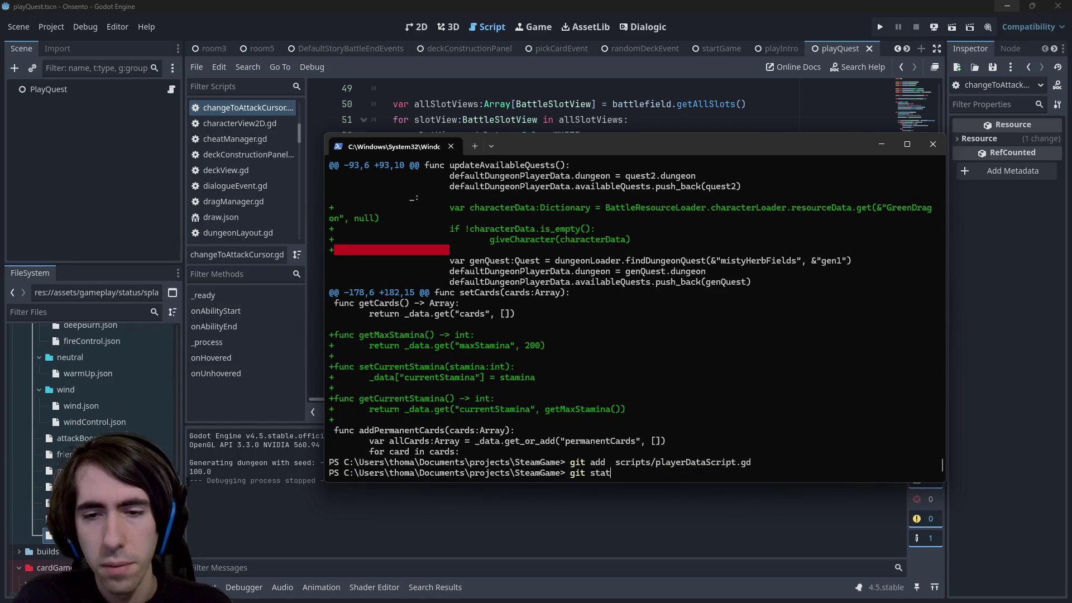
text(us)
key(Return)
text(git add)
drag(430, 384, 567, 377)
click(577, 377)
key(BackSpace)
key(BackSpace)
key(BackSpace)
text(diff scripts/playerDataUpdater.gd)
key(Return)
scroll(942, 464, down, 2)
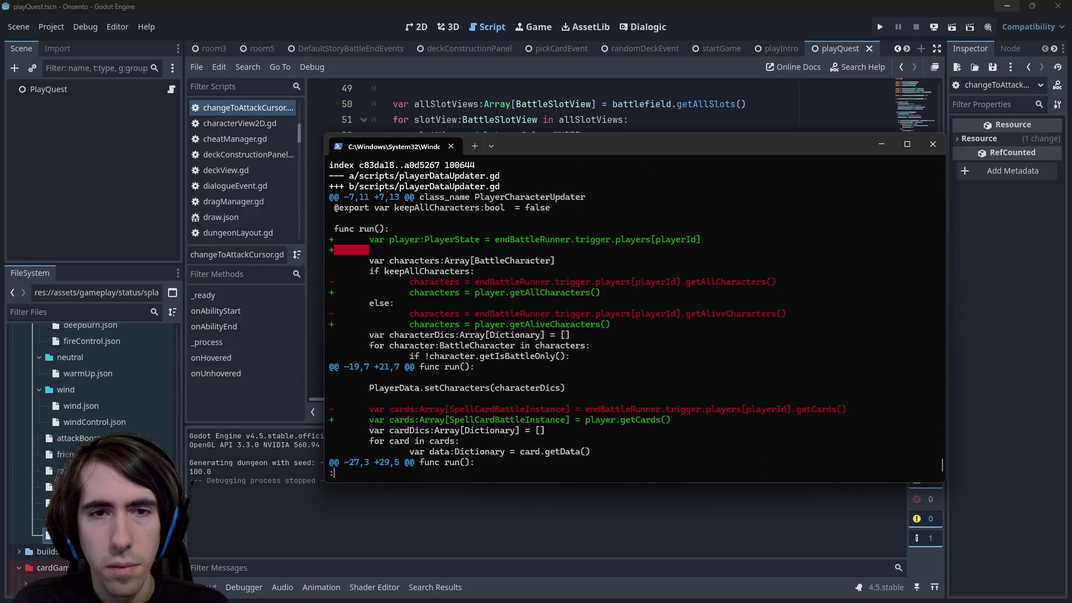
scroll(942, 465, up, 2)
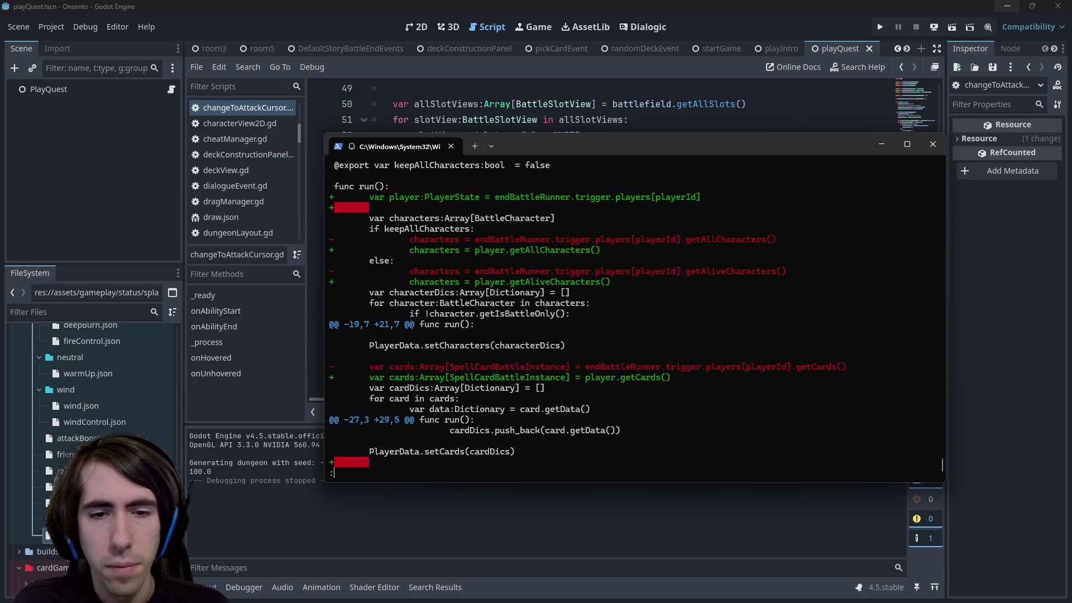
text(qgit status)
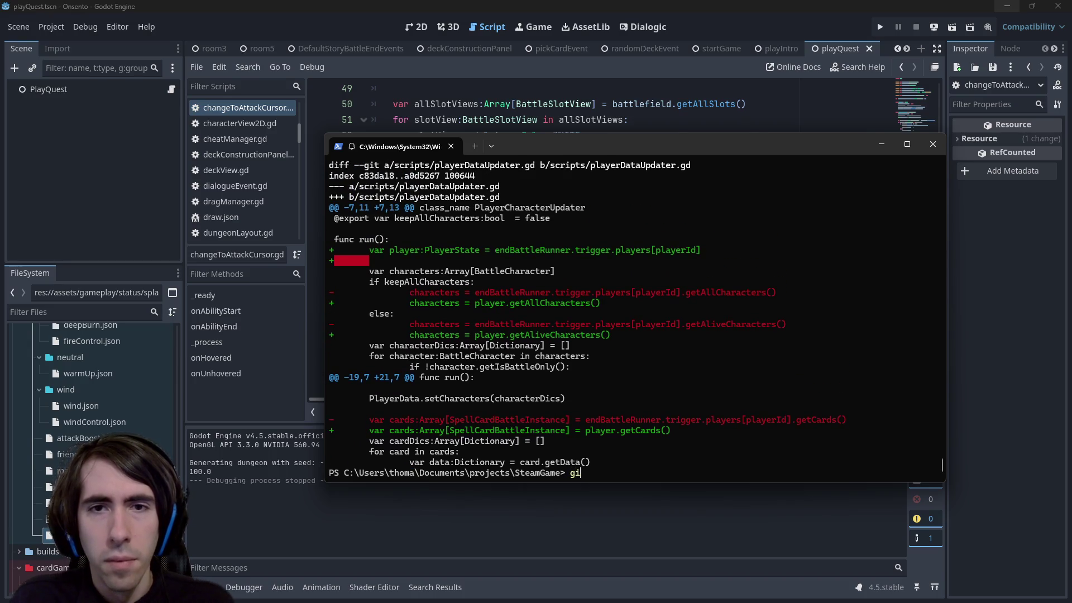
key(Return)
text(git add  scripts/playerDataUpdater.gd)
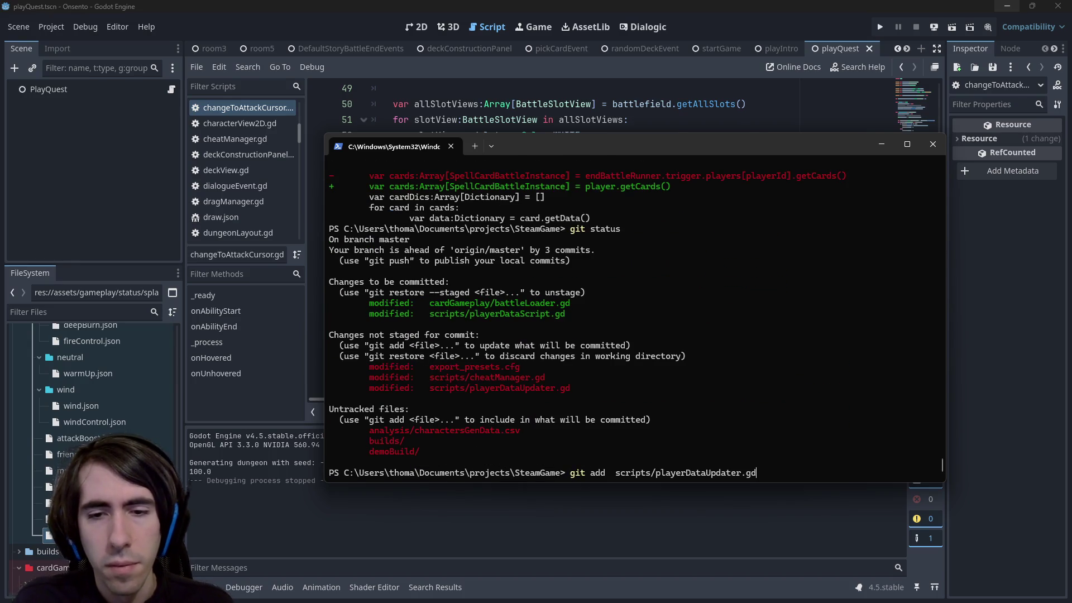
key(Return)
Commit the three staged scripts as '[hotfix] Stamina now saved inbetween battles'.
text(git commit -)
text([)
text(Test)
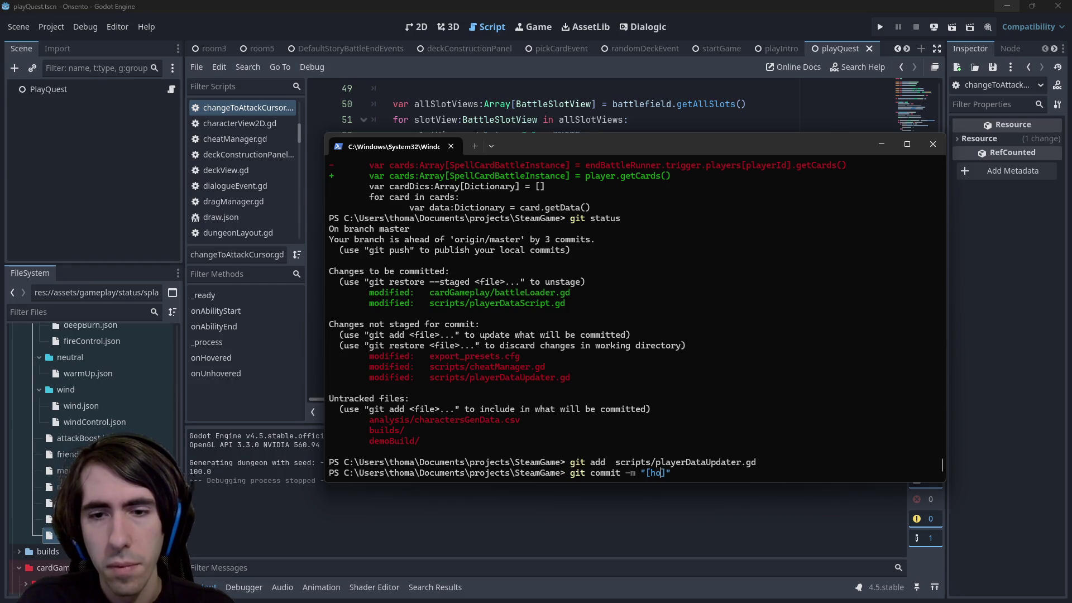
scroll(635, 318, up, 3)
scroll(589, 363, up, 6)
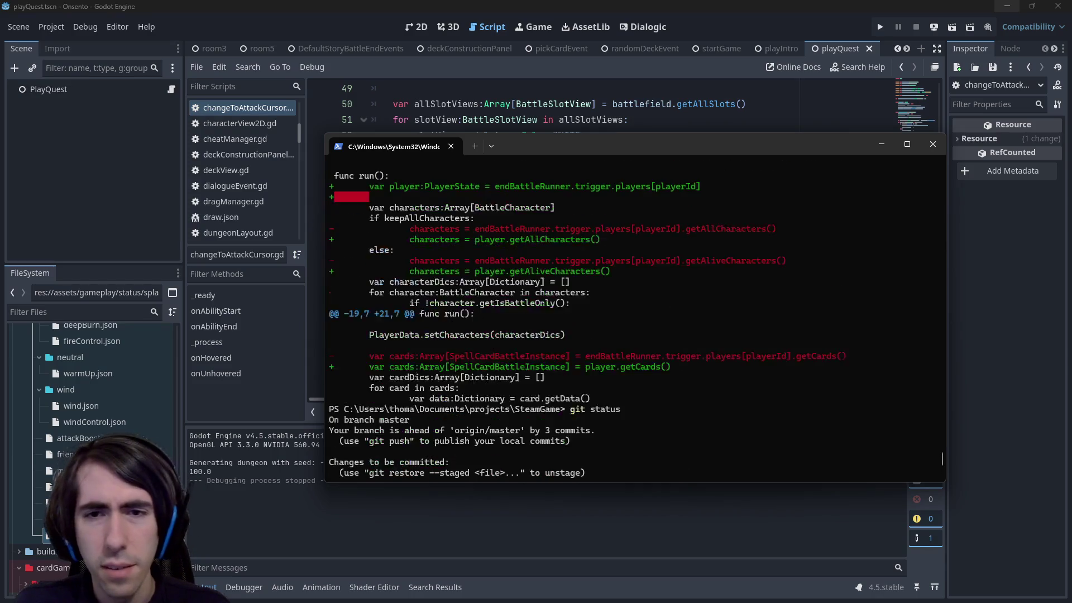
scroll(588, 363, down, 15)
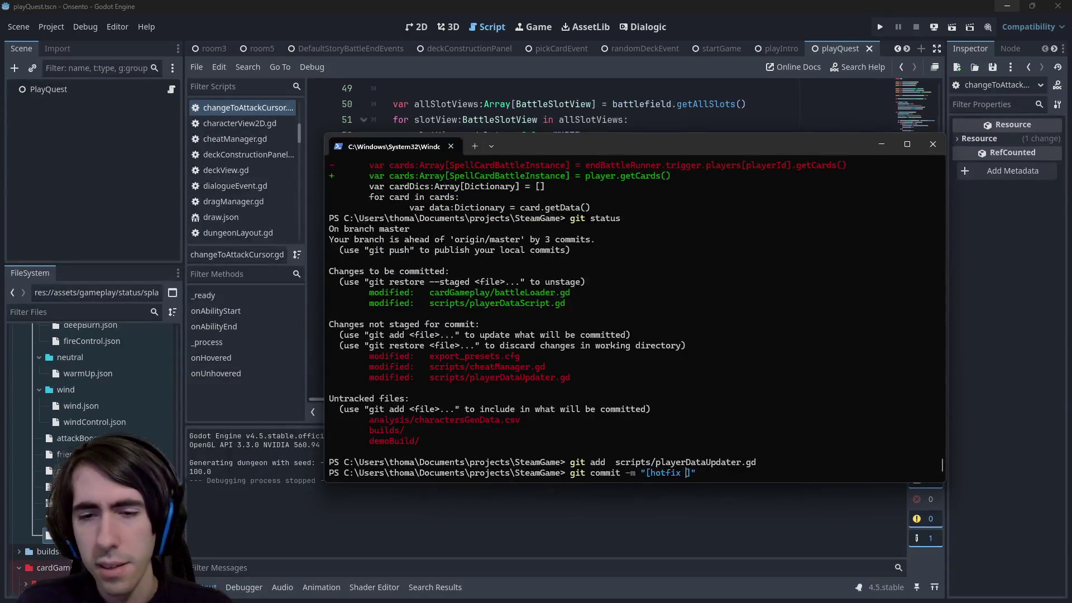
text(Stamina)
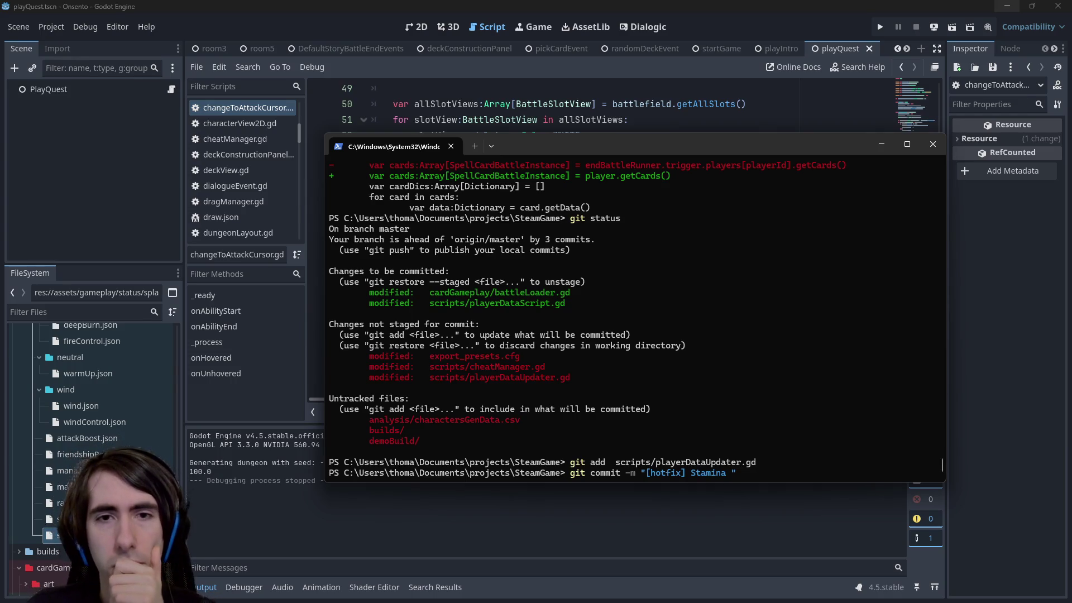
text(now saved)
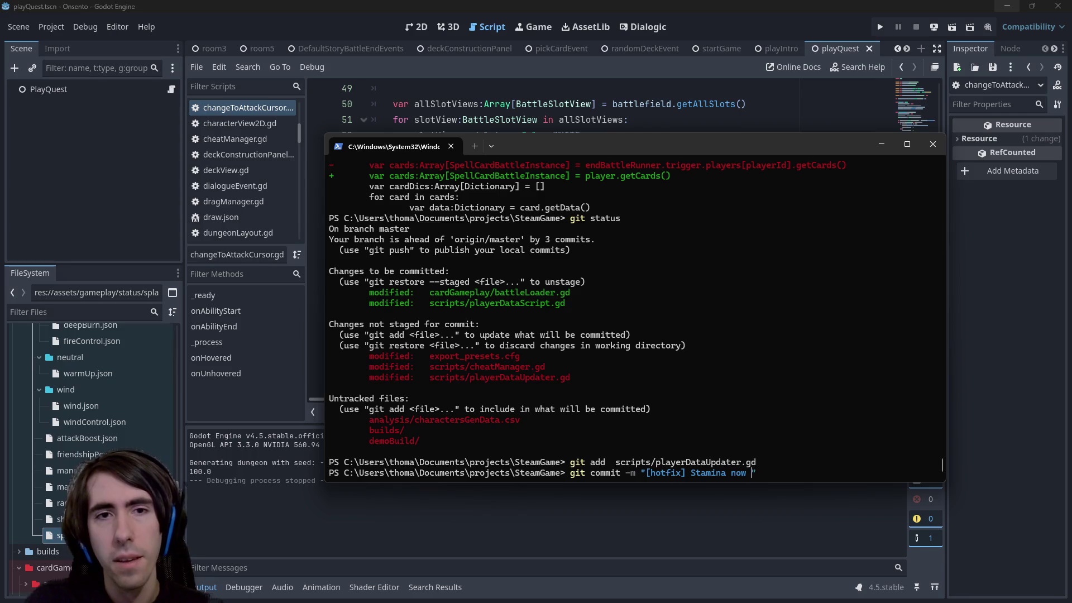
text( inbetween a)
key(BackSpace)
text(battles)
key(Return)
Enter git reset --soft HEAD~ to prepare undoing that commit.
text(git push)
key(BackSpace)
key(BackSpace)
key(BackSpace)
text(git reset --)
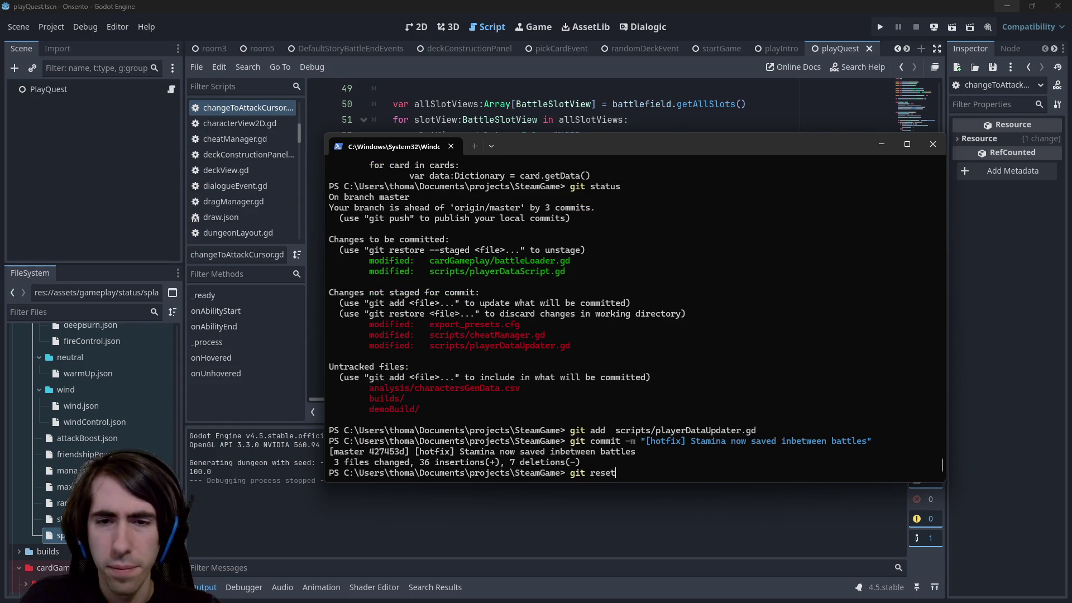
text(soft HEAD~)
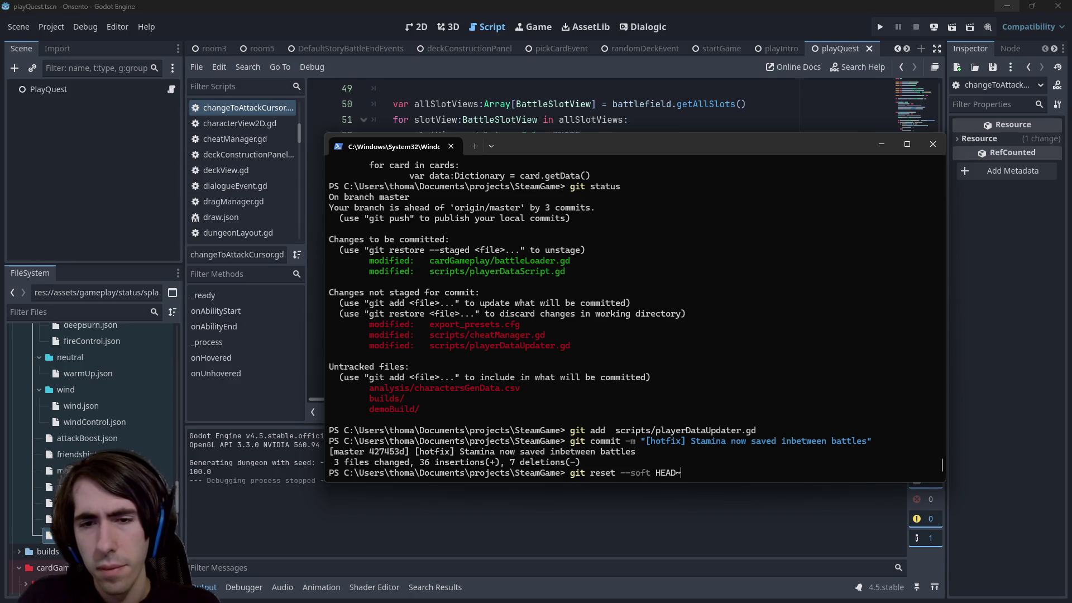
Undo the stamina commit with a soft reset and confirm the files remain staged.
key(Return)
text(git status)
key(Return)
Recommit with ', dead characters now revive with 1hp on next battle' appended, then push.
key(Up)
key(Up)
key(Up)
key(Left)
text(, d)
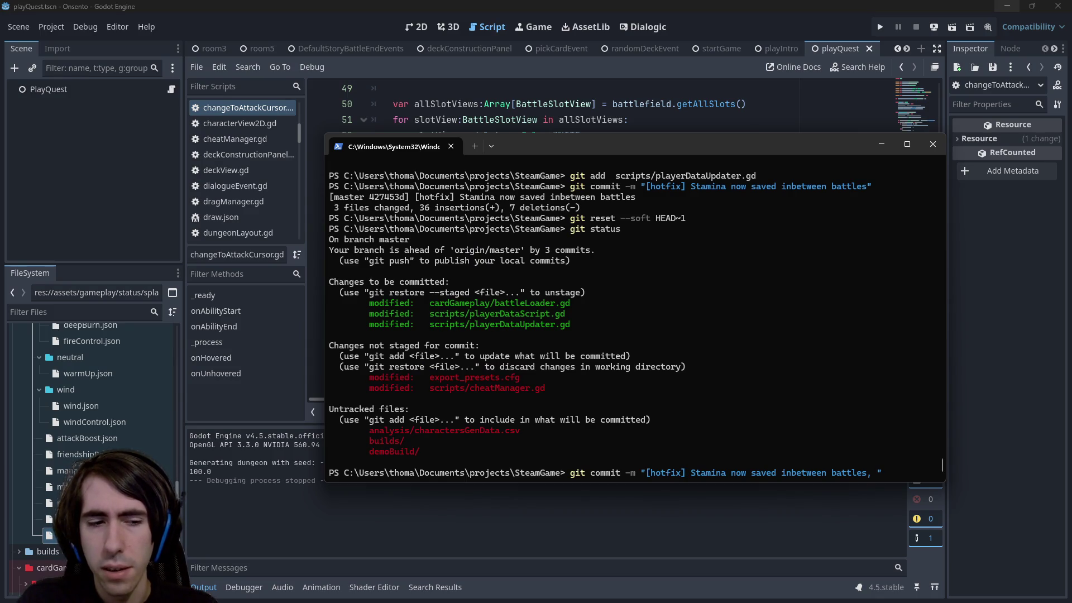
text(ead characters now)
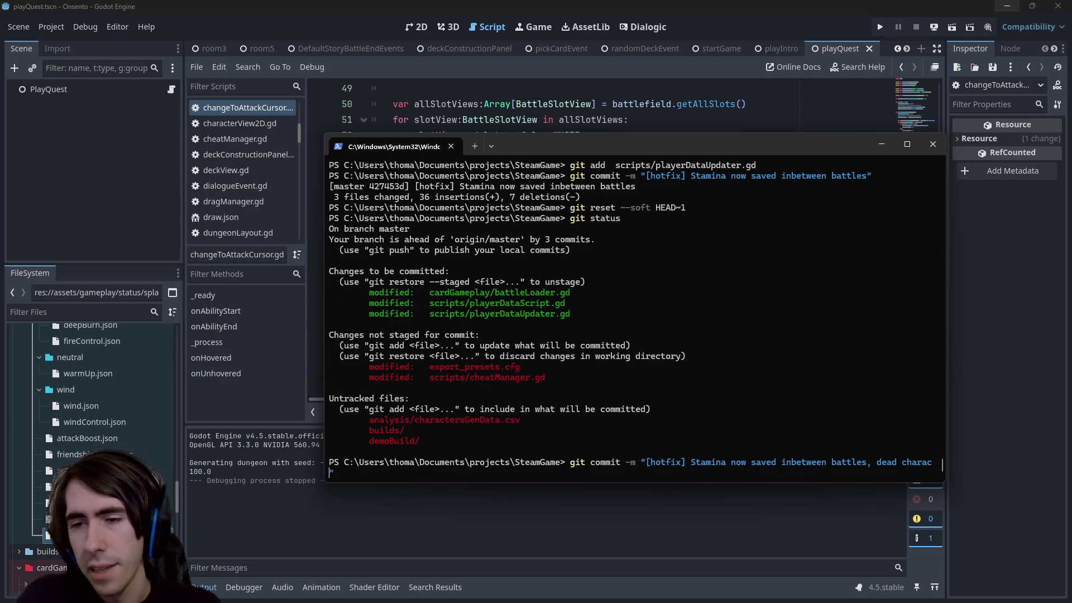
text( re)
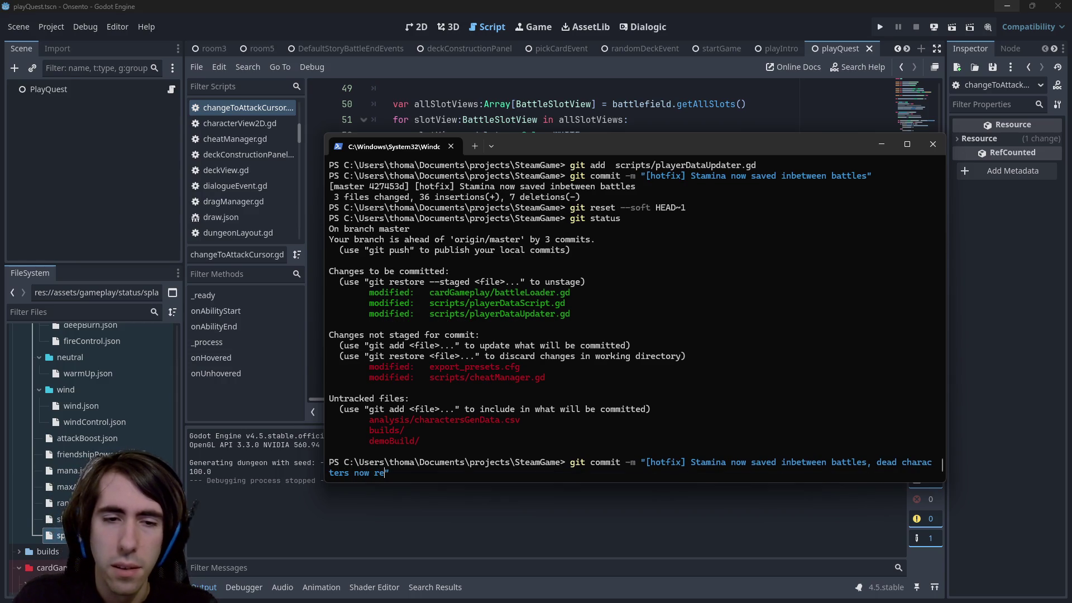
text(vive with 1hp)
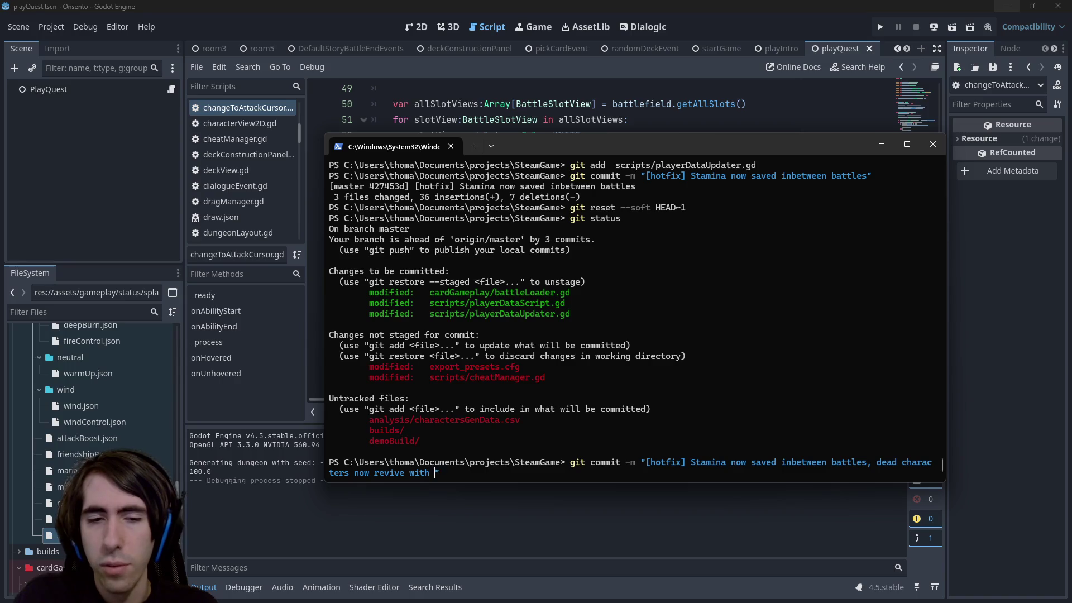
text( on next battle)
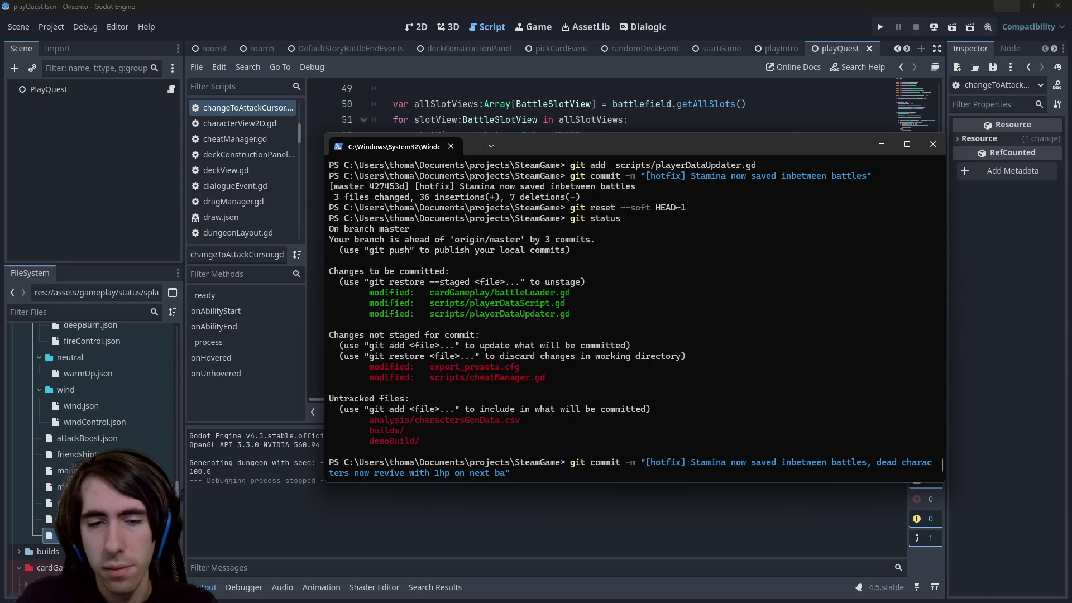
key(Return)
text(git push)
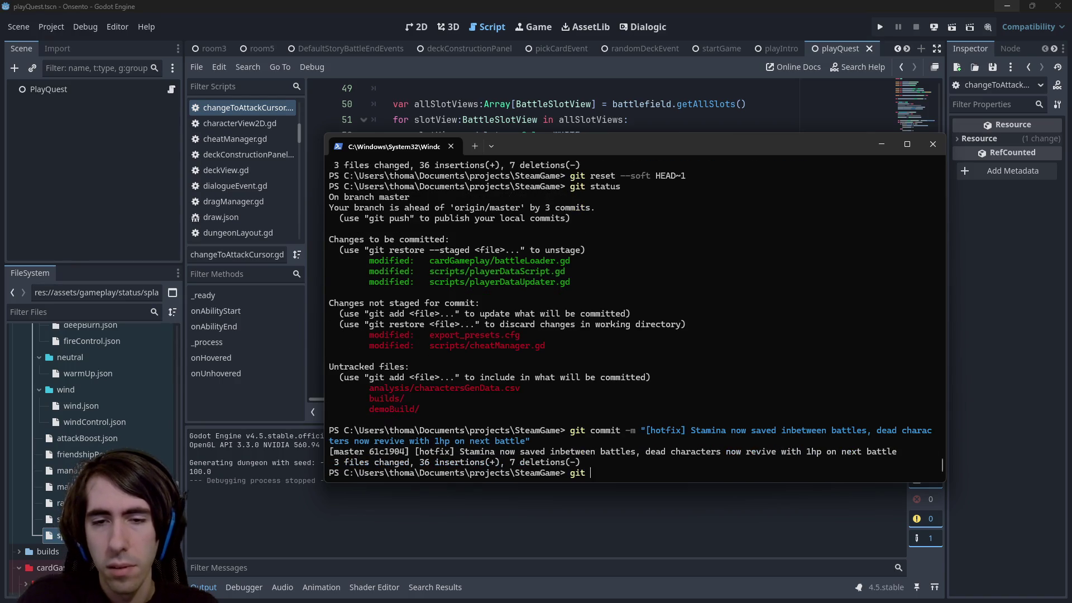
key(Return)
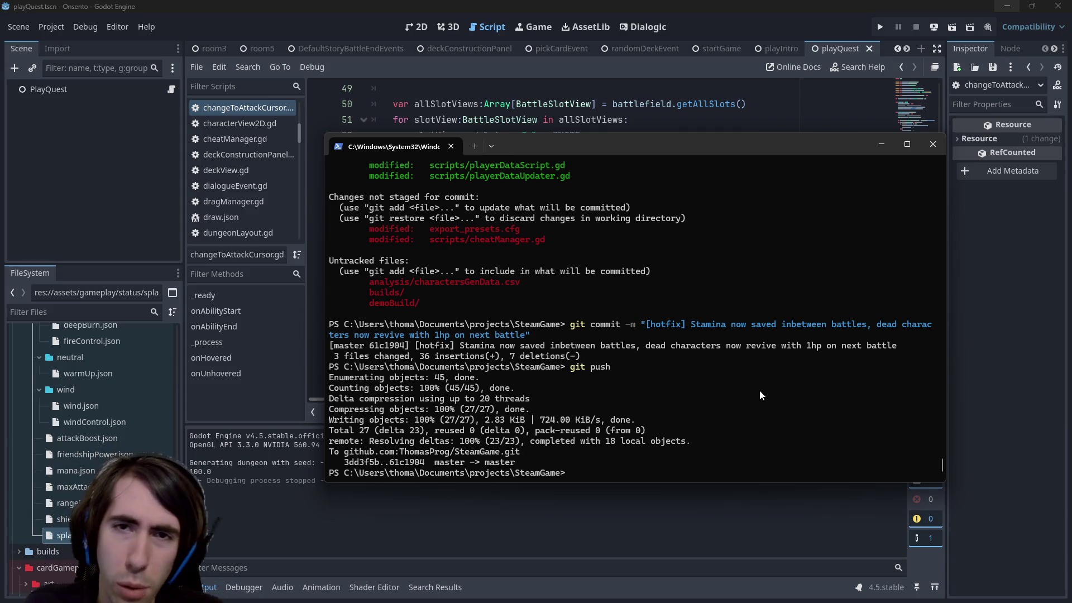
Return to Godot and reopen changeToAttackCursor.gd's _process code in the script editor.
key(alt+Tab)
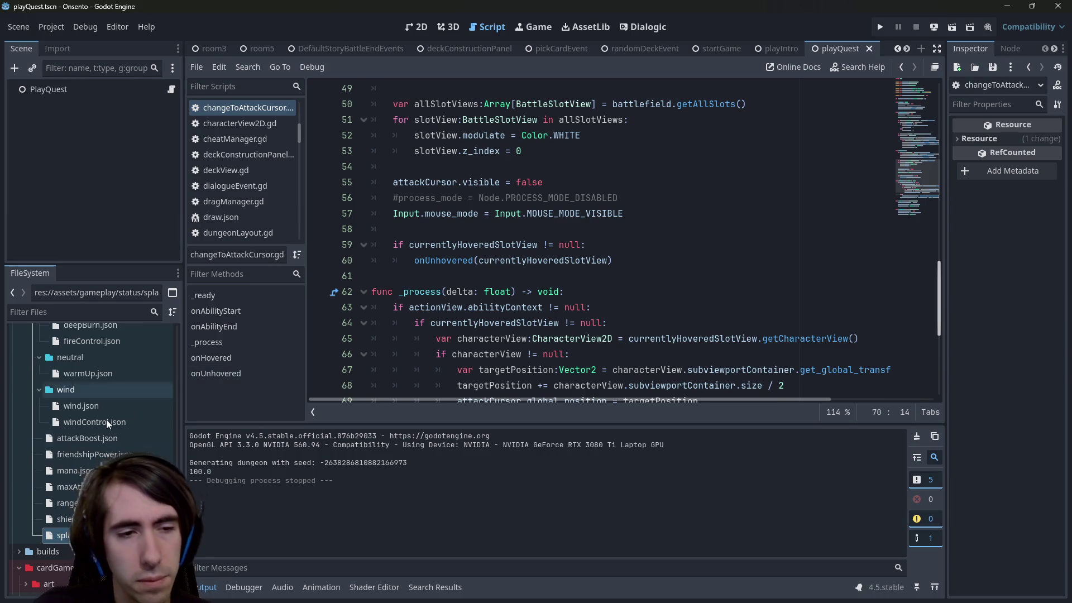
scroll(85, 454, down, 2)
scroll(389, 380, down, 5)
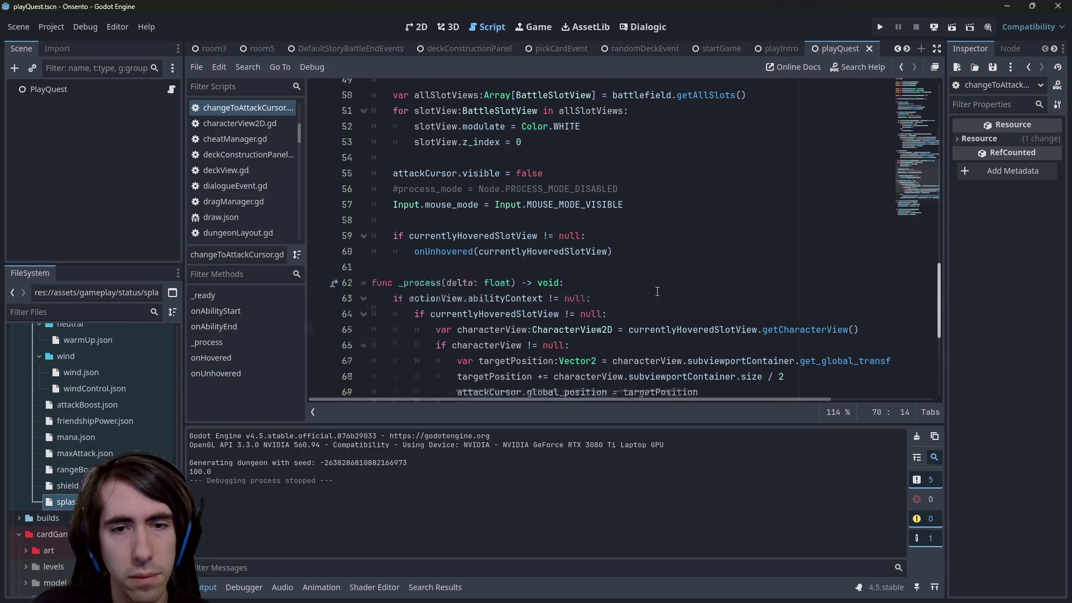
scroll(499, 151, up, 4)
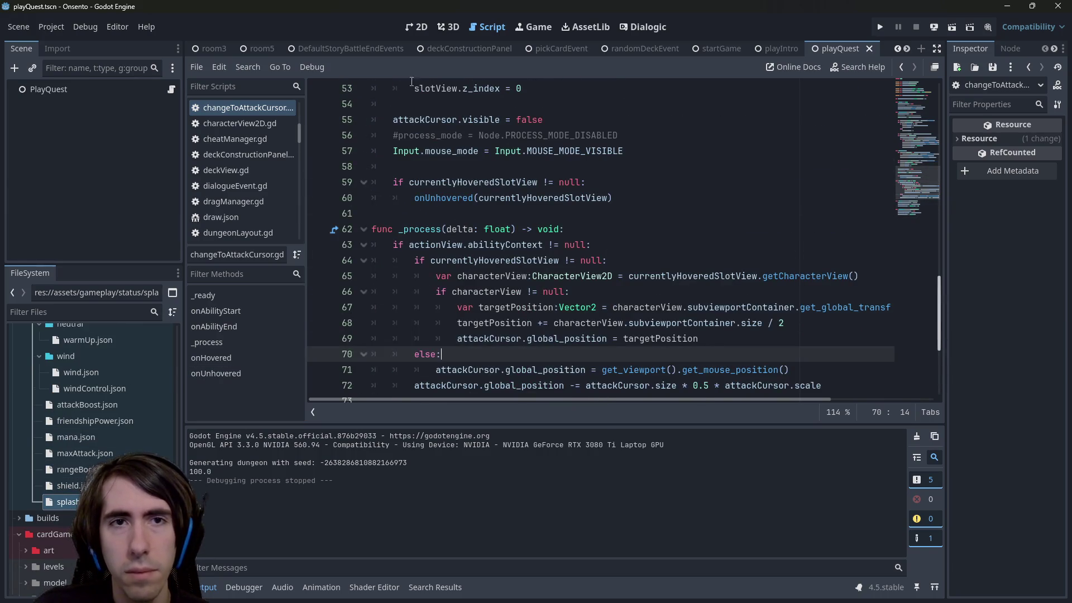
click(416, 32)
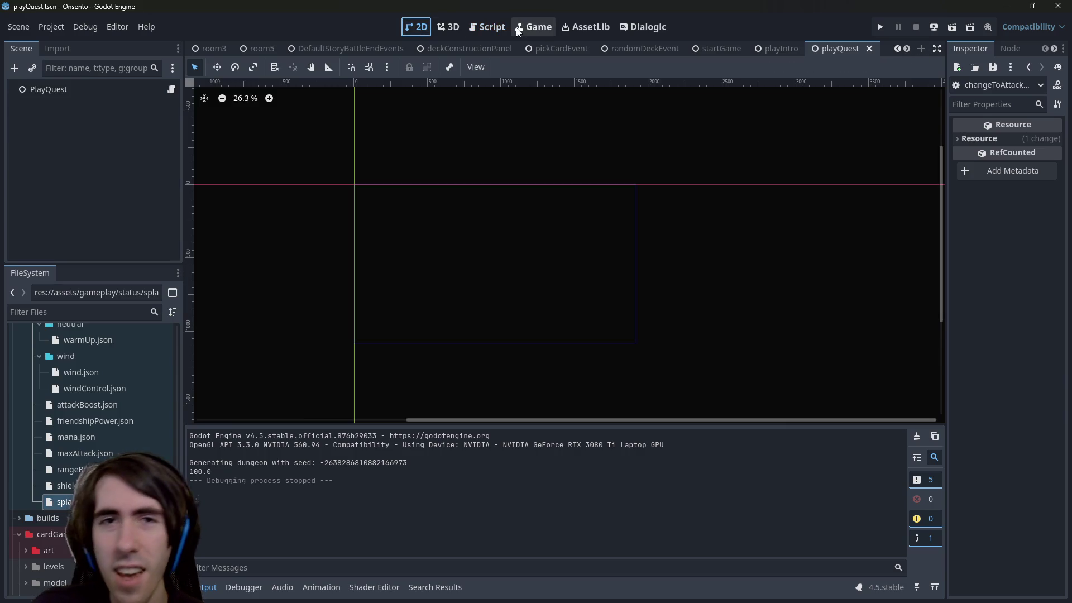
click(488, 27)
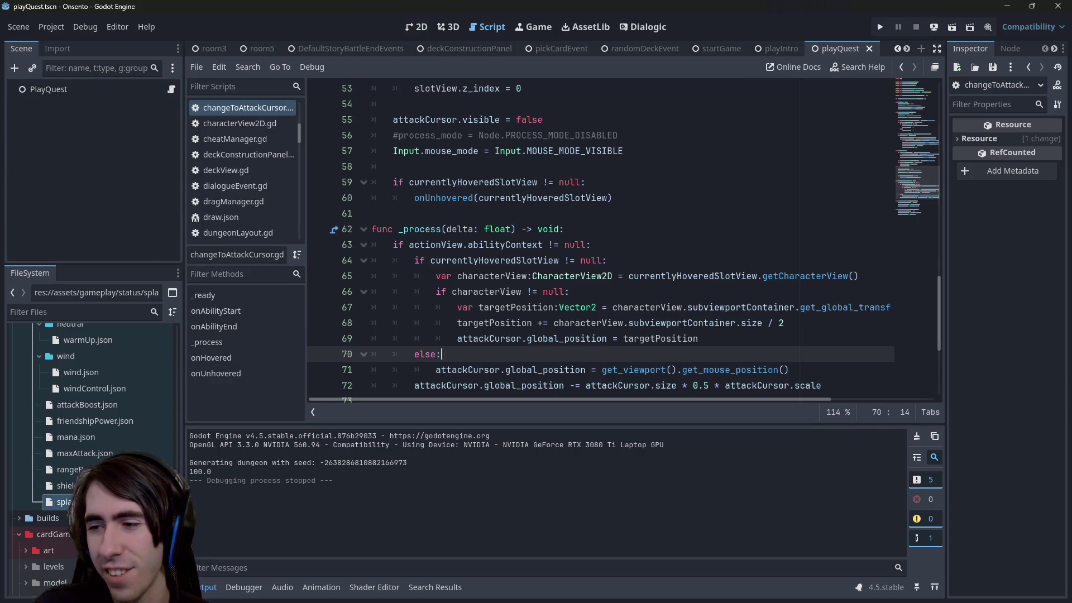
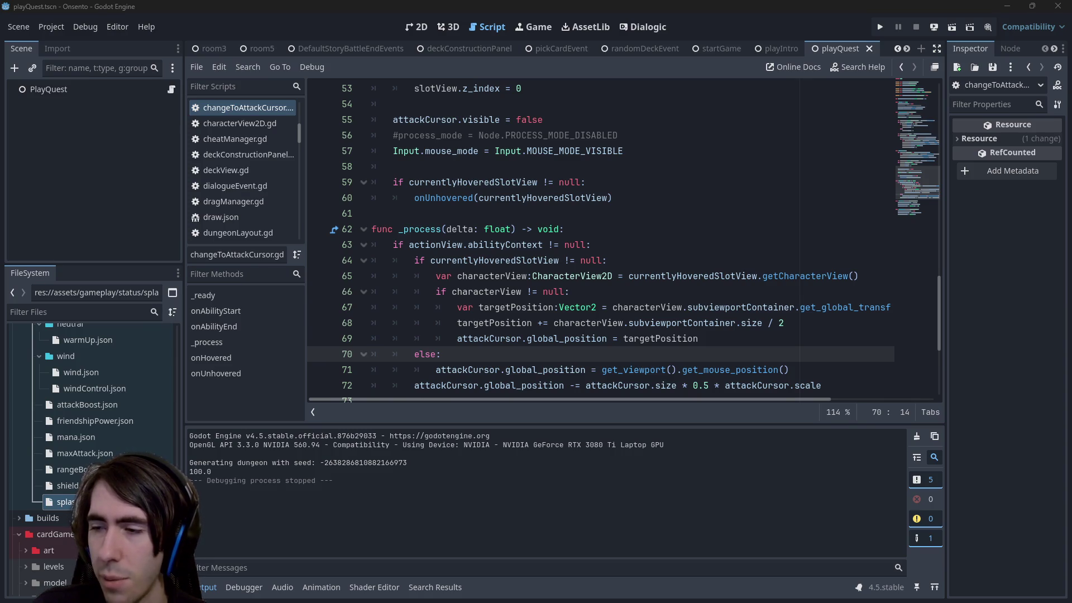
Open the PlayQuest node's script and jump to the startQuest definition in playerDataScript.gd.
click(599, 253)
key(shift+alt+o)
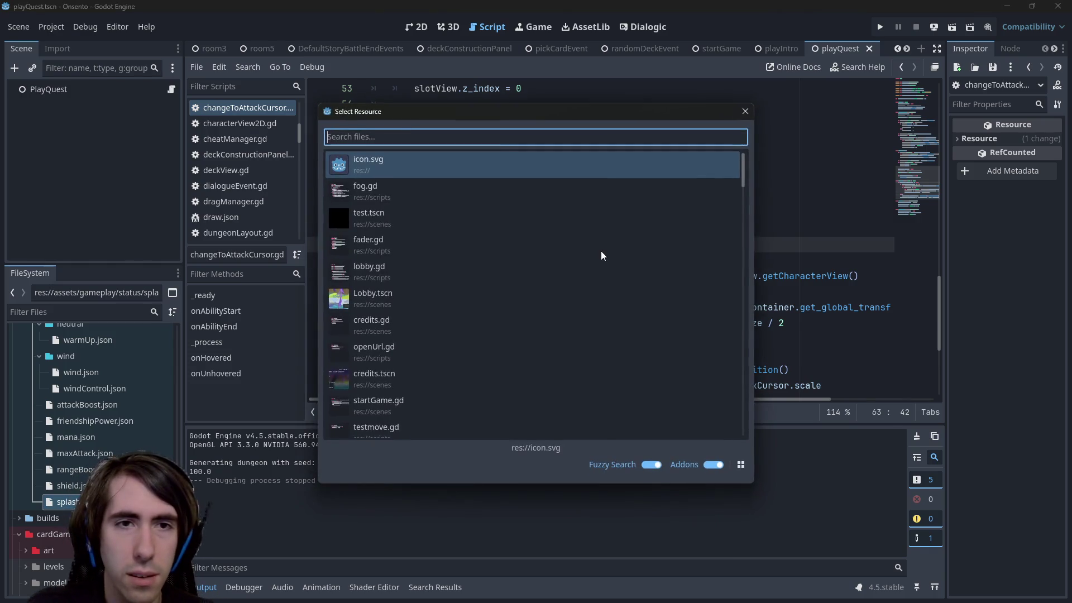
text(player)
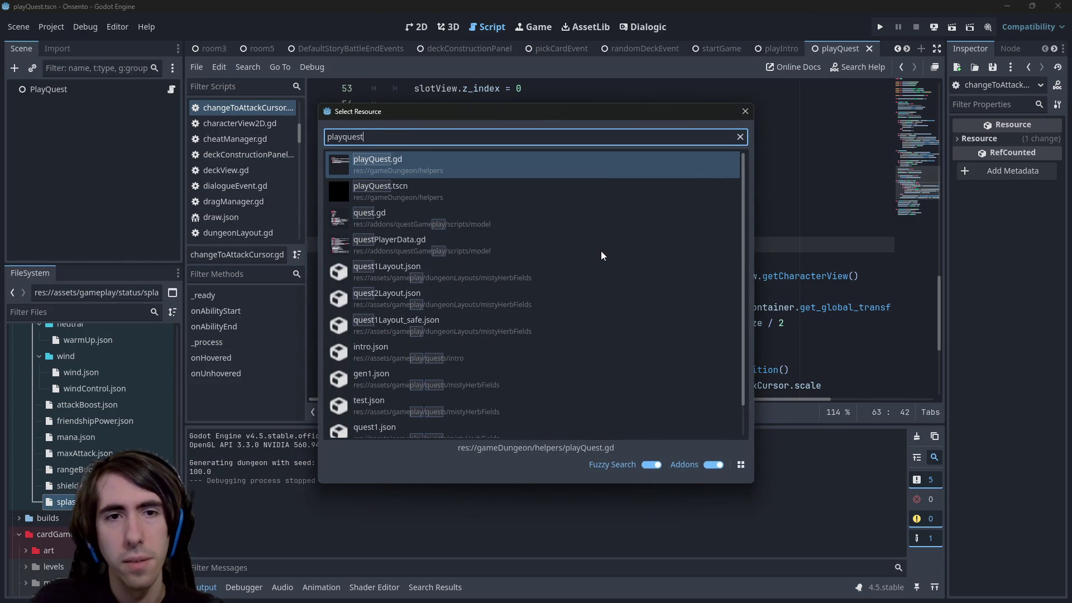
key(Escape)
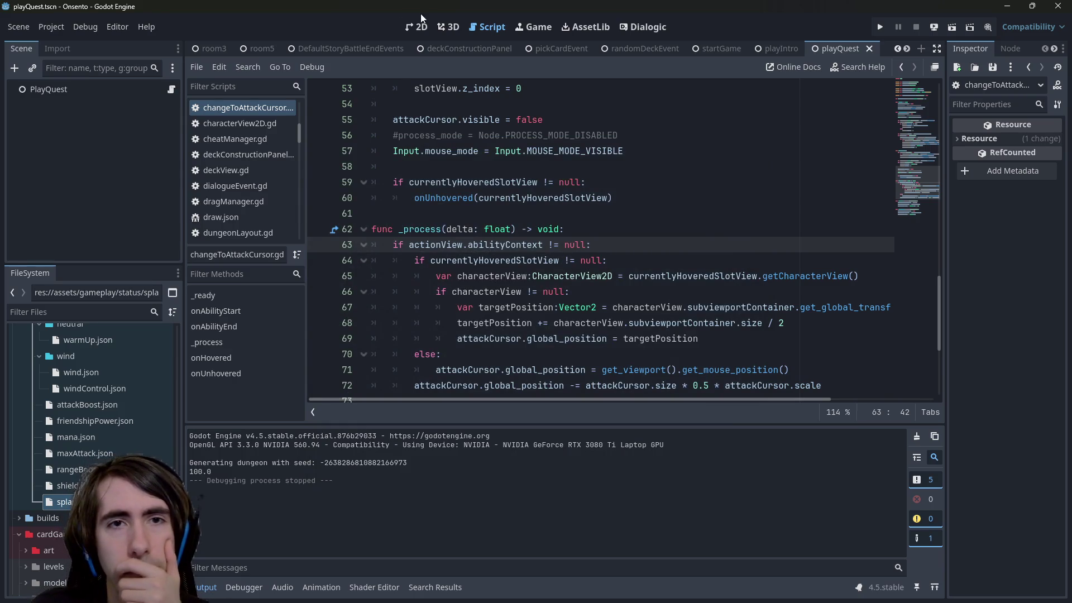
click(423, 28)
click(166, 89)
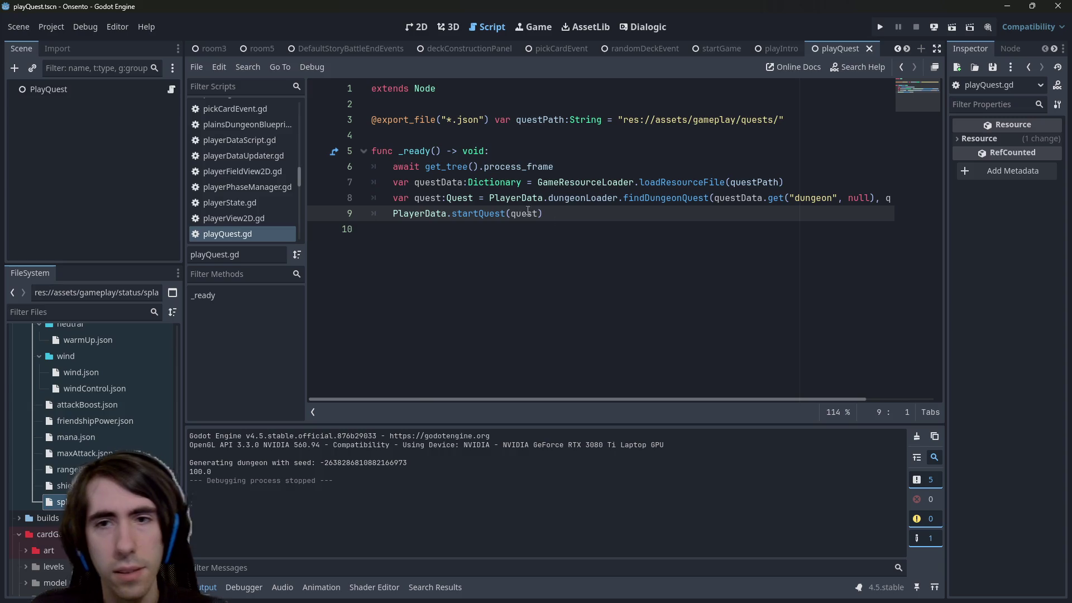
click(497, 214)
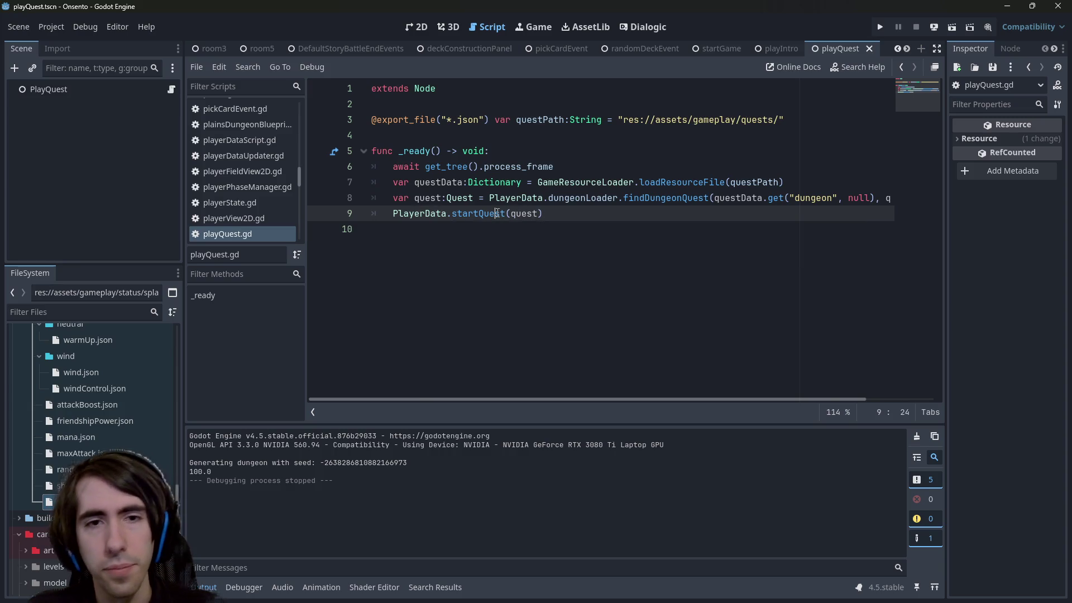
ctrl+click(497, 214)
scroll(504, 265, up, 1)
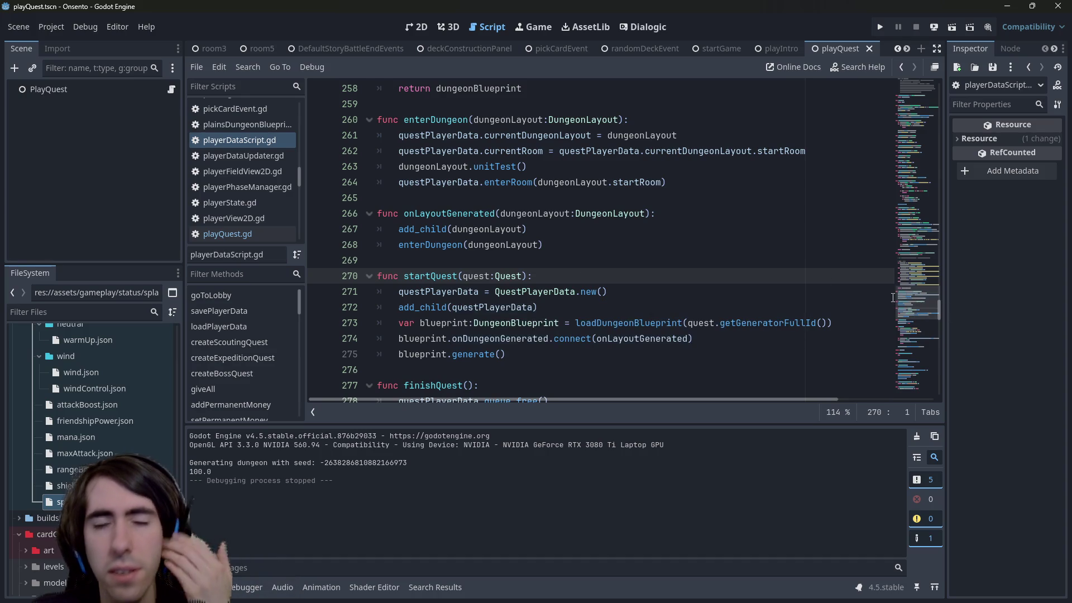
Inspect the generate call, the onLayoutGenerated signature and the enterDungeon function.
click(506, 364)
click(519, 354)
double_click(486, 353)
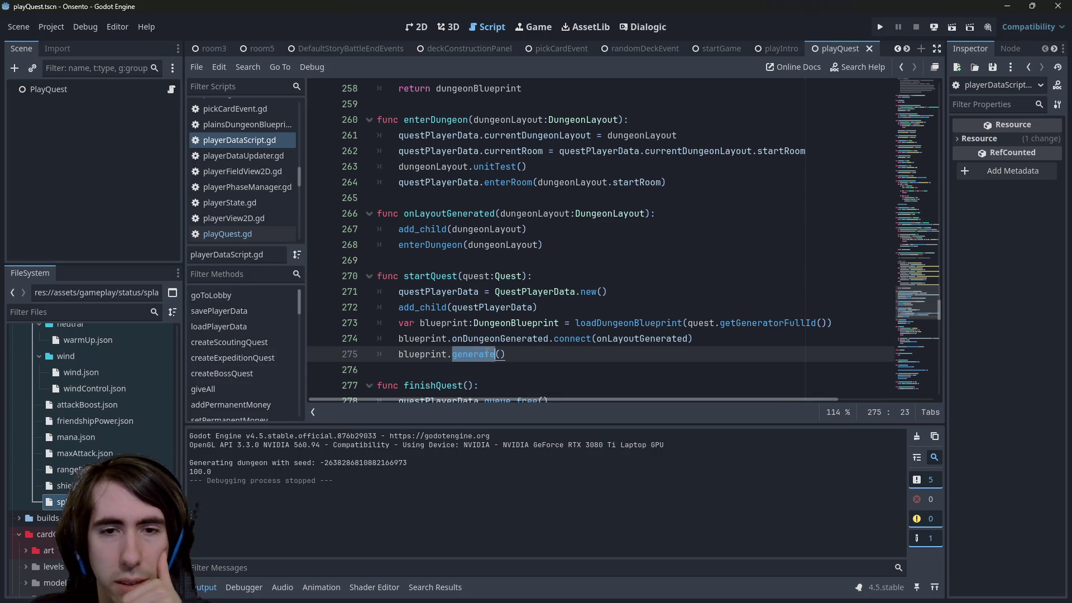
click(487, 352)
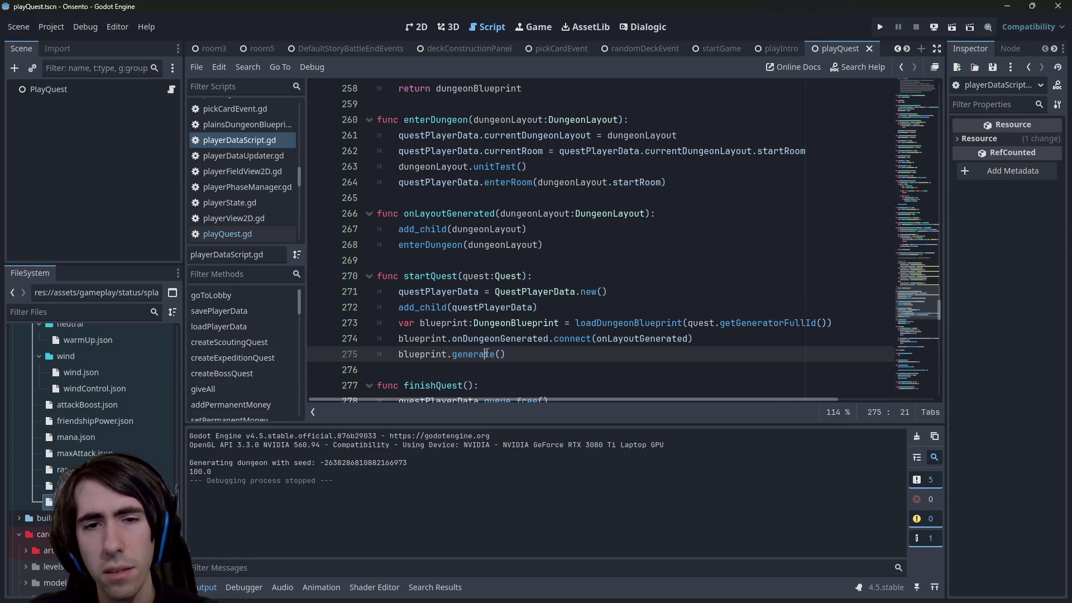
double_click(629, 334)
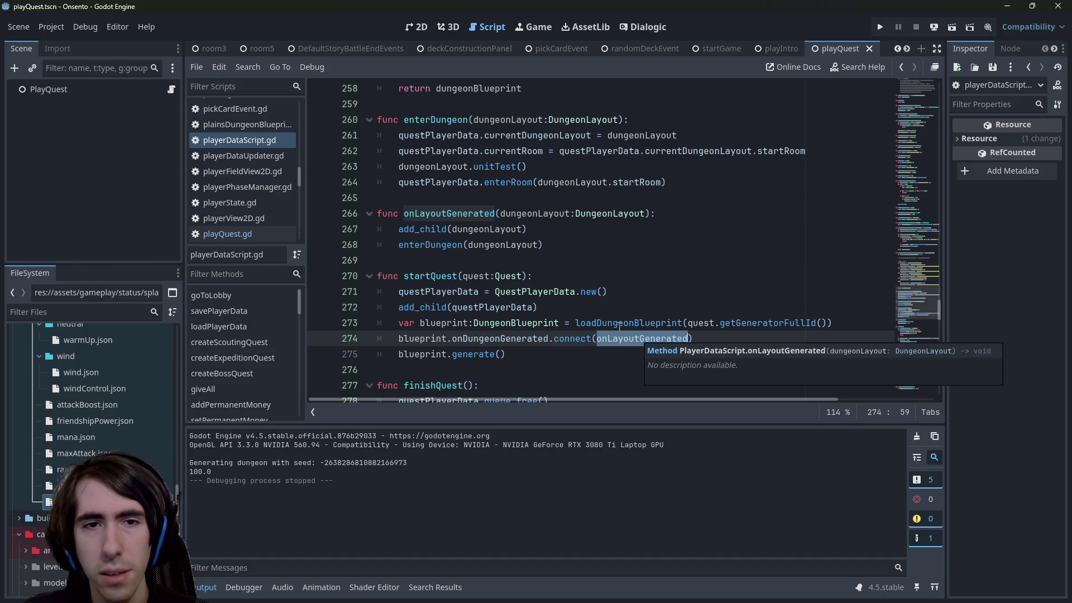
click(424, 240)
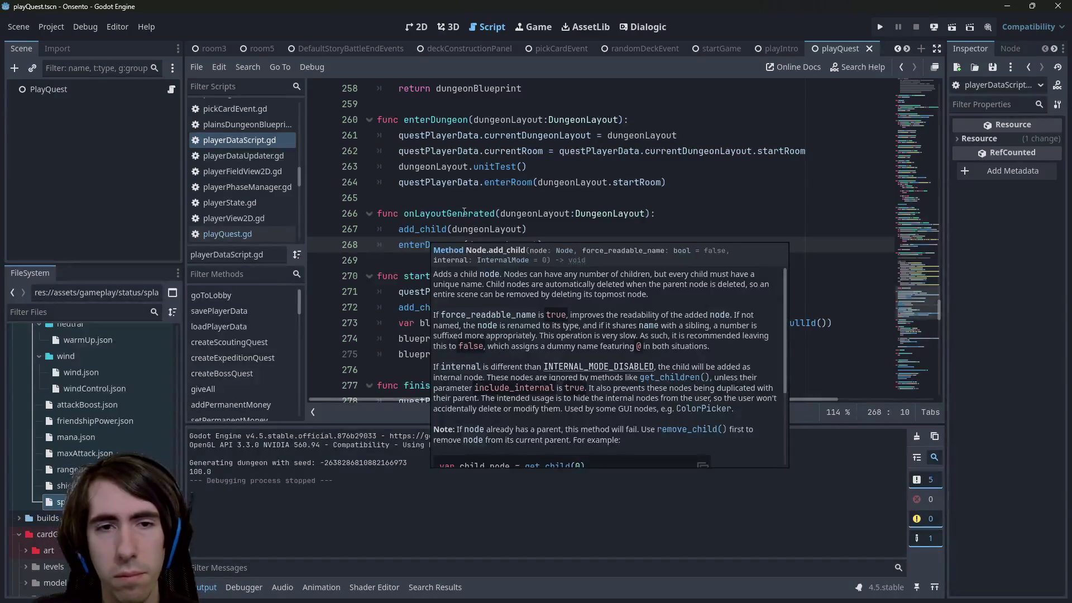
click(437, 244)
scroll(436, 244, up, 1)
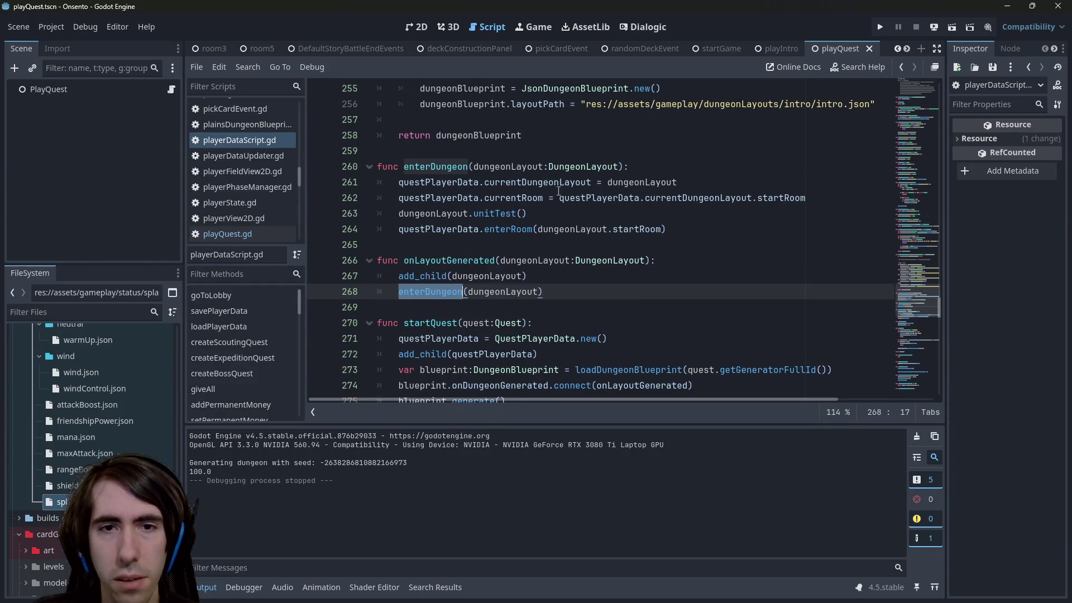
click(672, 240)
click(672, 213)
click(673, 162)
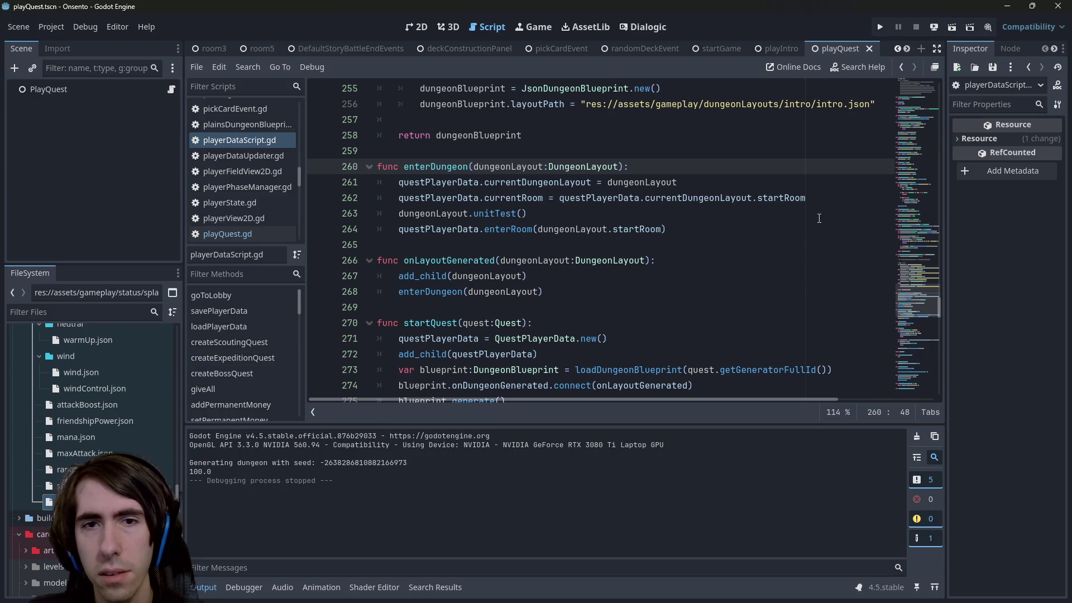
Add setCurrentStamina(getMaxStamina()) after dungeonLayout.unitTest() in enterDungeon and save.
click(836, 197)
key(Down)
key(Return)
key(Return)
key(Up)
key(Return)
text(set)
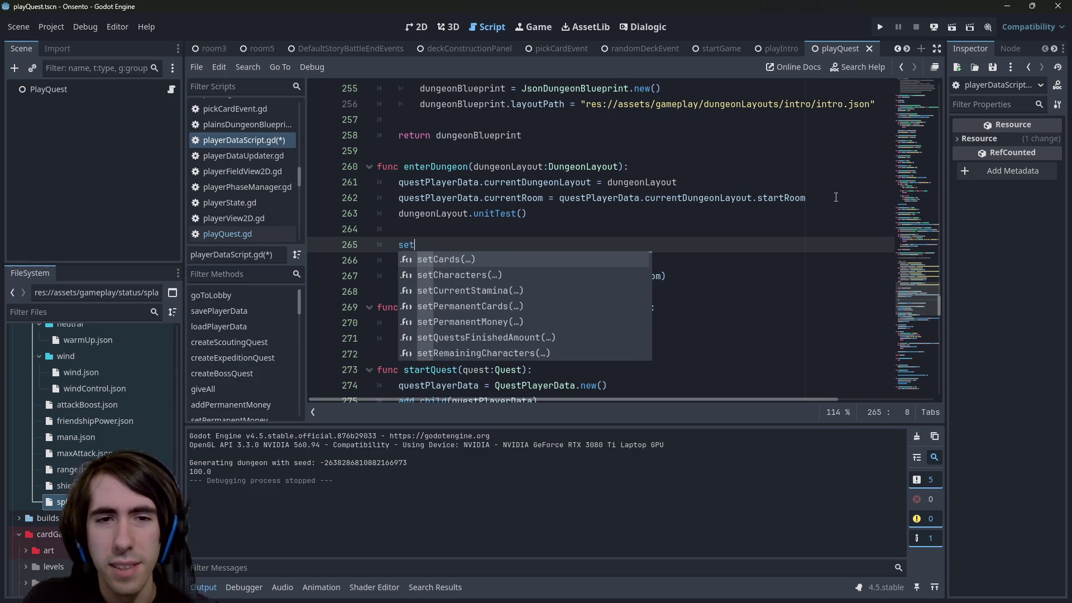
key(Down)
key(Down)
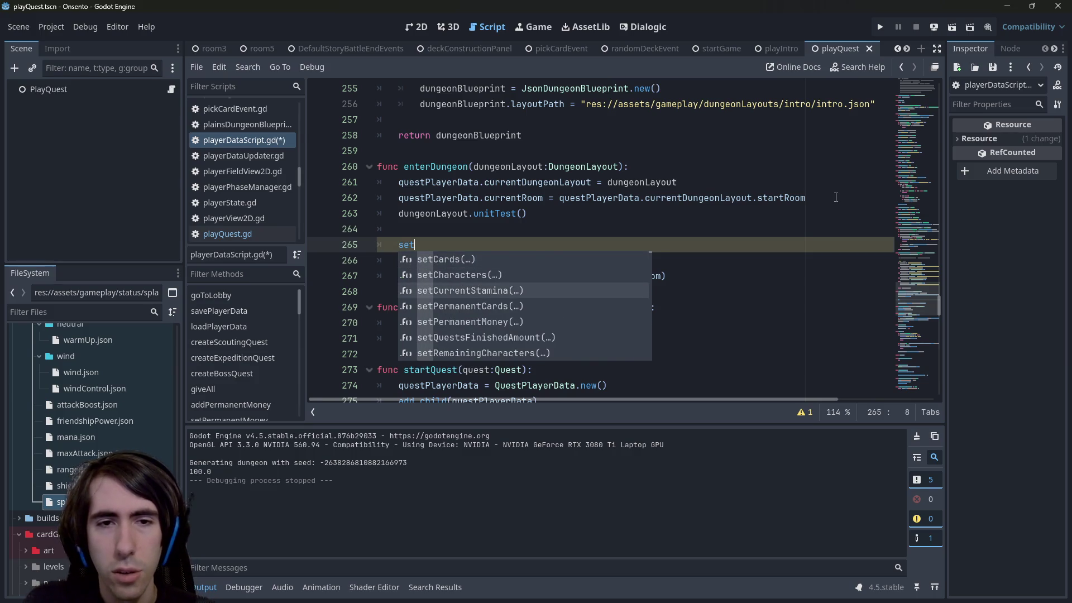
key(Return)
text(getC)
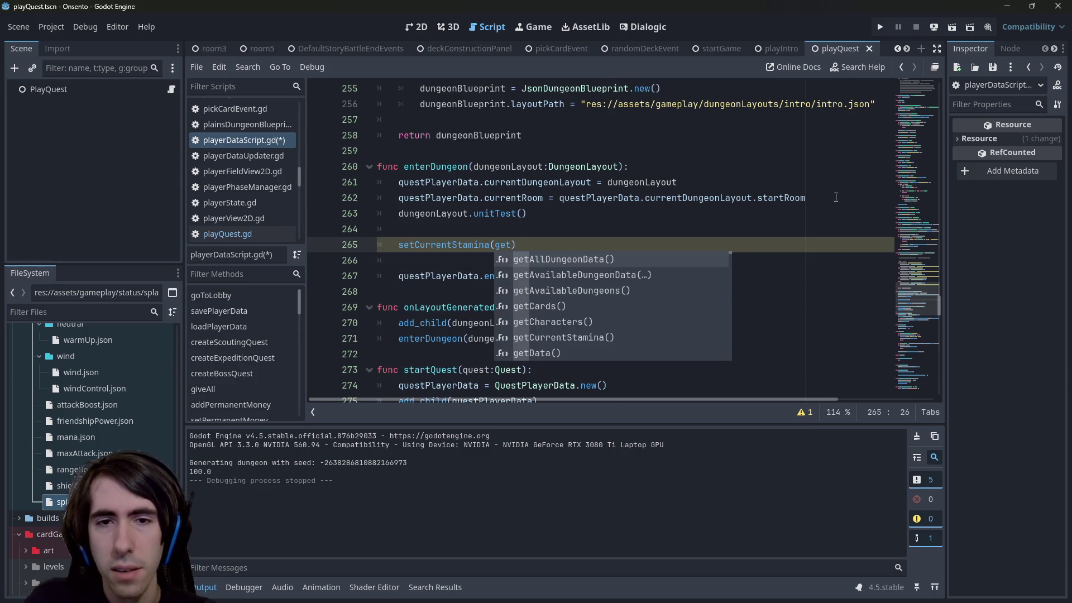
text(Max)
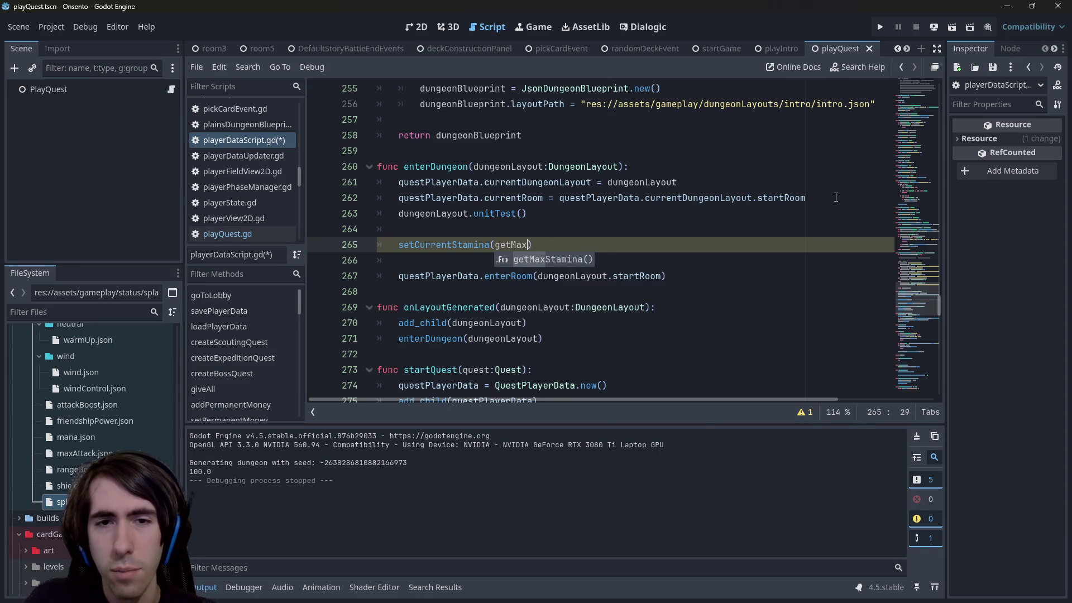
key(Return)
key(ctrl+s)
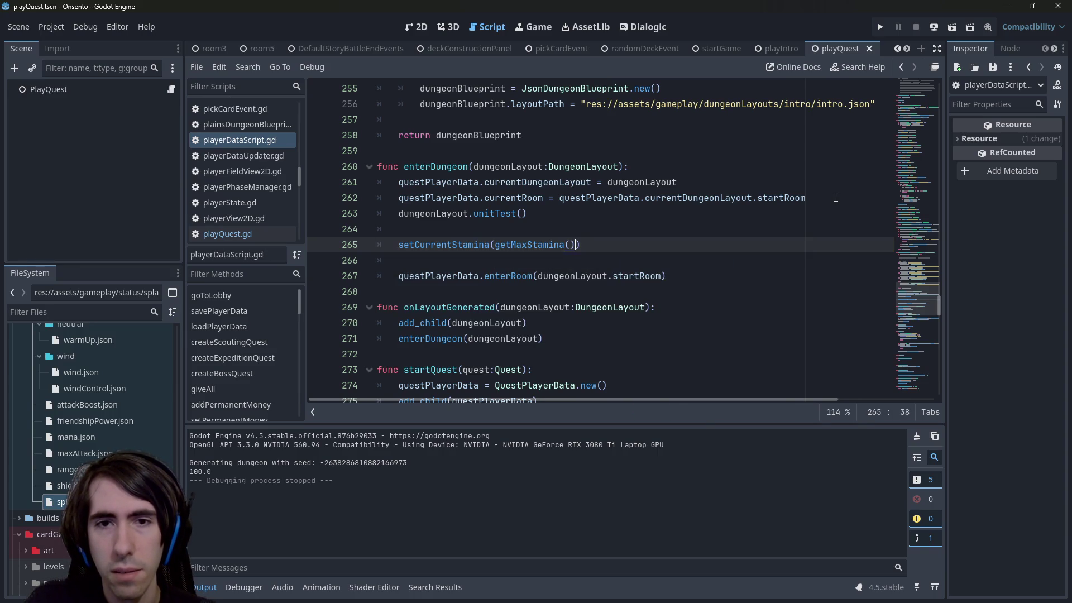
Check getMaxStamina's 200 default on line 186, then return to the new call.
ctrl+click(520, 246)
click(561, 245)
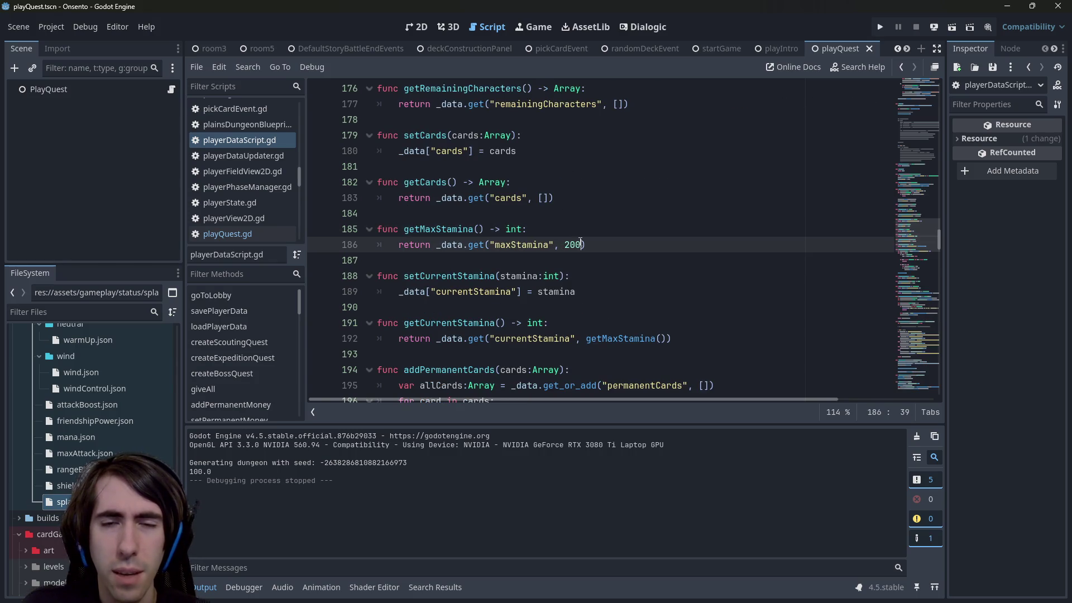
double_click(579, 245)
key(alt+Left)
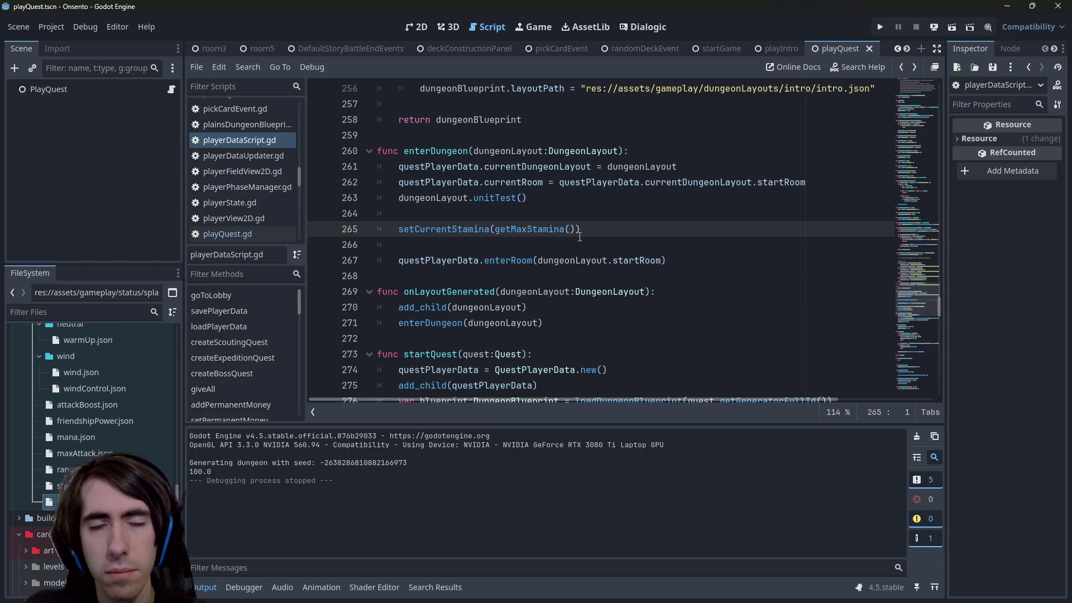
double_click(555, 229)
scroll(546, 266, up, 1)
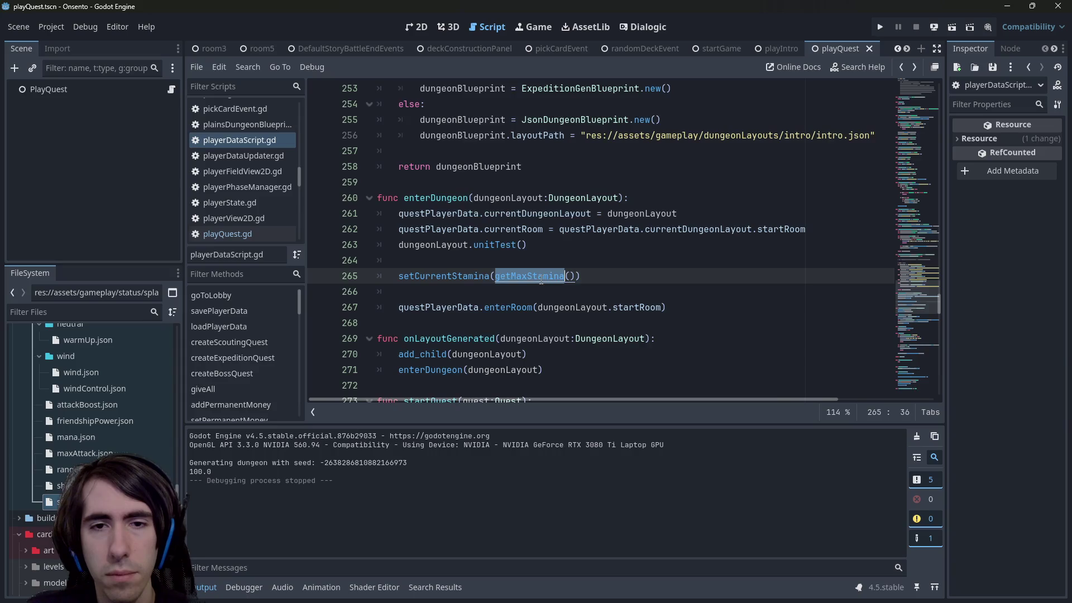
Replace getMaxStamina's hard-coded 200 with defaultMaxStamina and save.
ctrl+click(541, 277)
double_click(572, 245)
text(default)
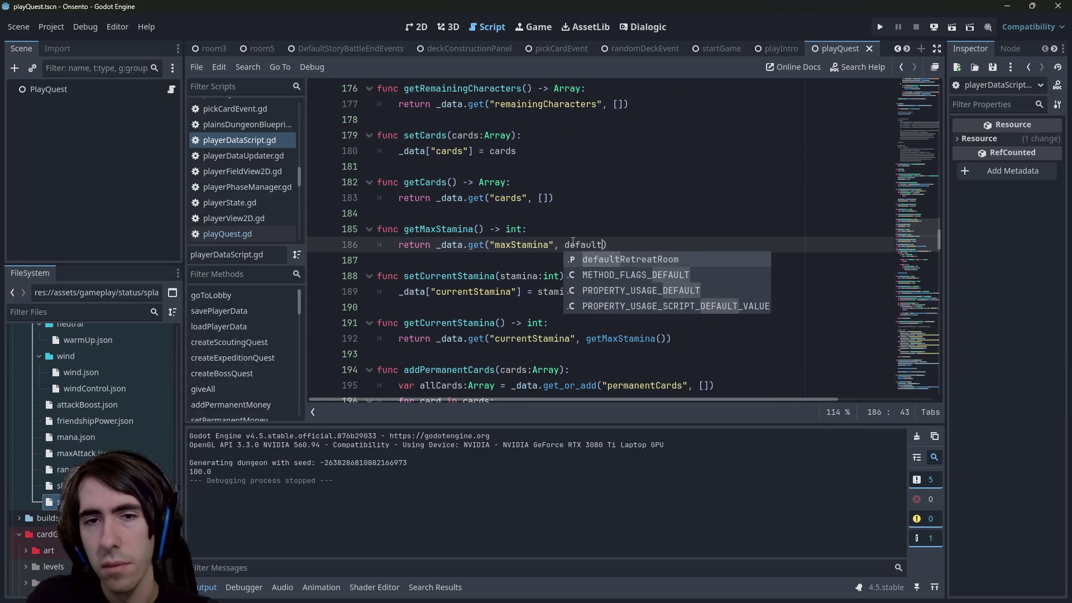
text(Max)
key(ctrl+z)
key(ctrl+z)
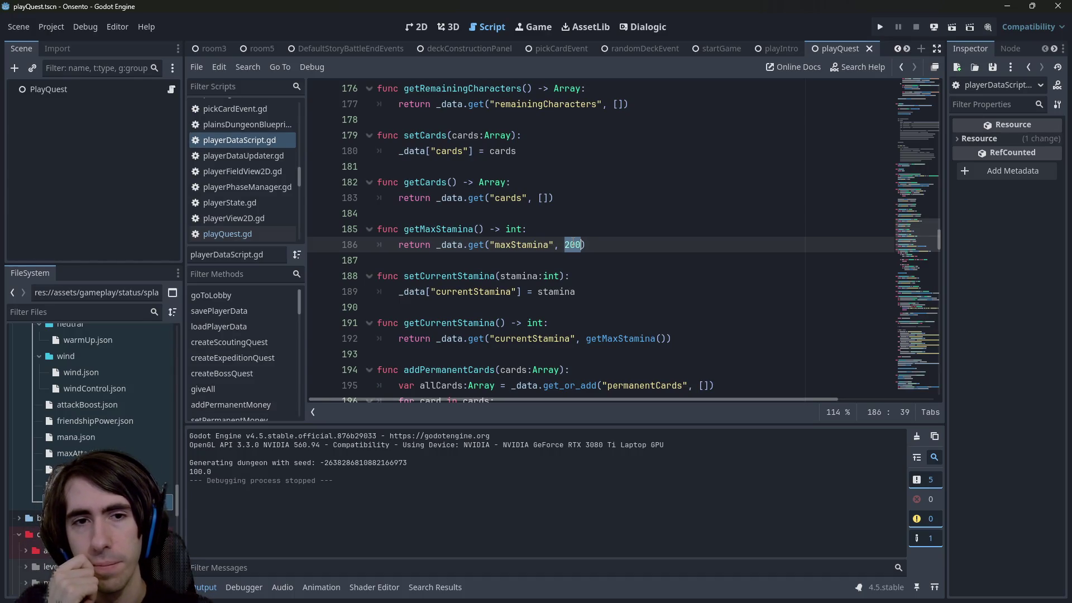
key(ctrl+y)
key(ctrl+y)
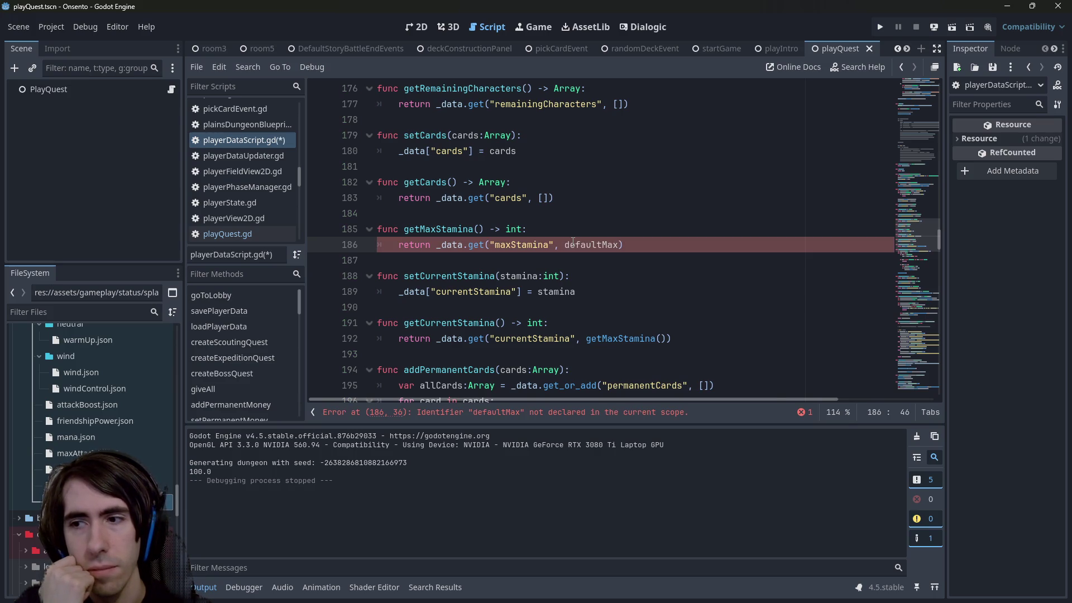
text(Stamina)
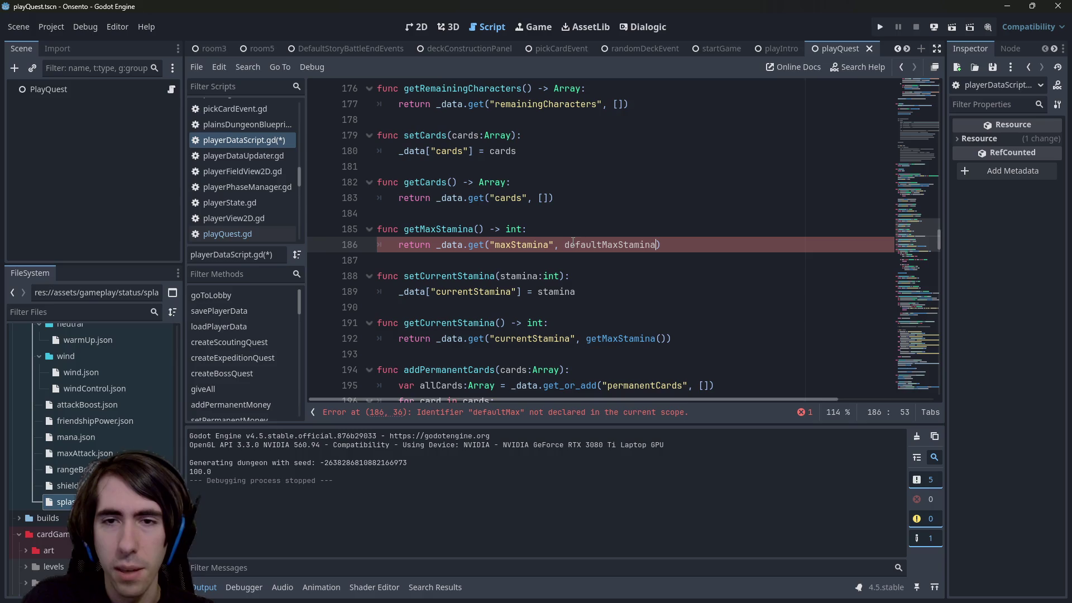
key(ctrl+s)
double_click(571, 244)
key(ctrl+c)
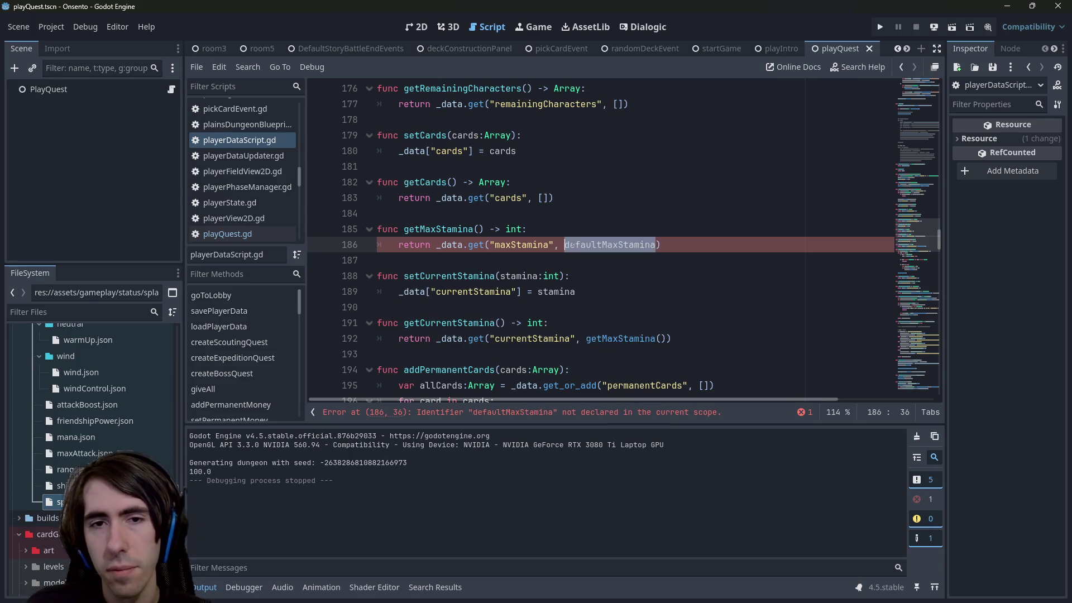
drag(939, 239, 916, 53)
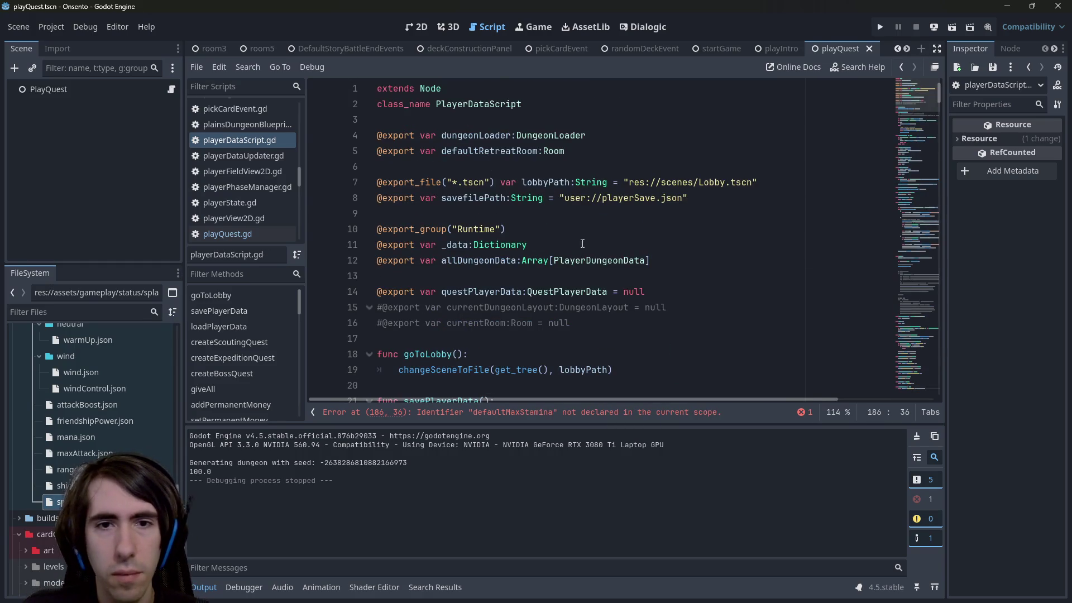
click(703, 301)
click(671, 323)
key(Return)
key(Return)
text(@export var)
key(ctrl+v)
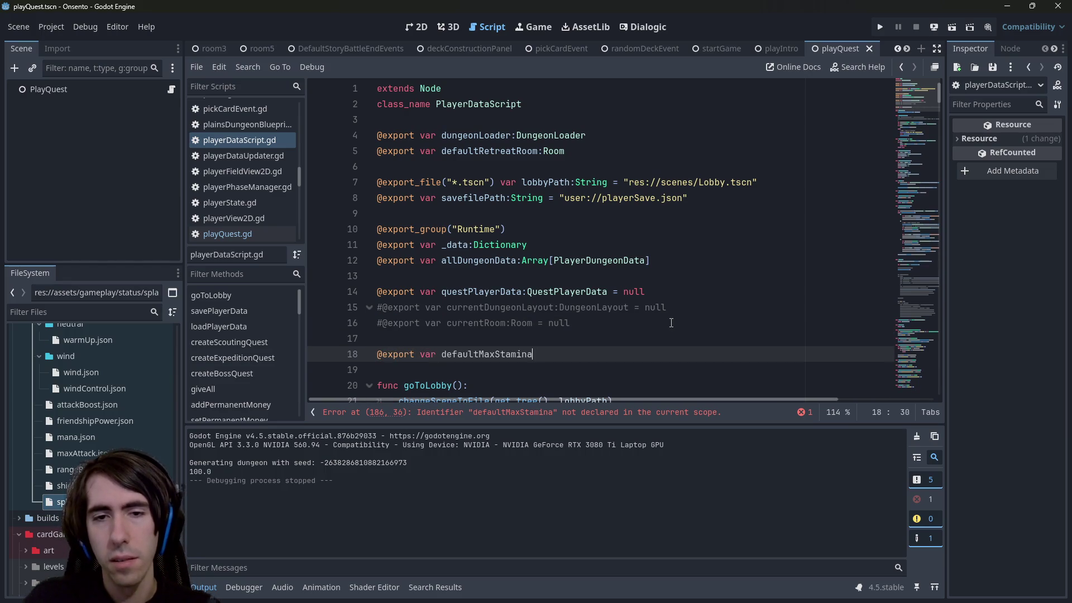
text(int = 200)
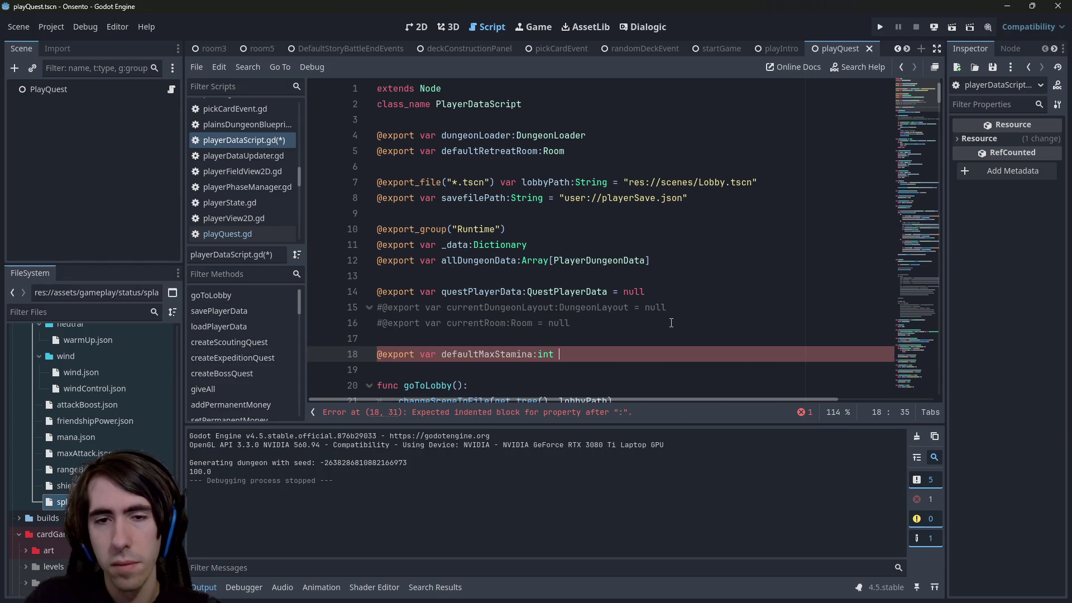
key(ctrl+s)
Delete the leftover commented lines 15–16 and save.
drag(575, 323, 332, 311)
key(BackSpace)
key(BackSpace)
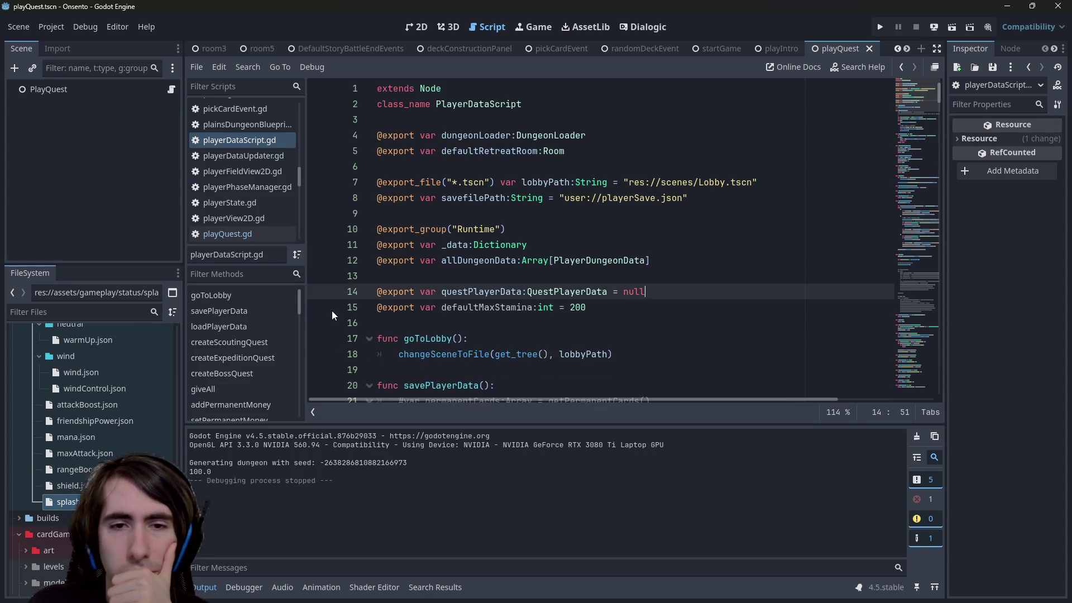
key(Return)
key(ctrl+s)
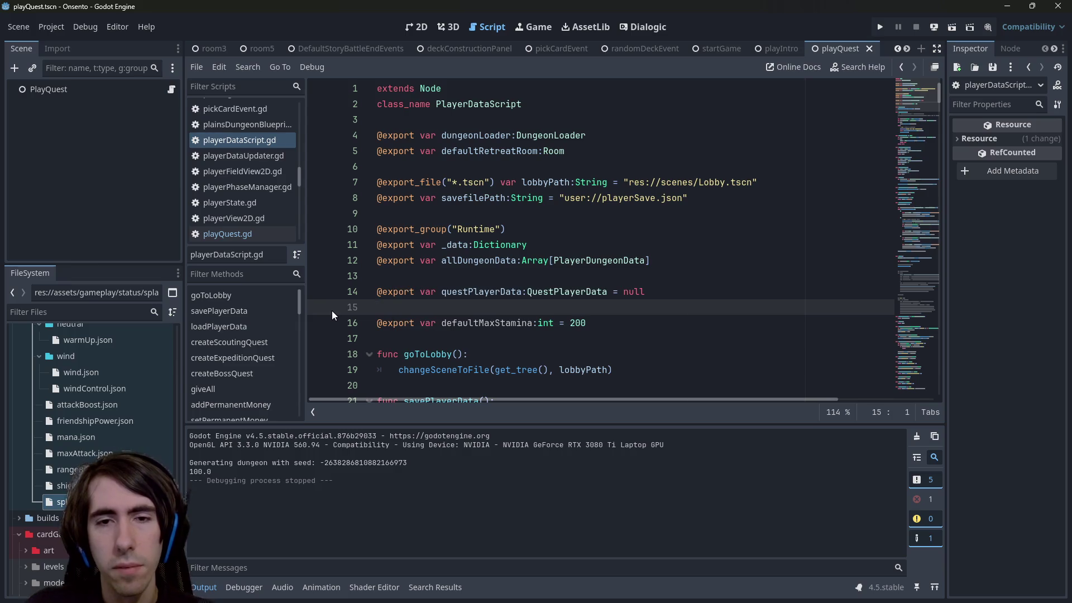
Move the defaultMaxStamina export line up among the top exports and save.
drag(587, 333, 344, 320)
key(ctrl+c)
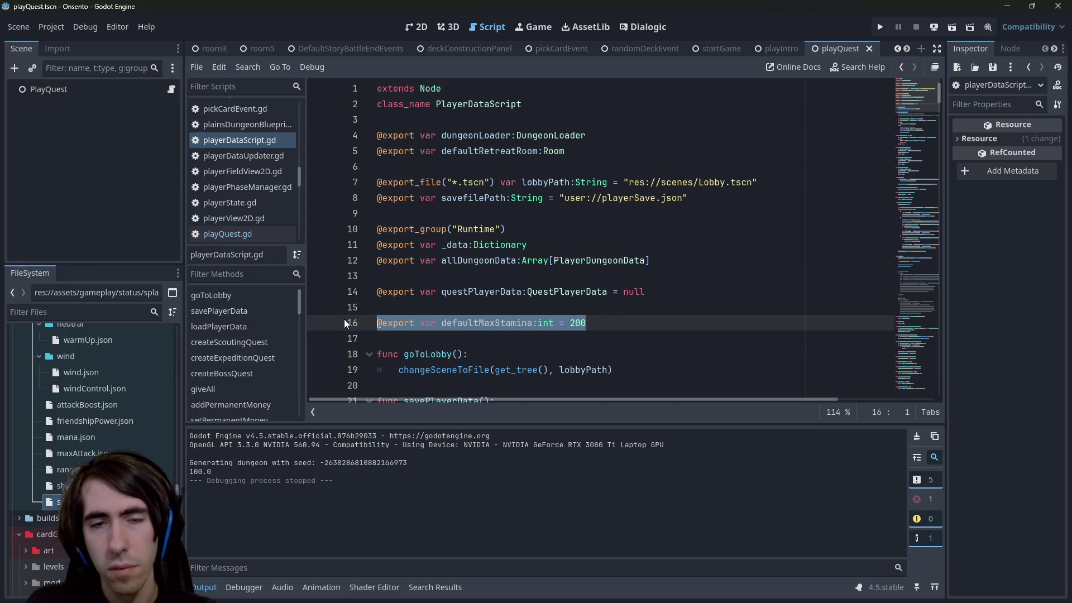
key(BackSpace)
key(BackSpace)
key(BackSpace)
key(Up)
key(Up)
key(Up)
key(Return)
key(Up)
key(ctrl+v)
key(ctrl+s)
drag(900, 96, 894, 323)
Find enterDungeon and add a getCharacters() line below the setCurrentStamina call.
click(748, 279)
scroll(748, 279, down, 5)
key(ctrl+f)
text(enter)
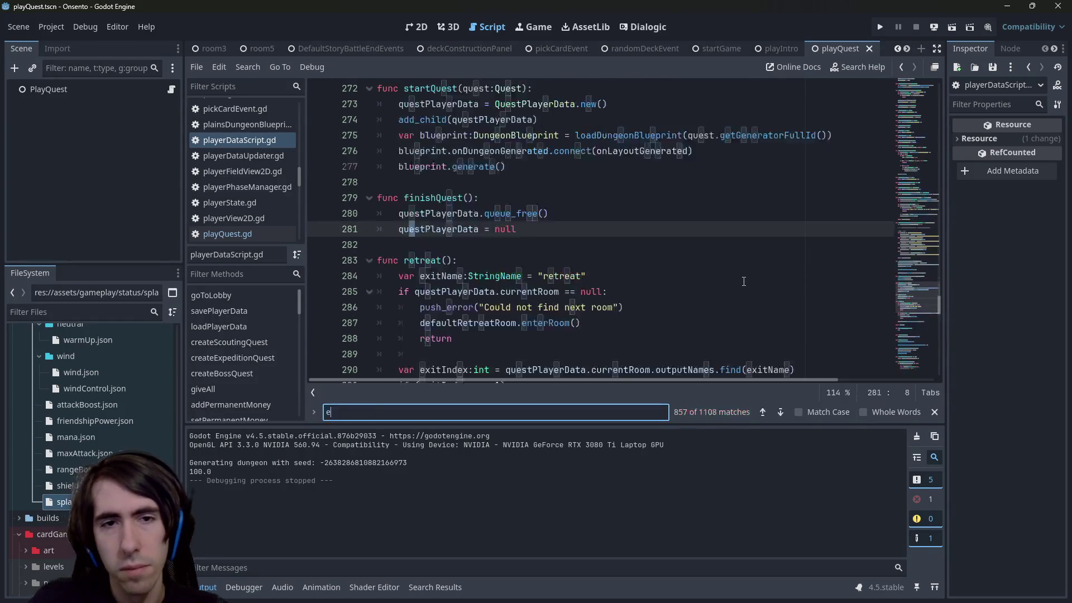
text(Dungeo)
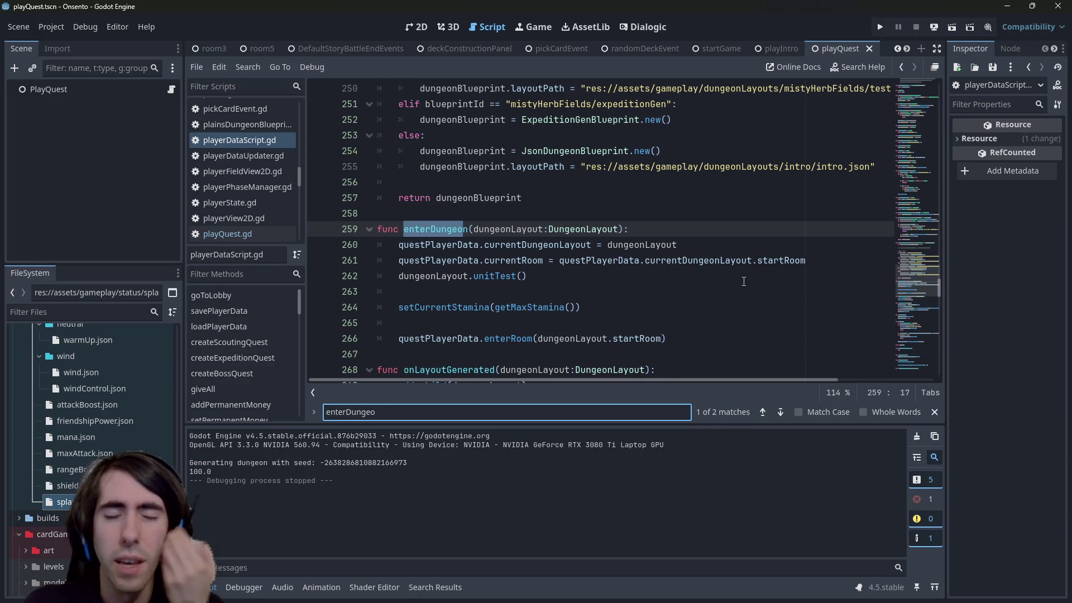
click(690, 308)
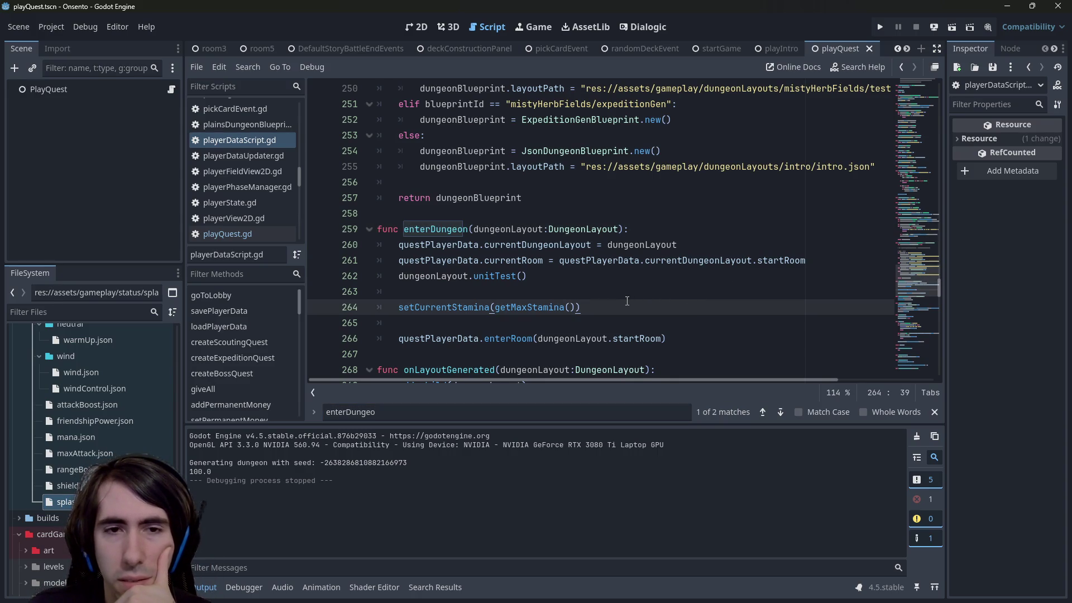
key(Return)
text(getChara)
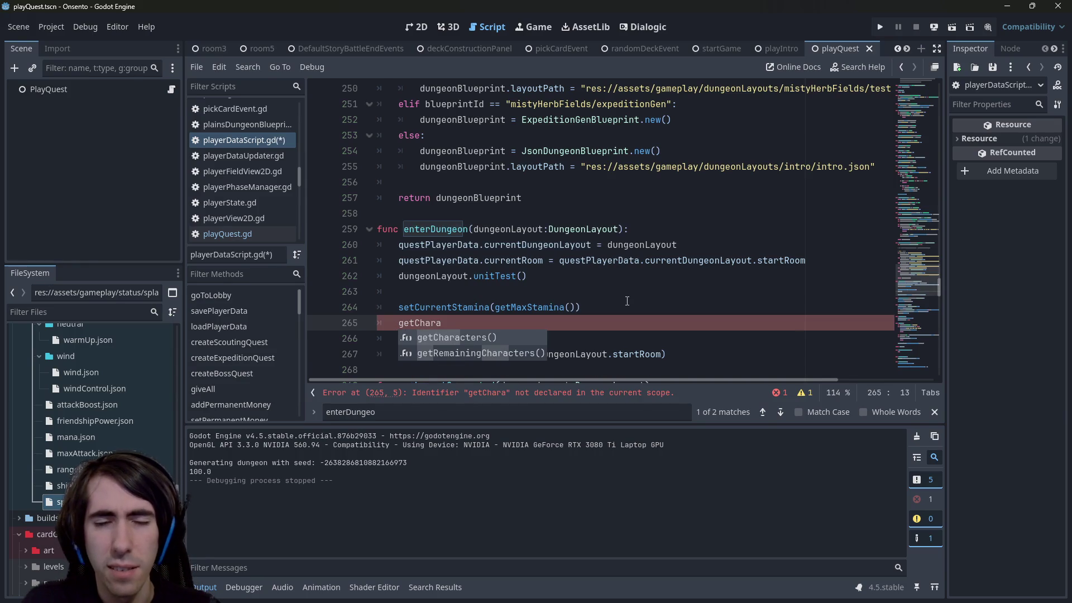
key(Return)
key(Return)
text(getRe)
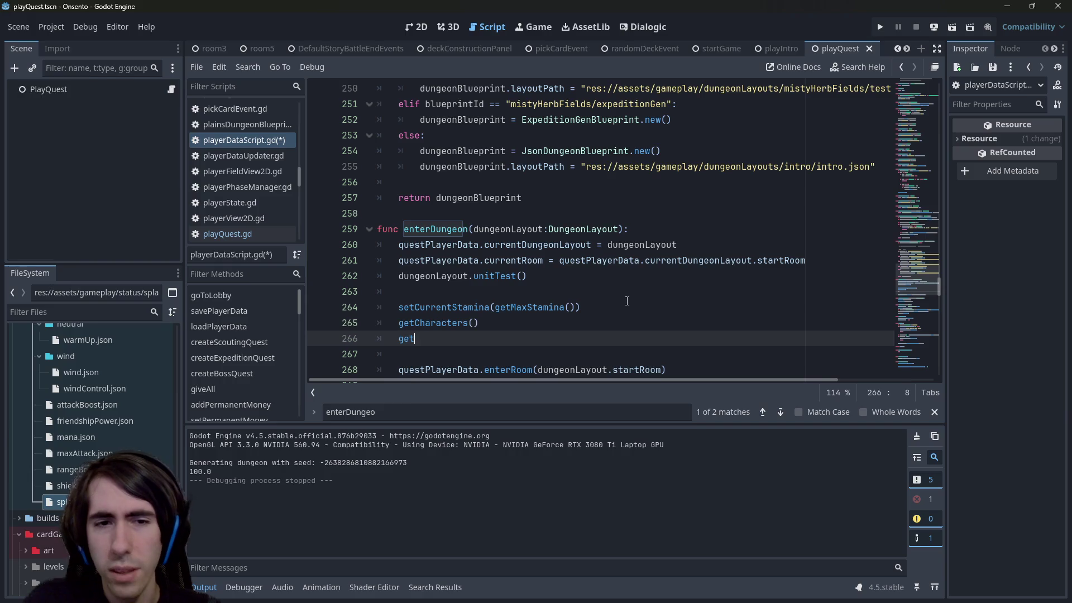
text(main)
key(Return)
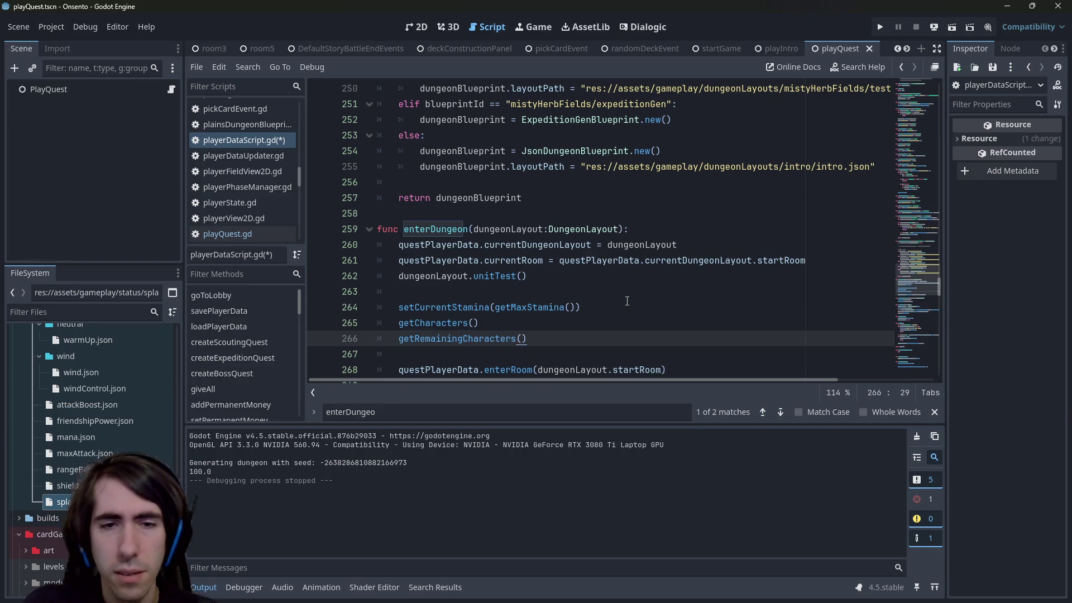
Check the getRemainingCharacters and getCharacters definitions, deleting the getRemainingCharacters call.
ctrl+click(484, 346)
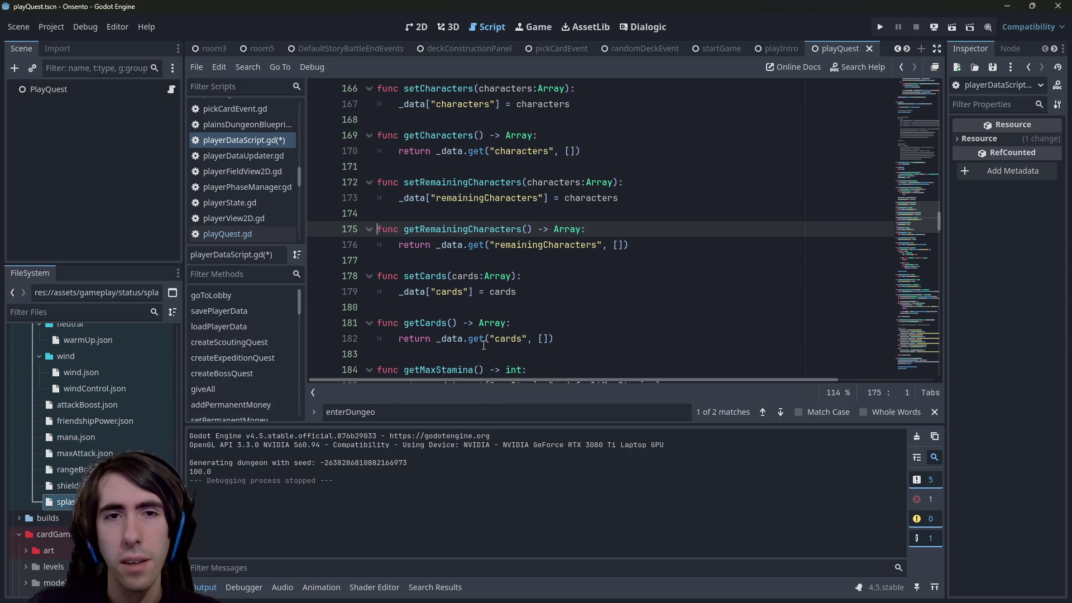
key(alt+Left)
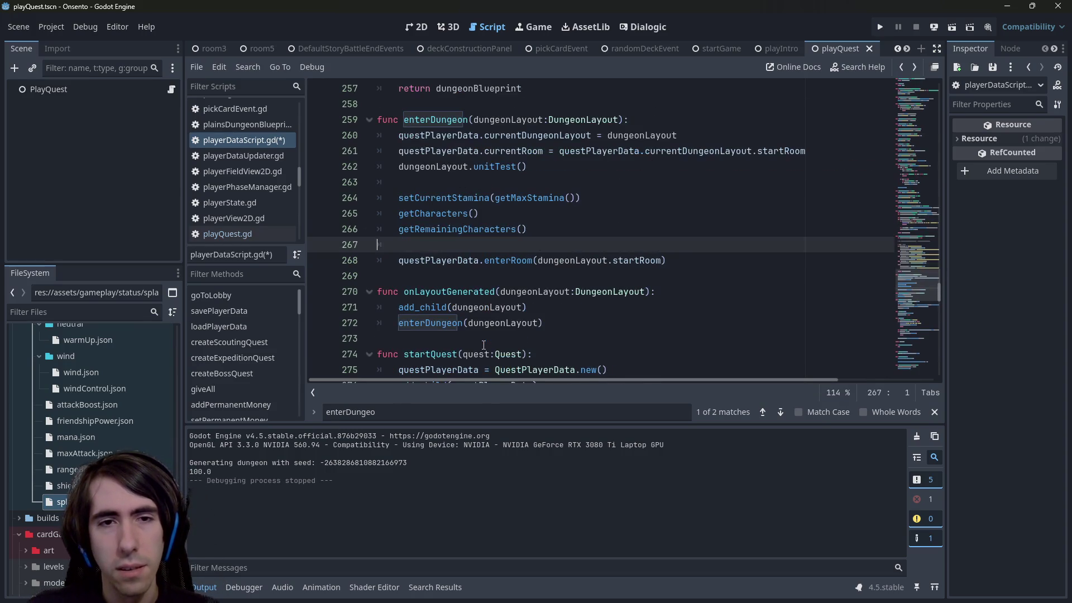
key(Up)
key(shift+End)
key(BackSpace)
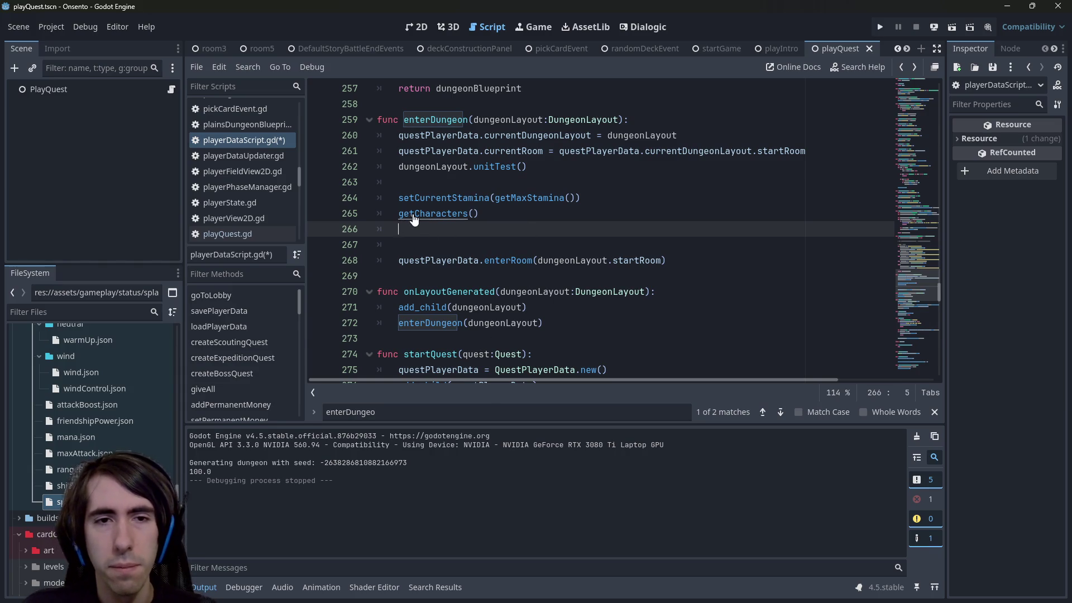
ctrl+click(439, 213)
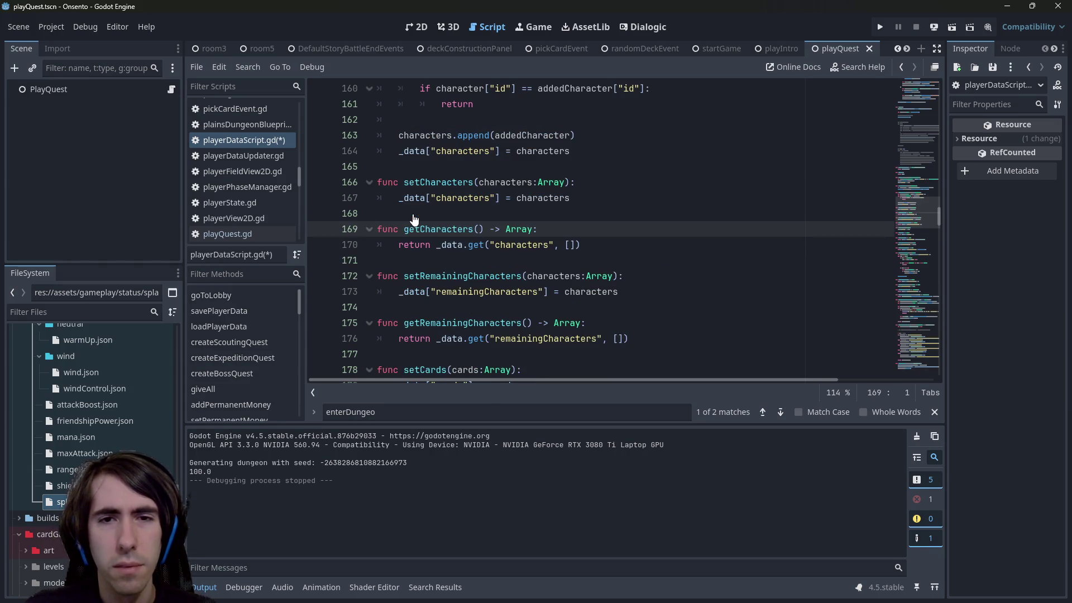
key(alt+Left)
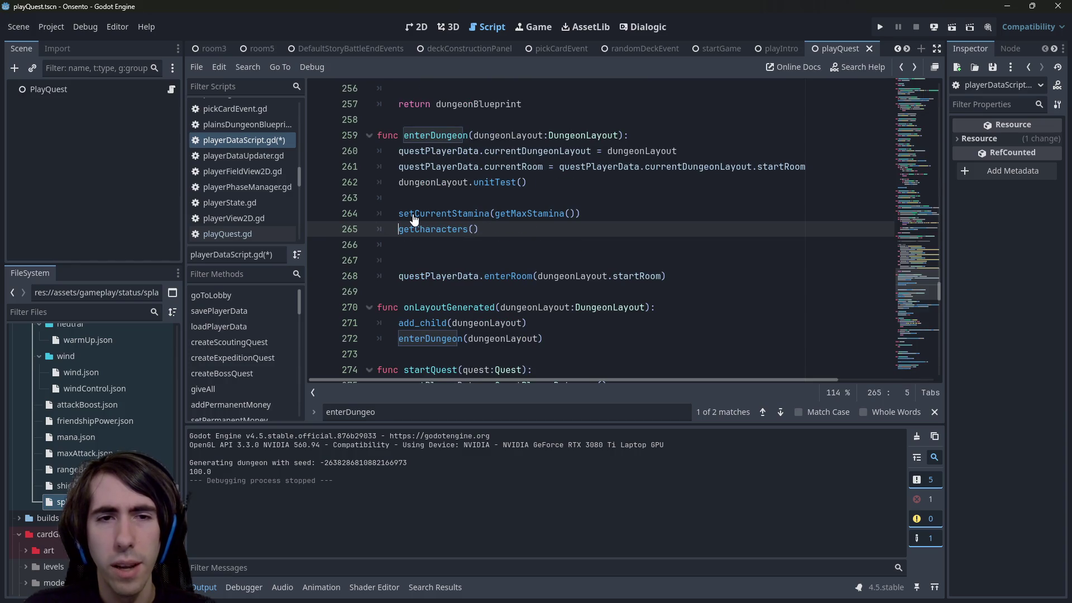
Store the result as 'var characters:Array = getCharacters()' and add 'for character in characters'.
text(var charac)
text(ters:A =)
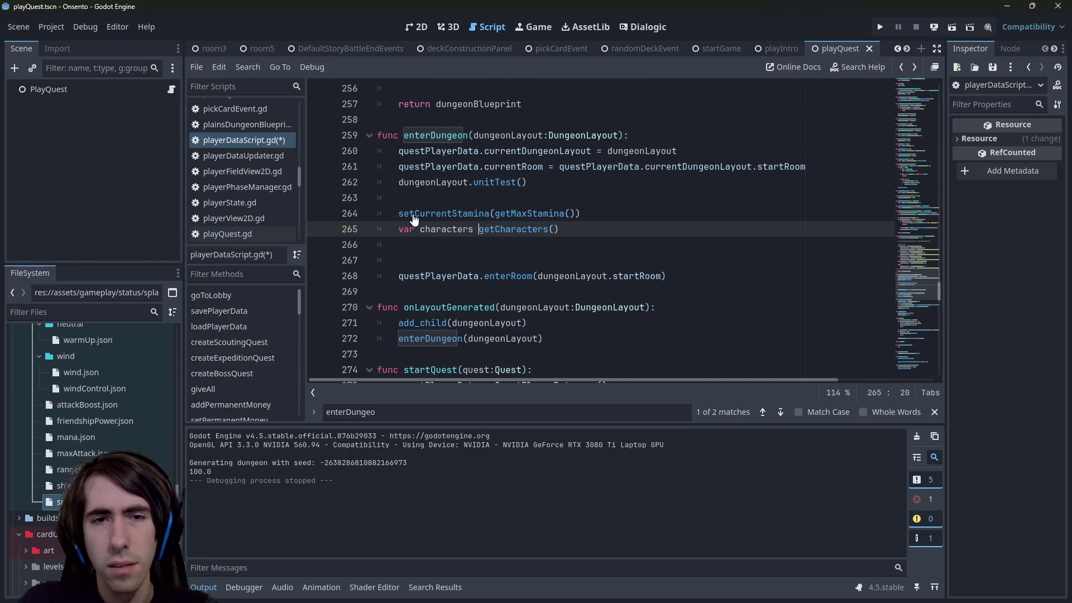
key(Left)
key(Left)
key(Left)
text(:Array)
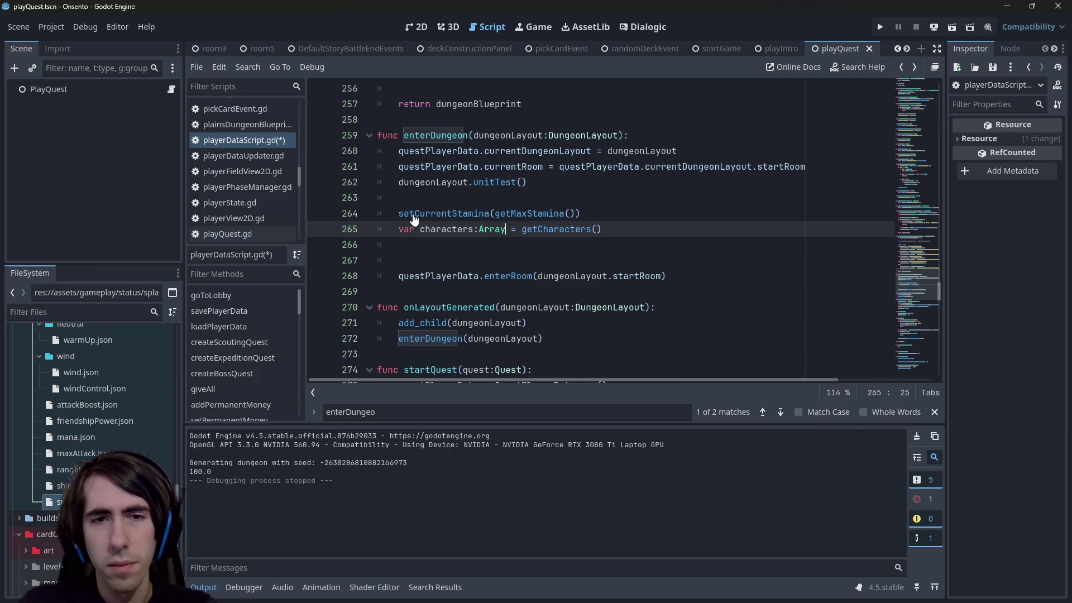
key(Escape)
key(Down)
text(for character in )
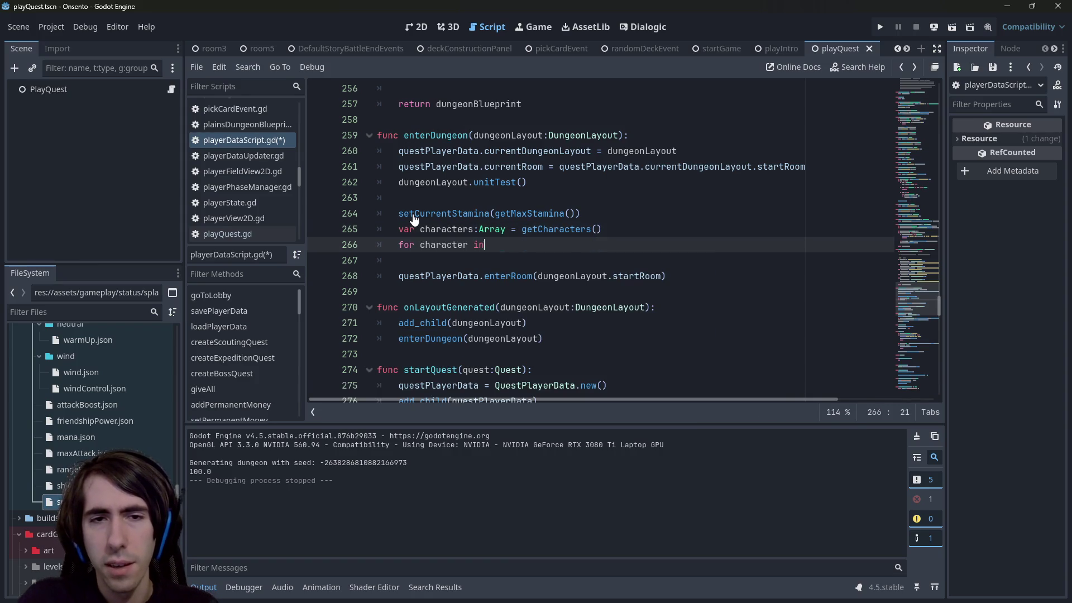
text(characters)
key(Up)
key(Up)
key(Up)
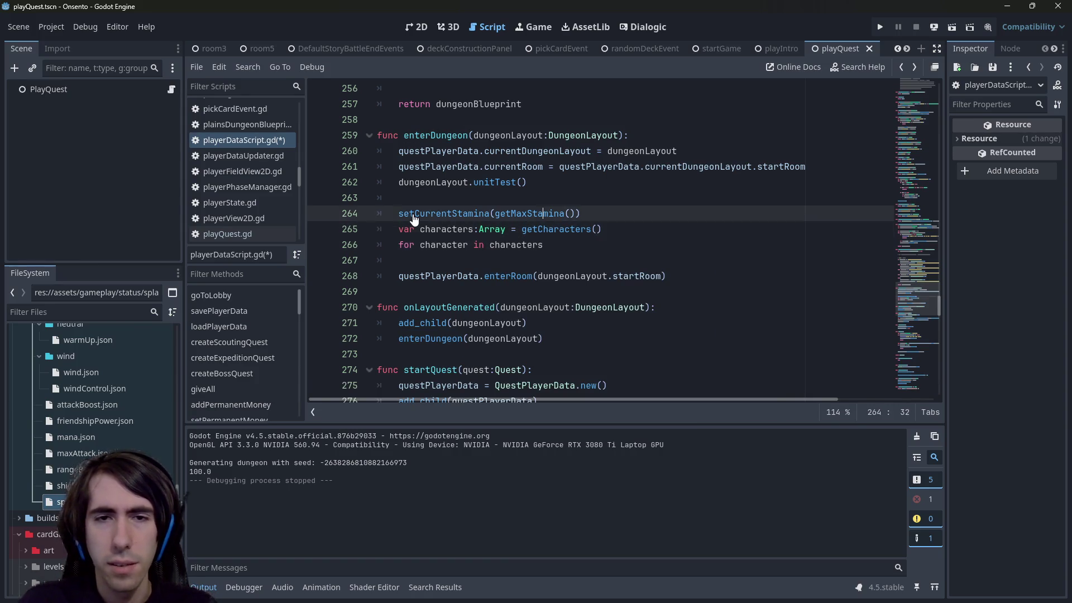
Add a '# Reset Stamina' comment and finish the for-loop header with a colon.
key(Return)
text(# Reset Stamina)
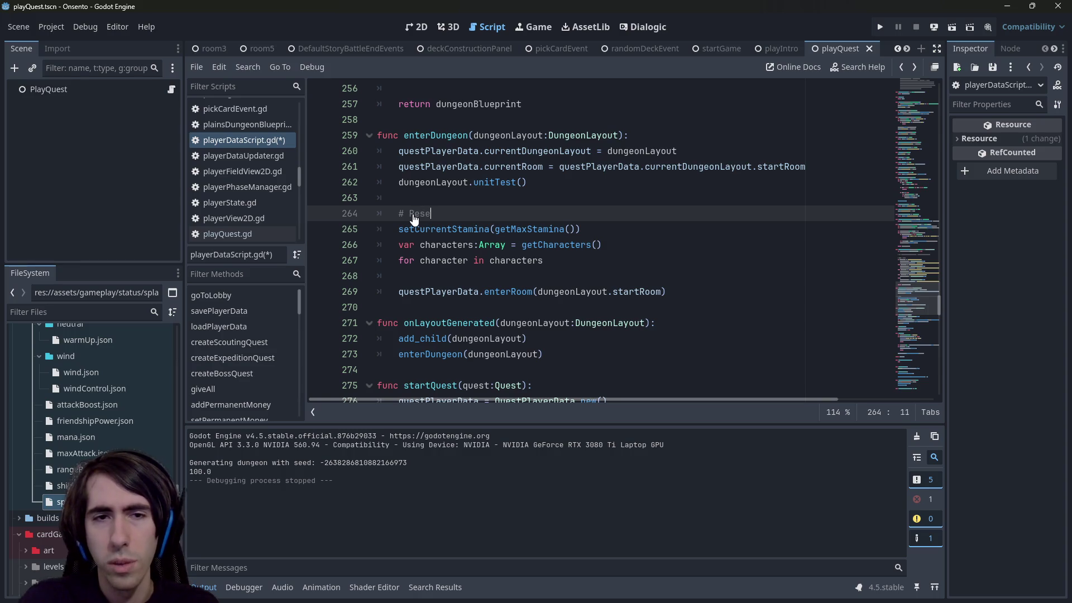
key(Down)
key(Down)
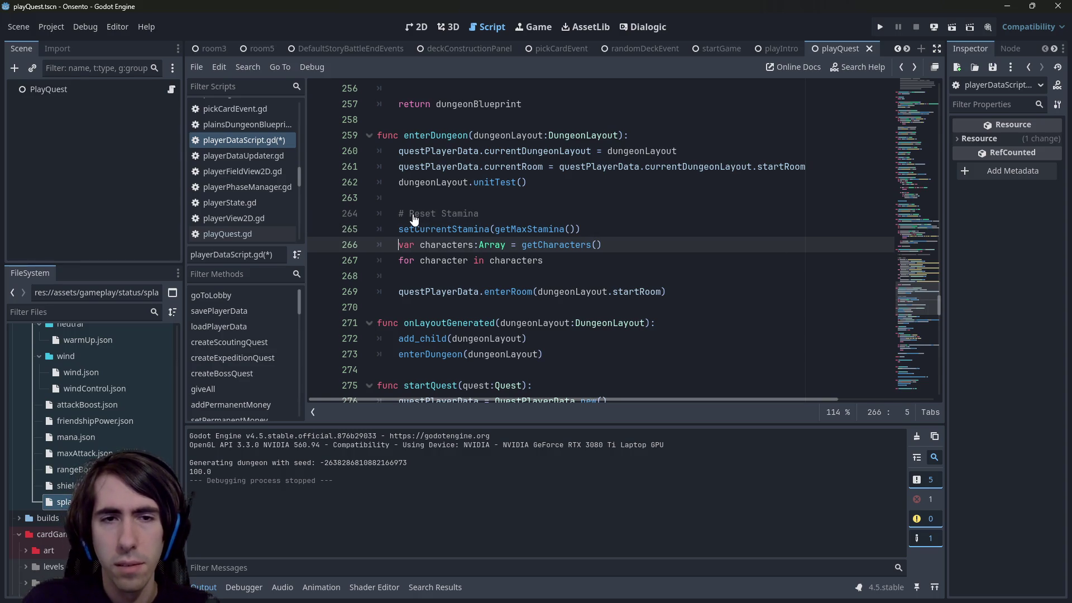
key(Home)
key(Return)
key(Down)
key(Down)
key(Return)
key(Up)
key(Up)
key(End)
text(:)
key(Return)
key(Up)
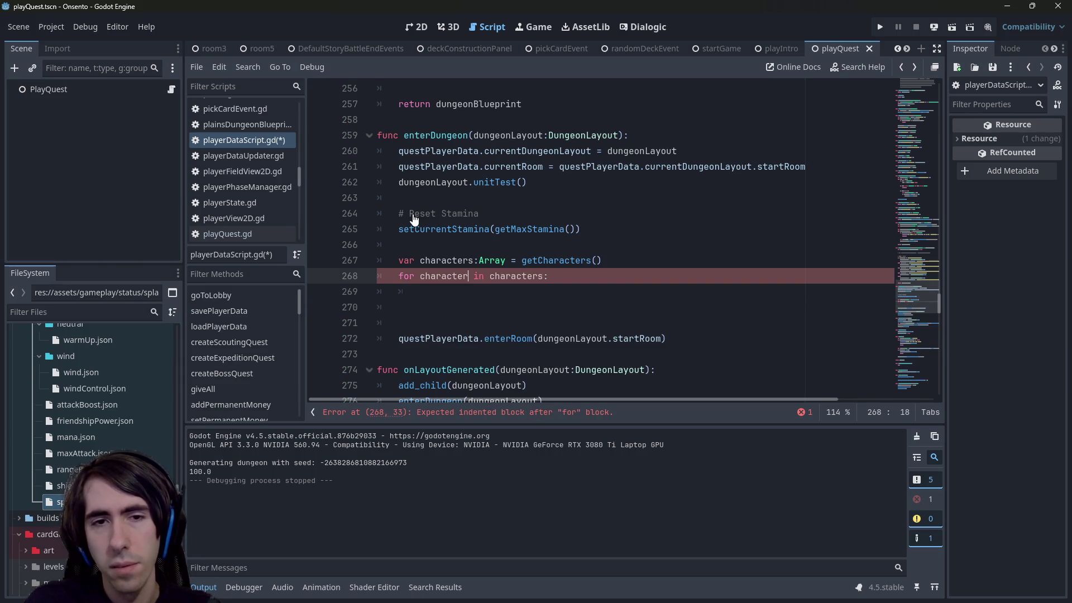
Add an 'if character is Dictionary:' check and start a character.get("...") call inside it.
key(Down)
text(if character is)
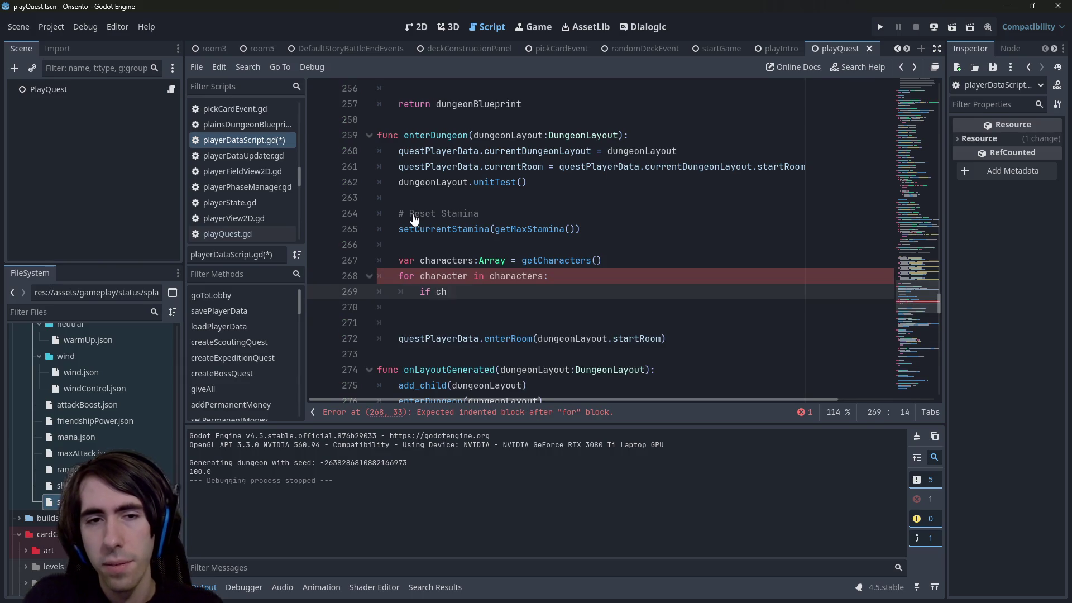
text( Diction)
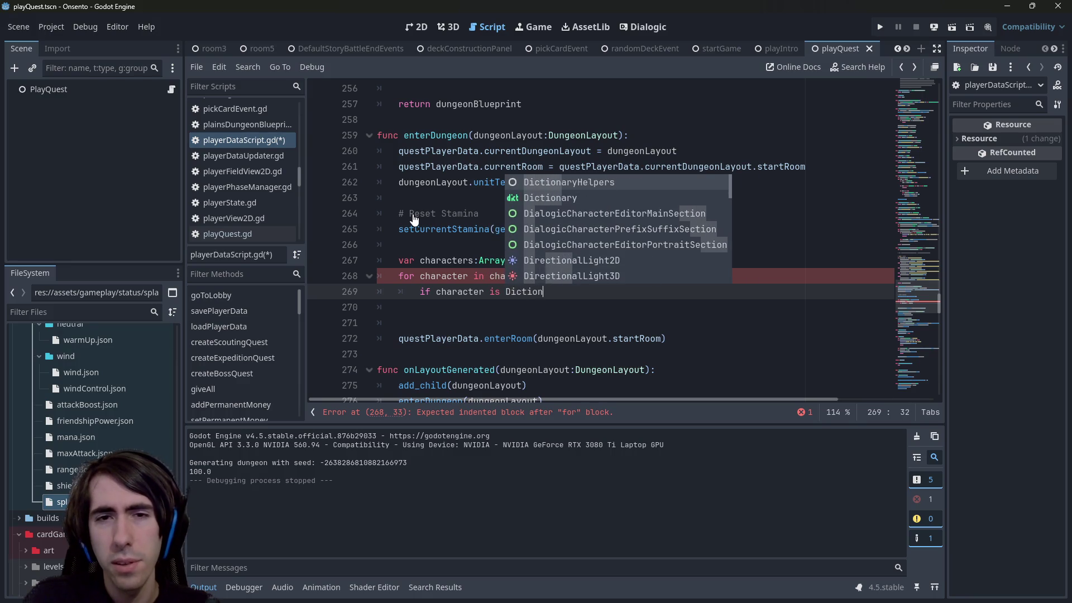
key(Return)
text(:)
key(Return)
text(character)
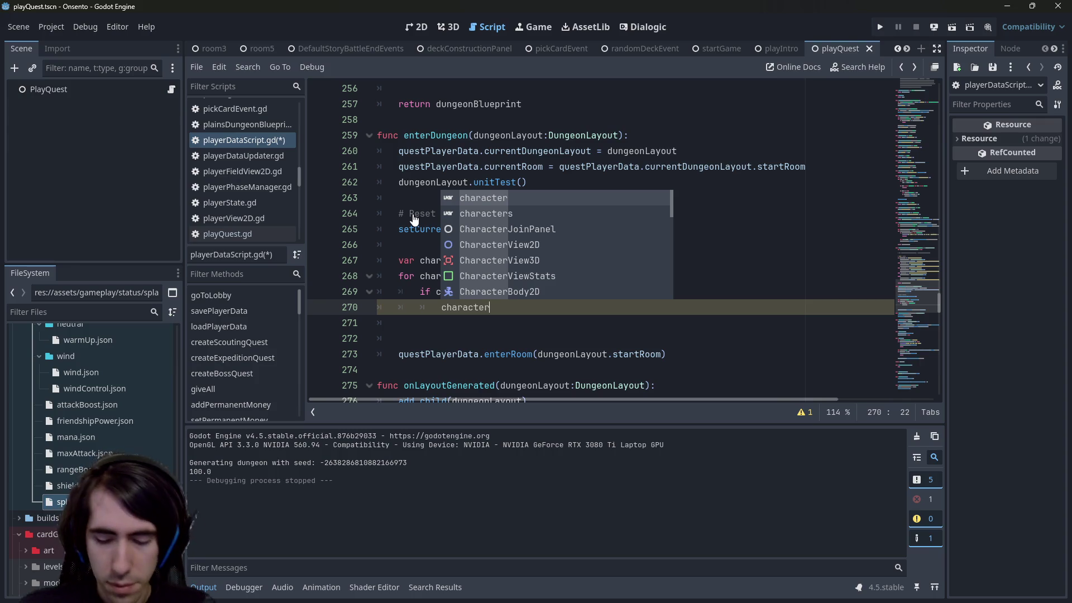
text(.)
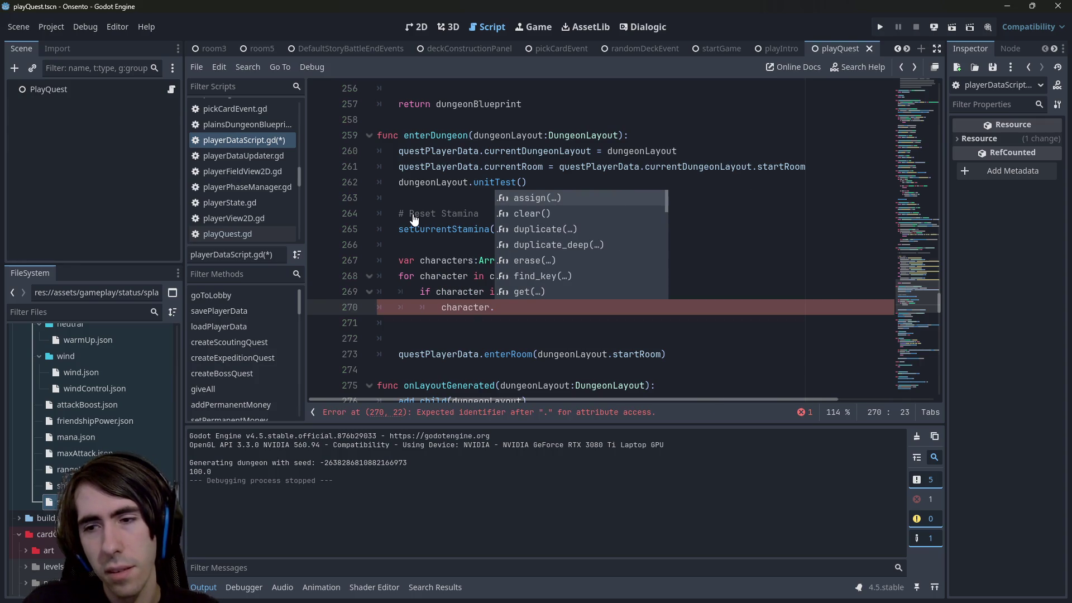
text(get([)
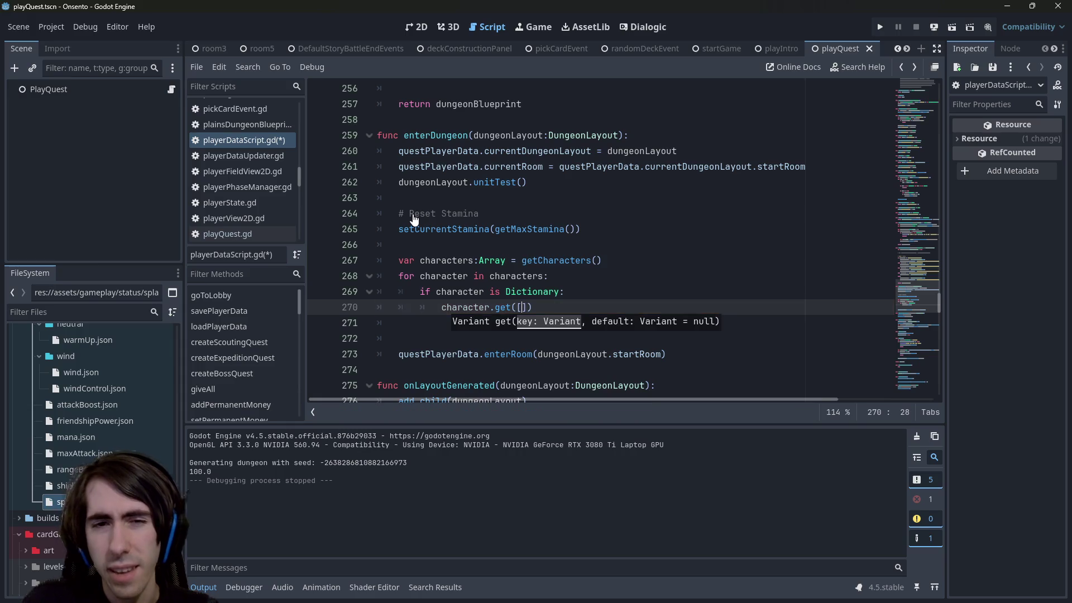
key(BackSpace)
text("rawS)
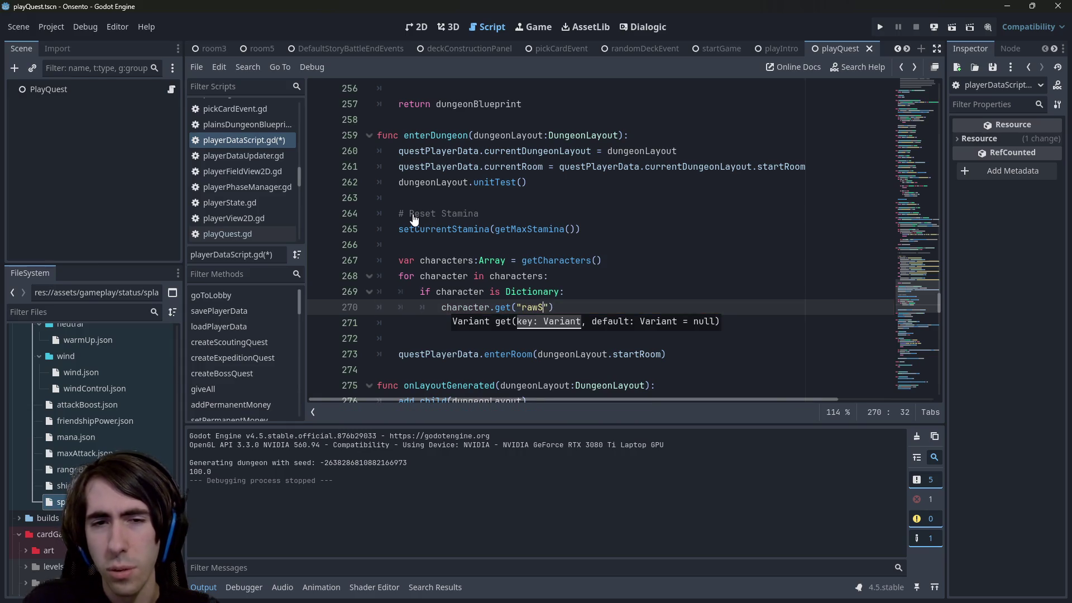
Assign the call to 'var rawStats:Dictionary', reading "rawStats" with an empty {} default.
key(Home)
text(var rawStats =)
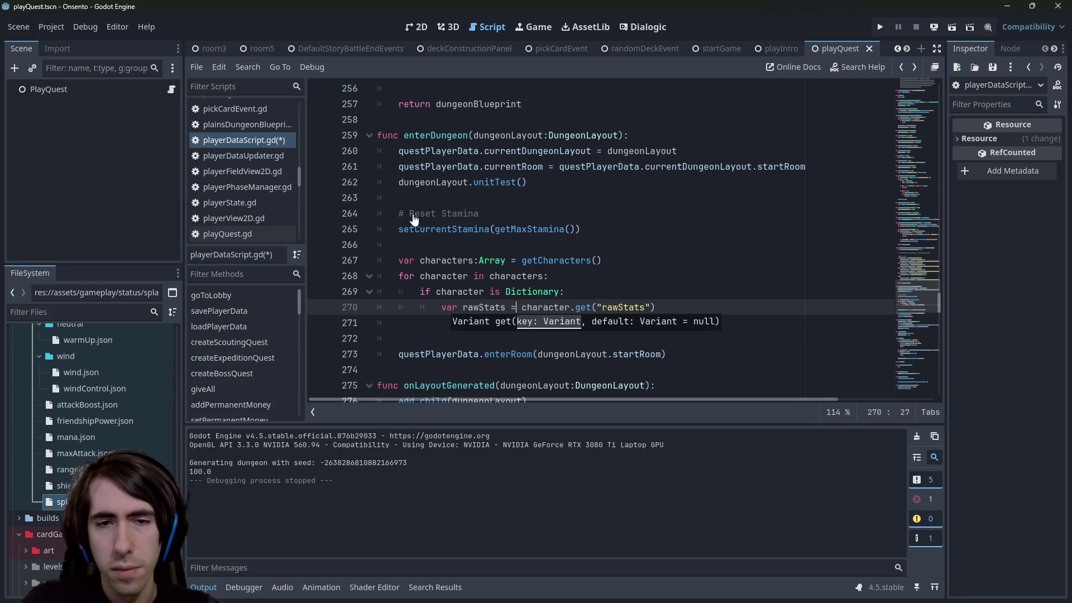
key(Left)
key(Left)
key(BackSpace)
text(:Dicti)
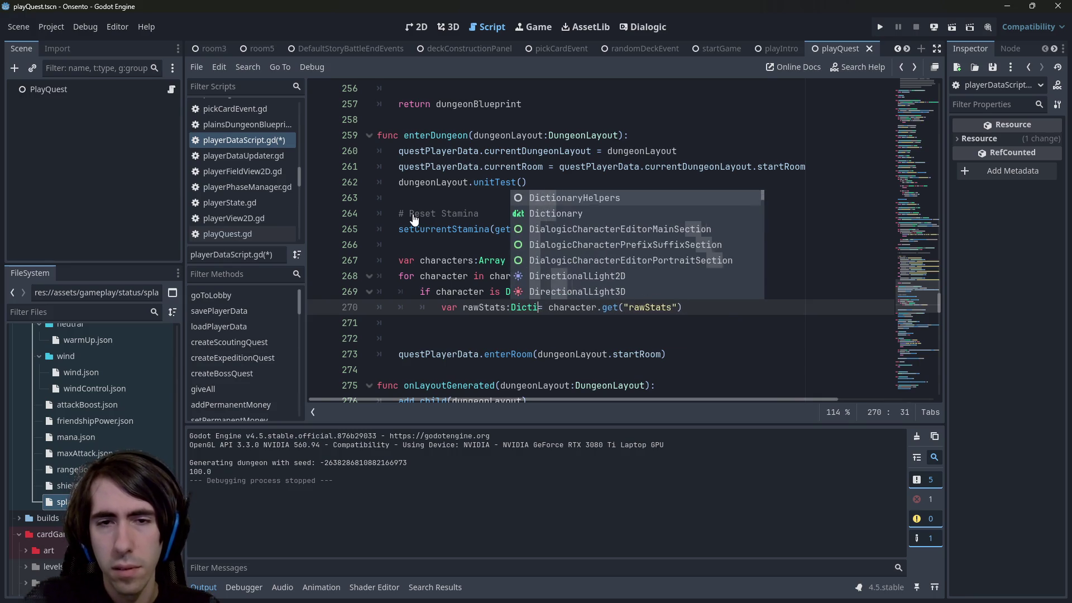
key(Down)
key(Return)
key(ctrl+Right)
key(ctrl+Right)
key(ctrl+Right)
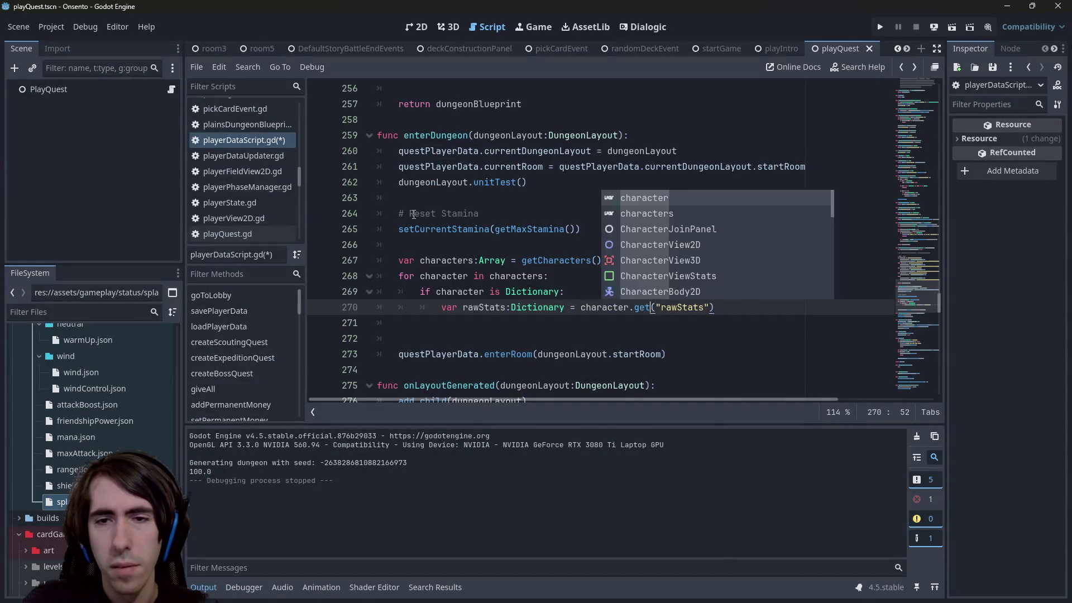
key(ctrl+Right)
key(ctrl+Right)
key(ctrl+Right)
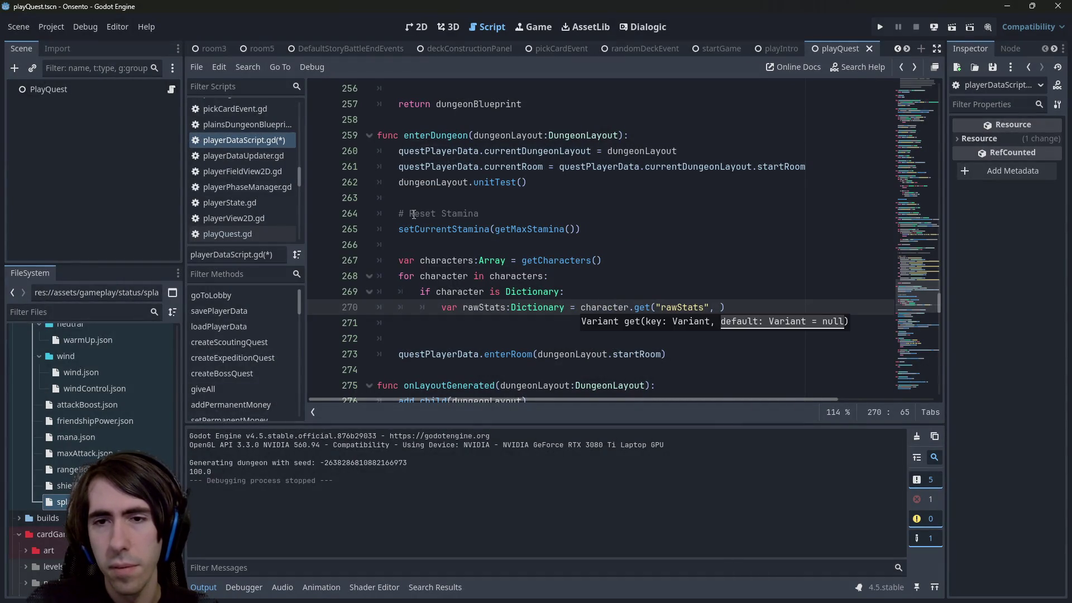
Add an 'if !rawStats.is_empty():' block below the rawStats line.
key(Return)
key(Up)
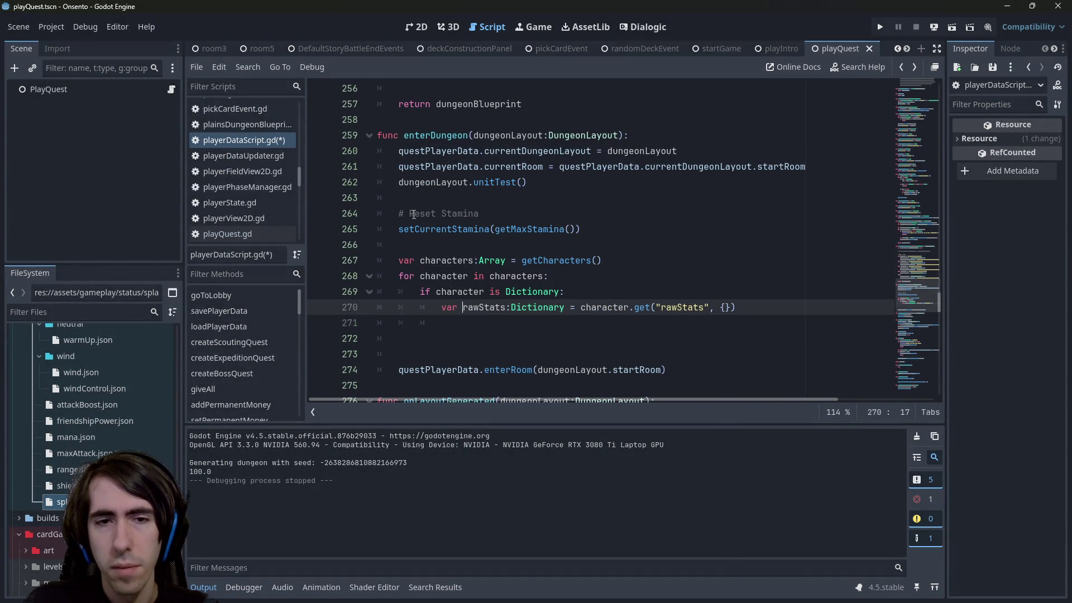
key(Down)
text(if rawStats.empt)
key(Return)
key(ctrl+Left)
key(ctrl+Left)
key(ctrl+Left)
text(!)
key(End)
text(:)
key(Return)
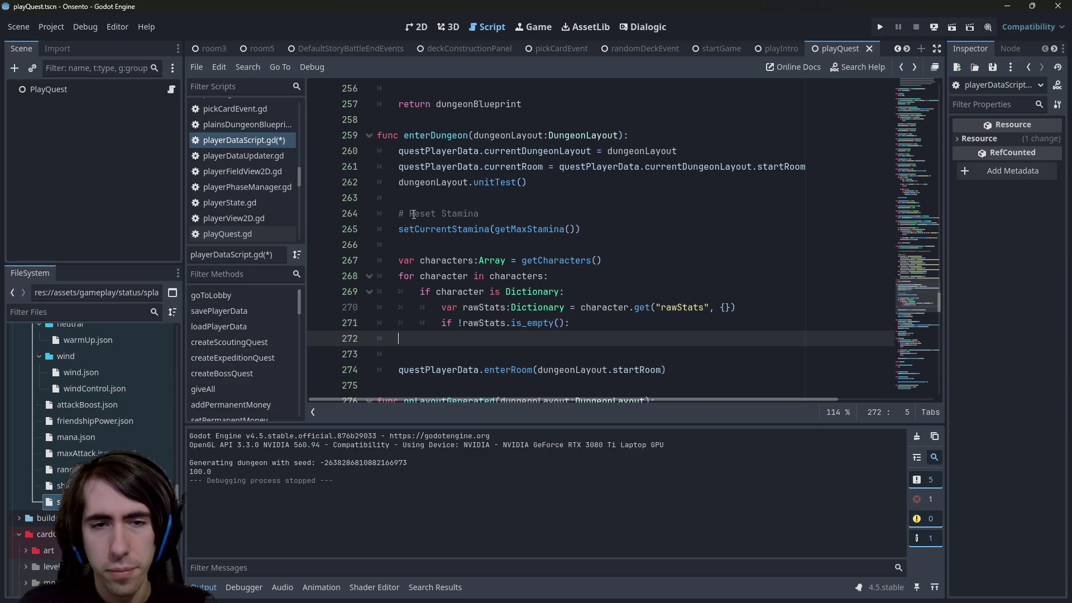
key(Tab)
key(Tab)
Begin the rawStats["hp"] = assignment inside the if block.
text(rawStats[h)
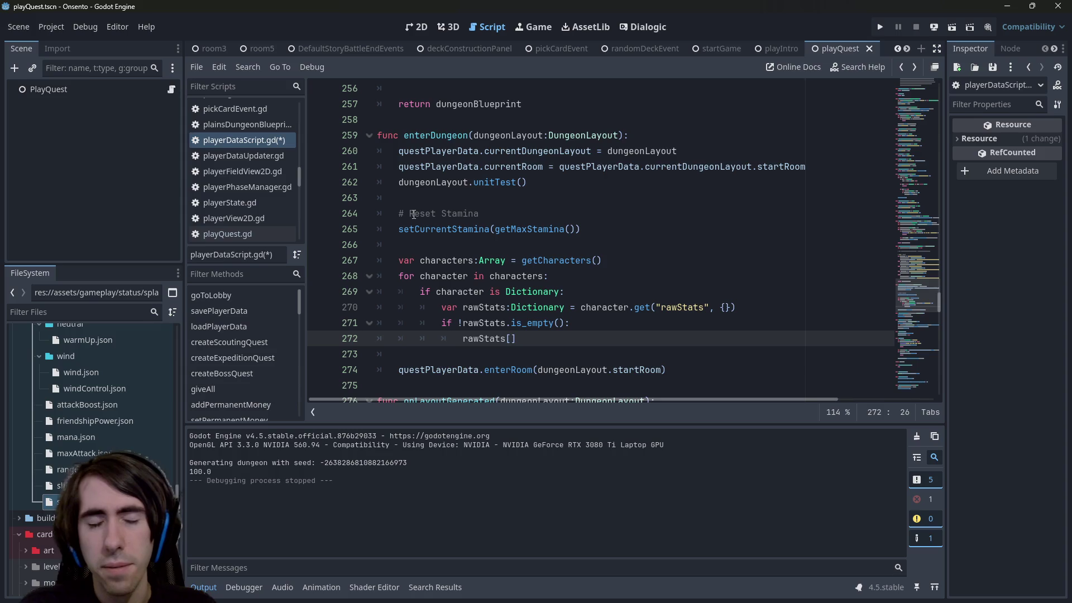
text(p])
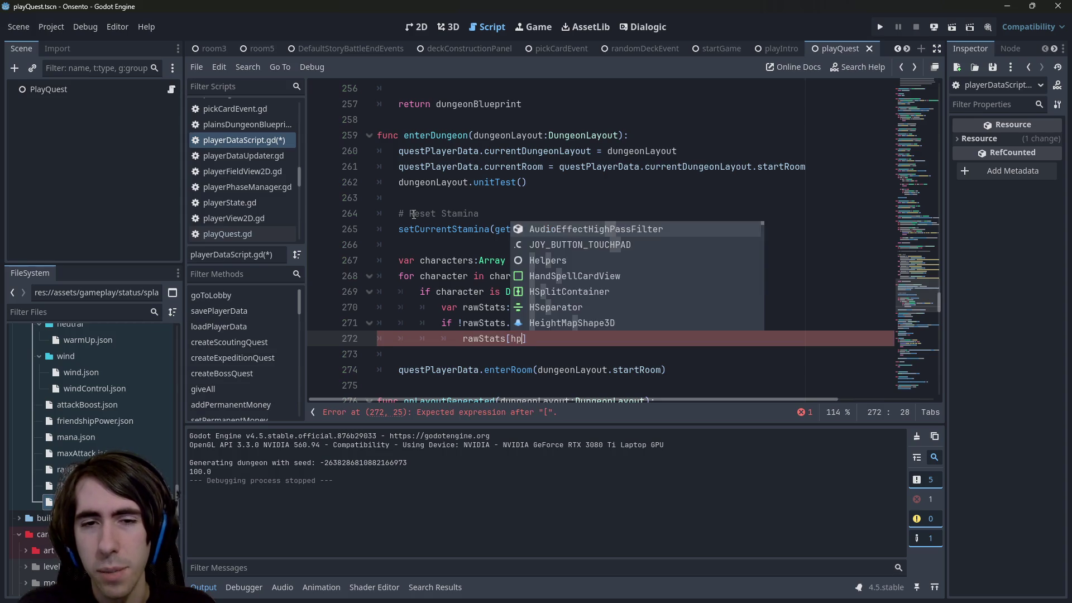
key(Left)
key(Left)
key(Left)
text(")
key(Right)
key(Right)
text(")
key(End)
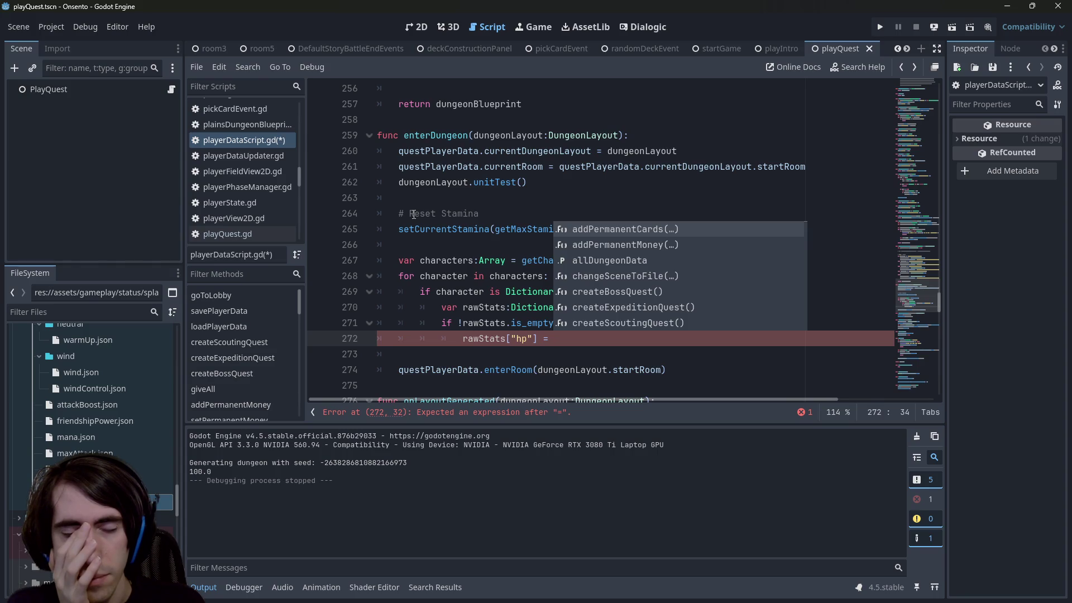
key(Escape)
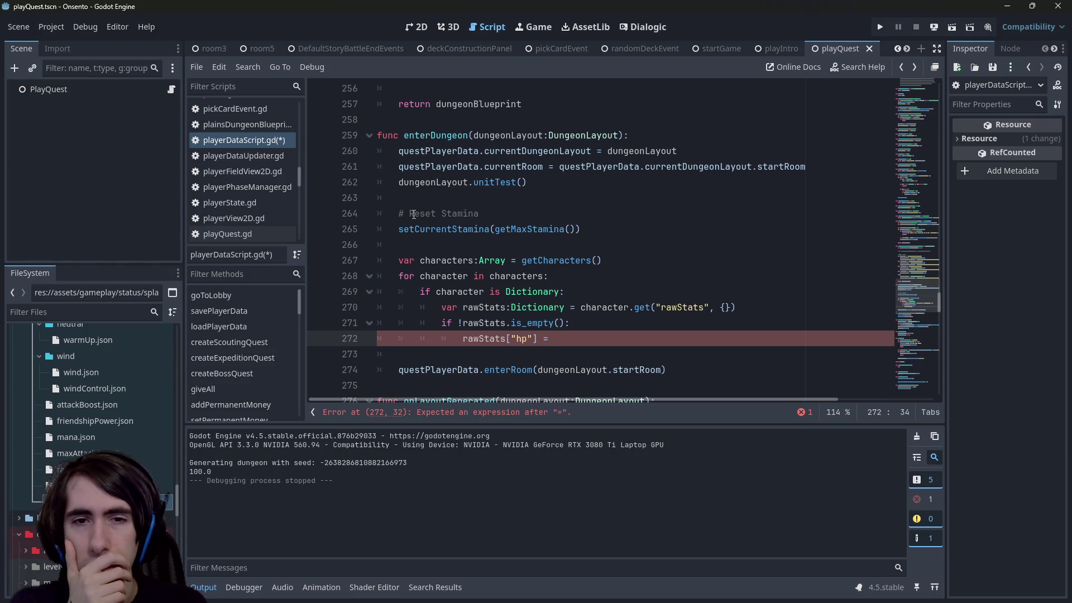
Search the whole project for maxHealth with Find in Files.
key(ctrl+shift+f)
text(maxHealth)
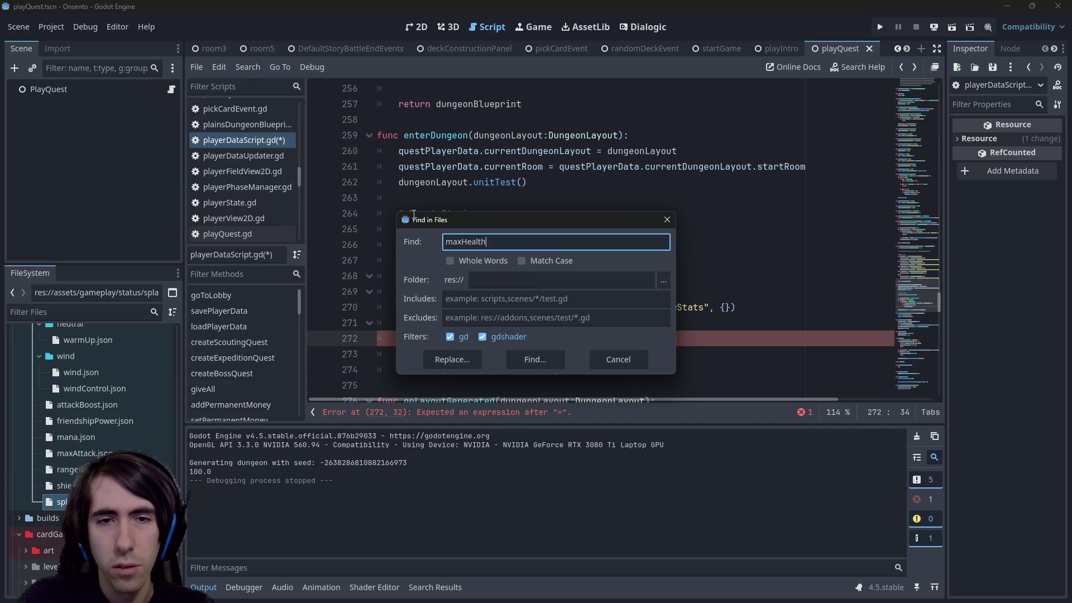
key(Return)
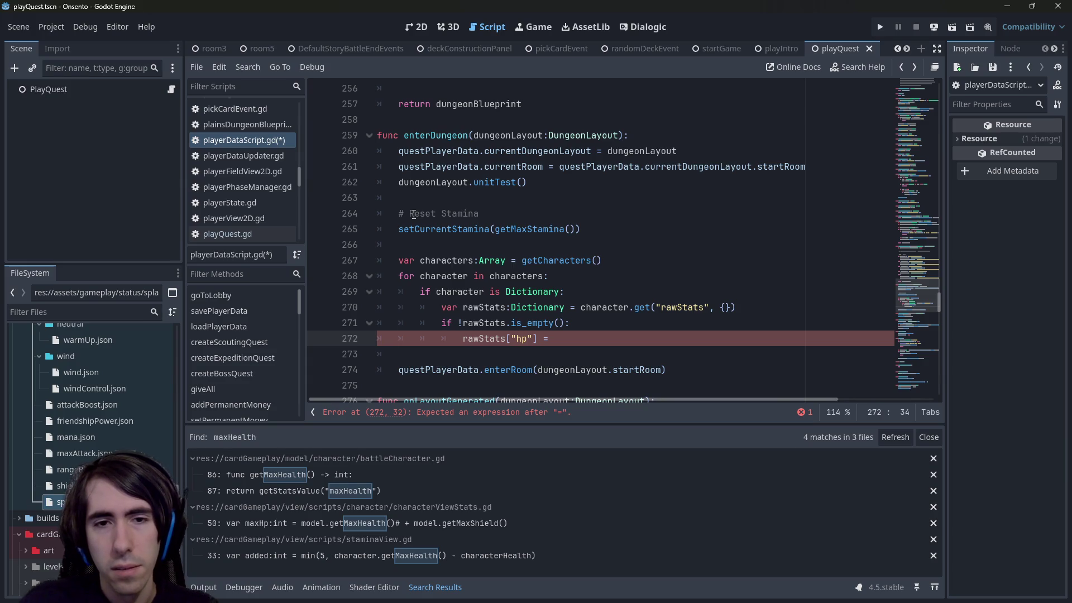
Make line 272 set rawStats["hp"] to rawStats.get("maxHealth", 1), save, and launch the game.
key(End)
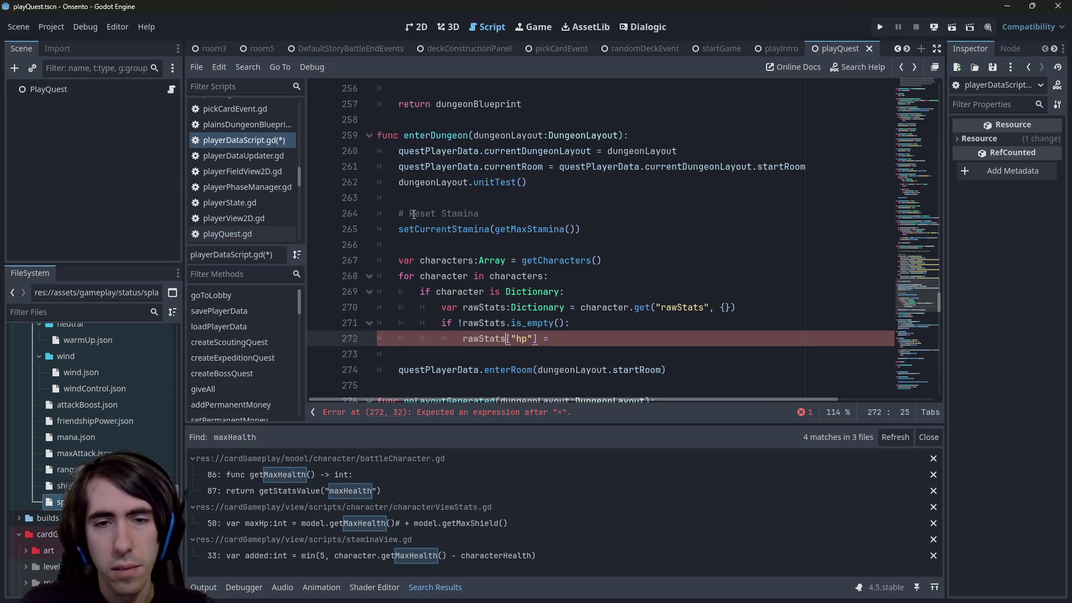
text(rawStats["hp)
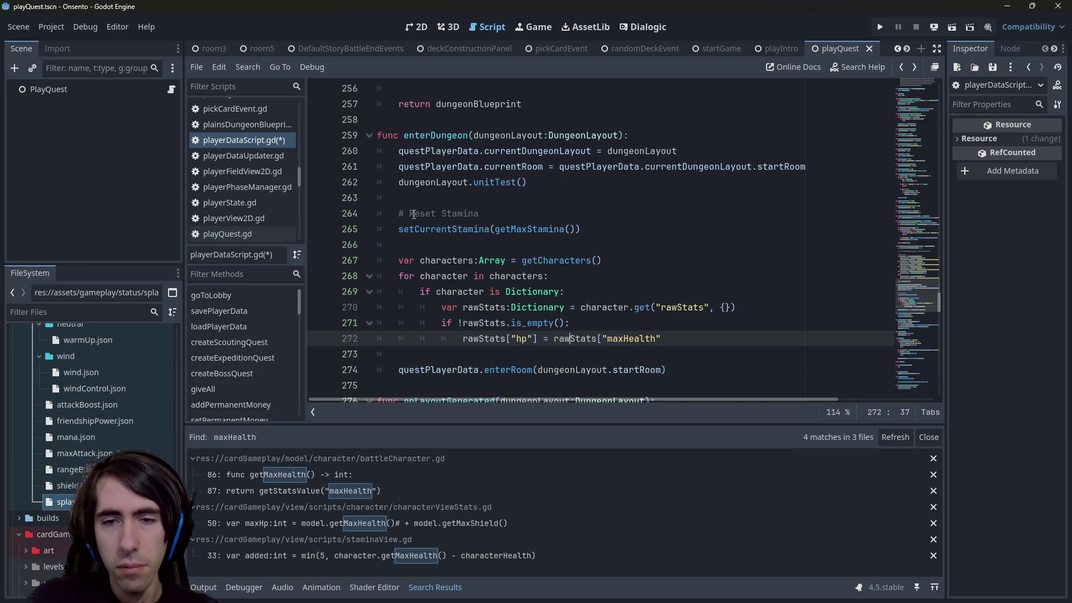
key(ctrl+Right)
key(Delete)
text(.get()
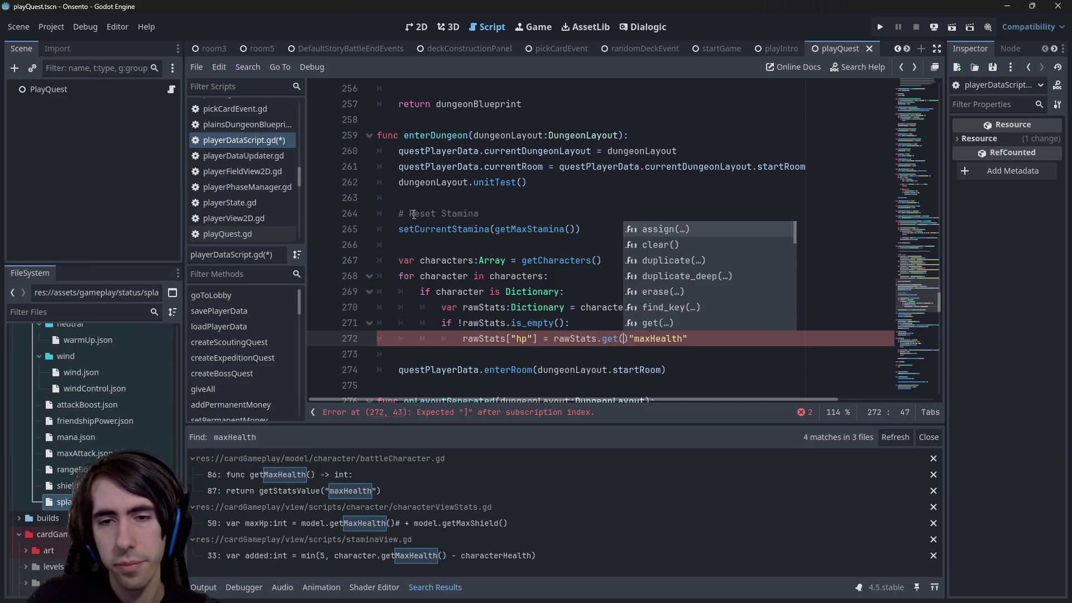
key(Delete)
key(End)
text())
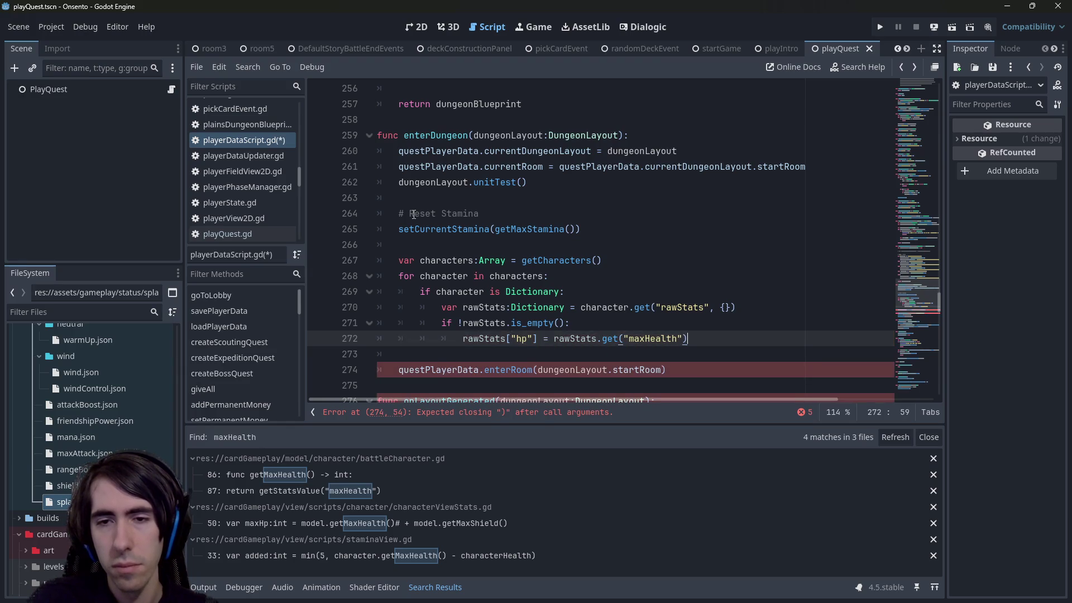
key(ctrl+Left)
key(ctrl+Left)
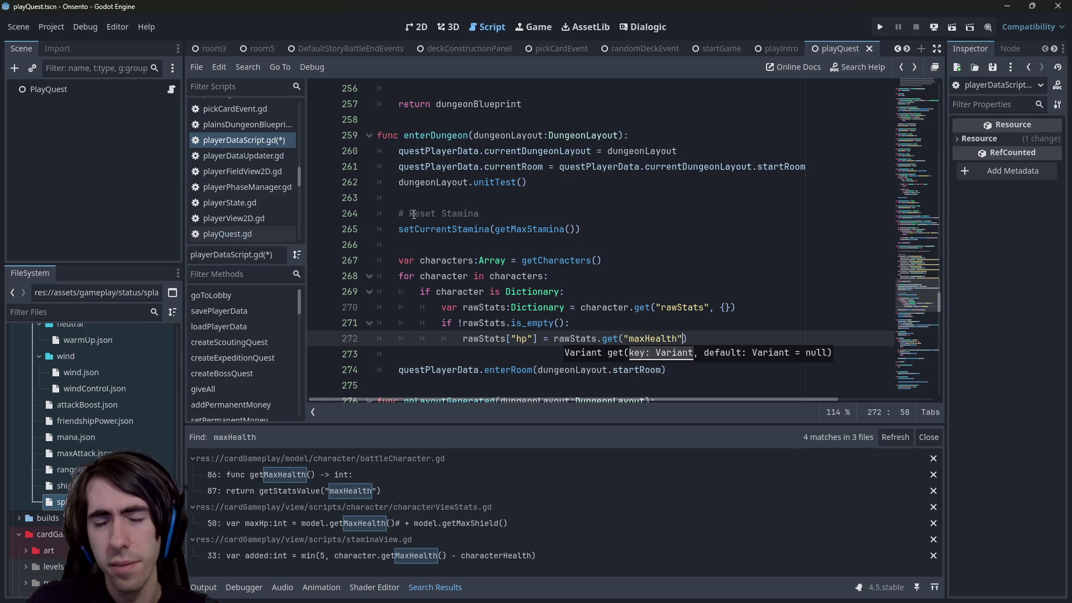
text(1)
key(ctrl+s)
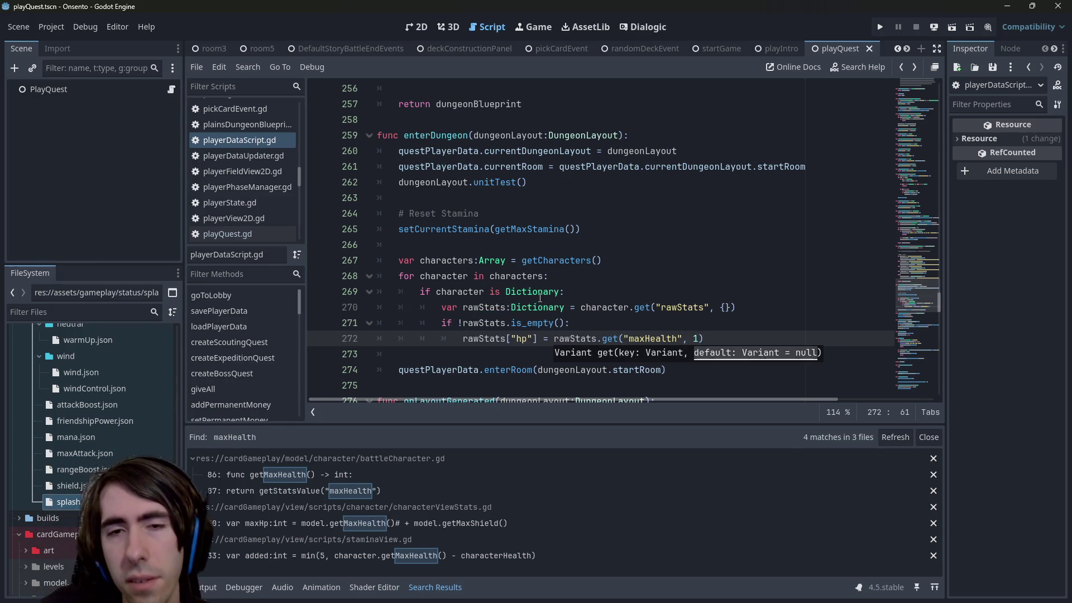
click(947, 28)
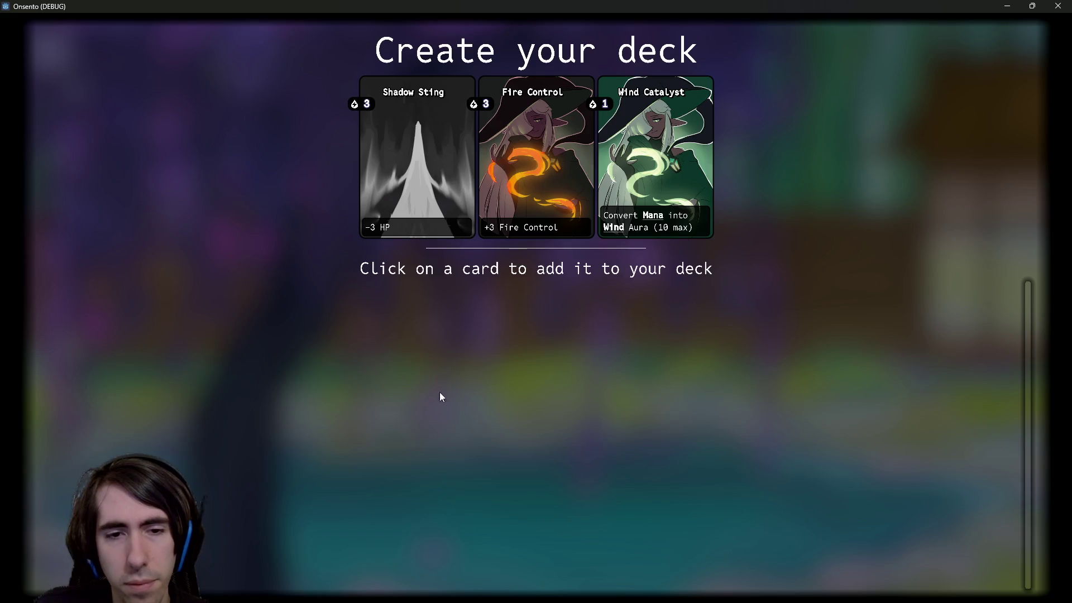
Build the test deck by adding the offered cards until it is full.
click(425, 187)
click(426, 187)
click(426, 187)
click(425, 187)
click(426, 187)
click(425, 185)
click(425, 183)
click(424, 185)
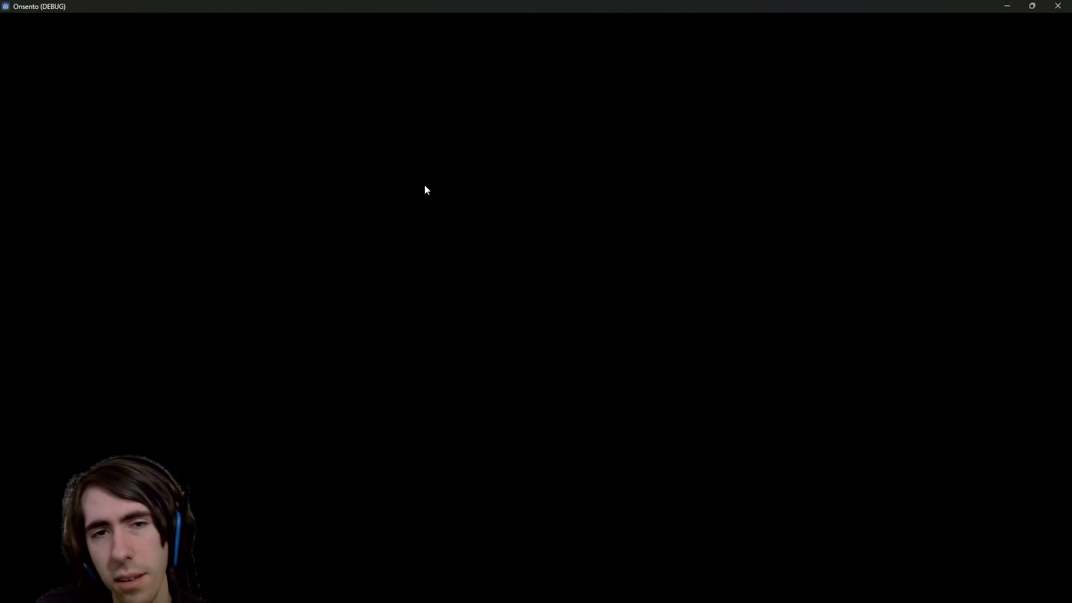
scroll(507, 531, down, 3)
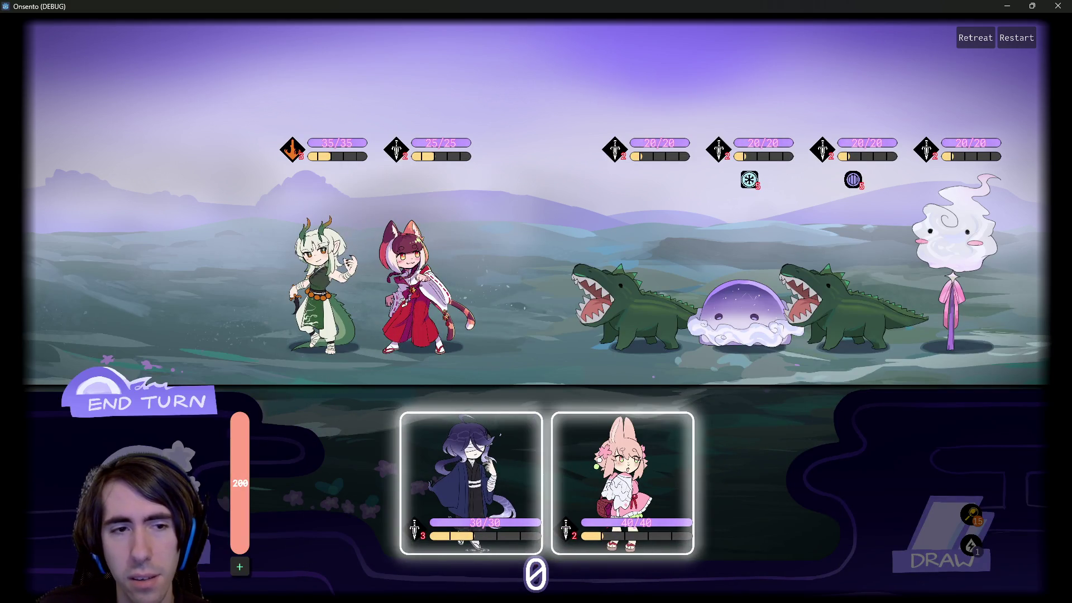
Place the cat and blue-haired characters on the battlefield and end the turn despite warnings.
click(179, 399)
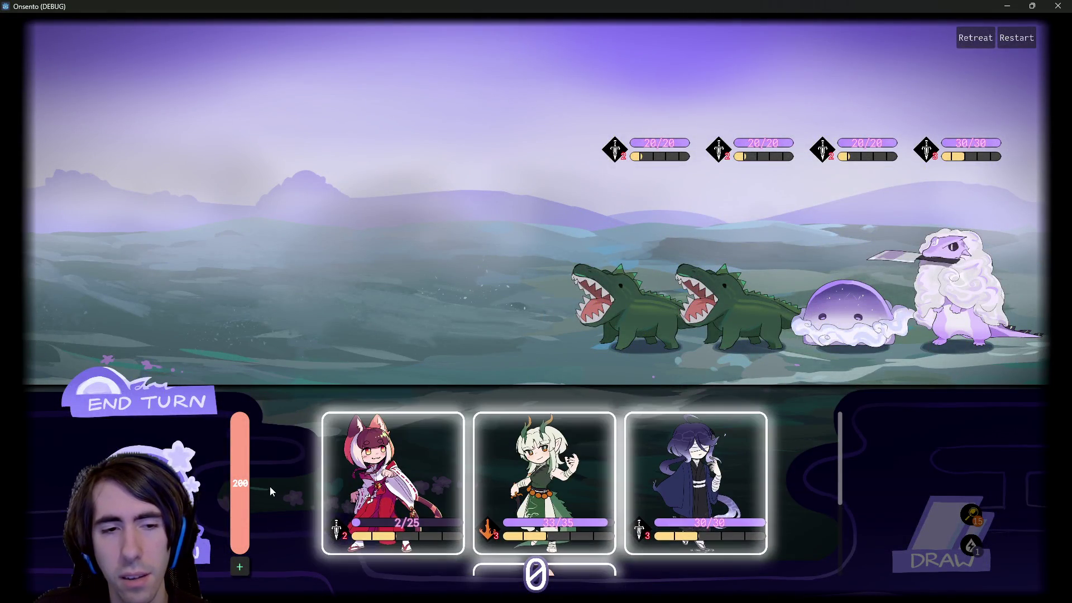
click(239, 567)
mouse_move(402, 463)
mouse_down()
mouse_move(413, 343)
mouse_move(391, 313)
mouse_up()
drag(548, 480, 324, 279)
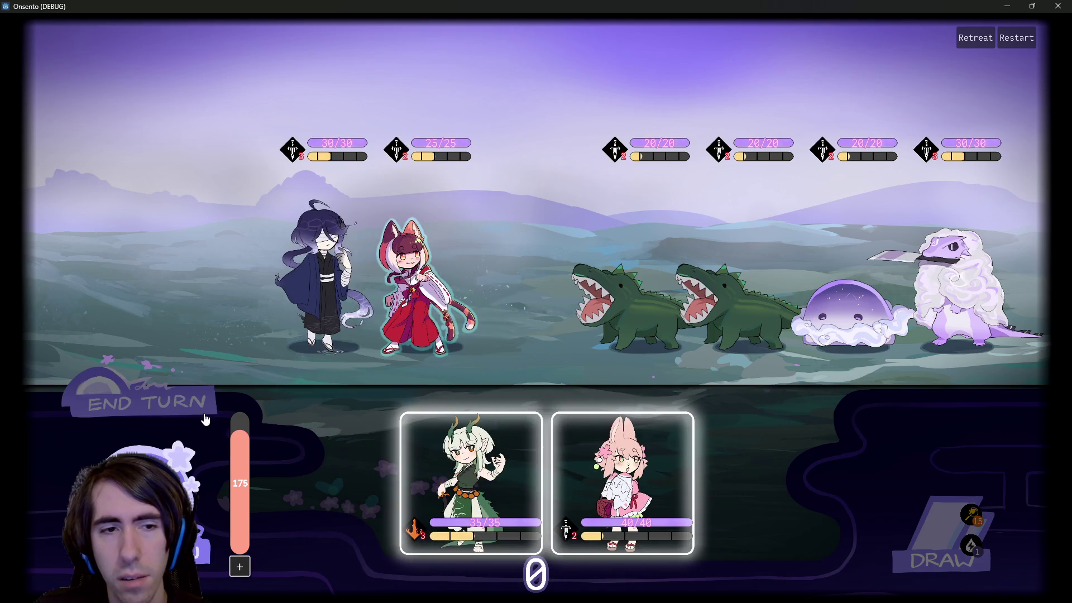
click(176, 424)
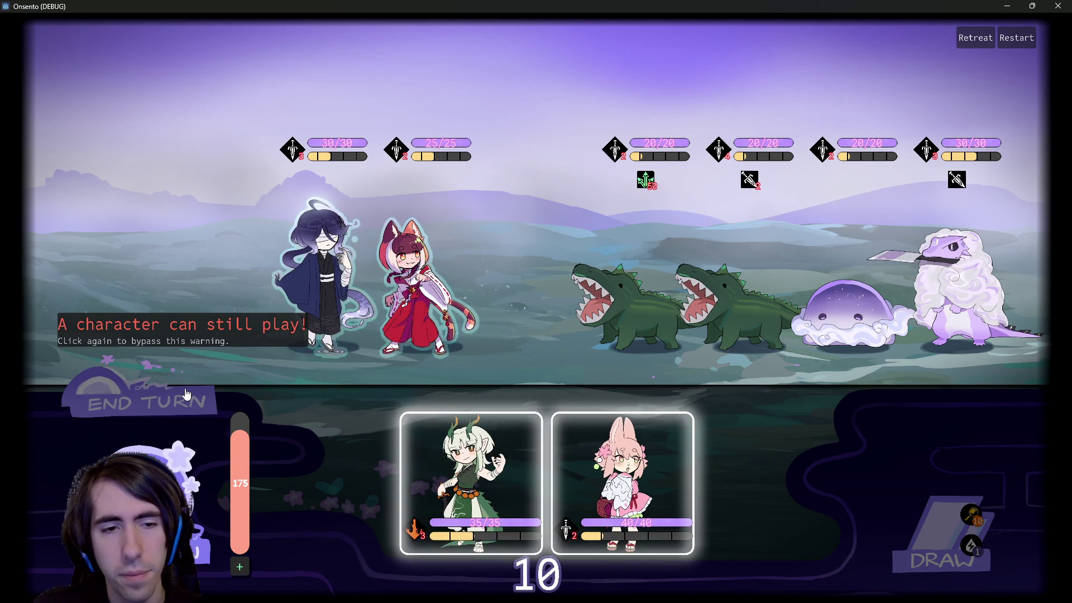
click(187, 394)
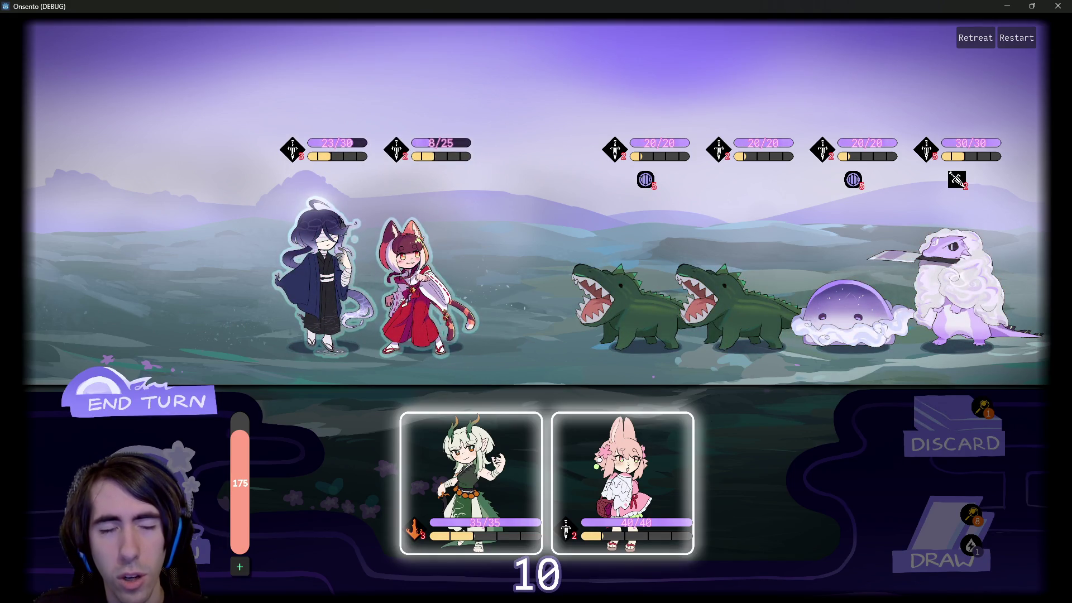
click(165, 403)
click(165, 403)
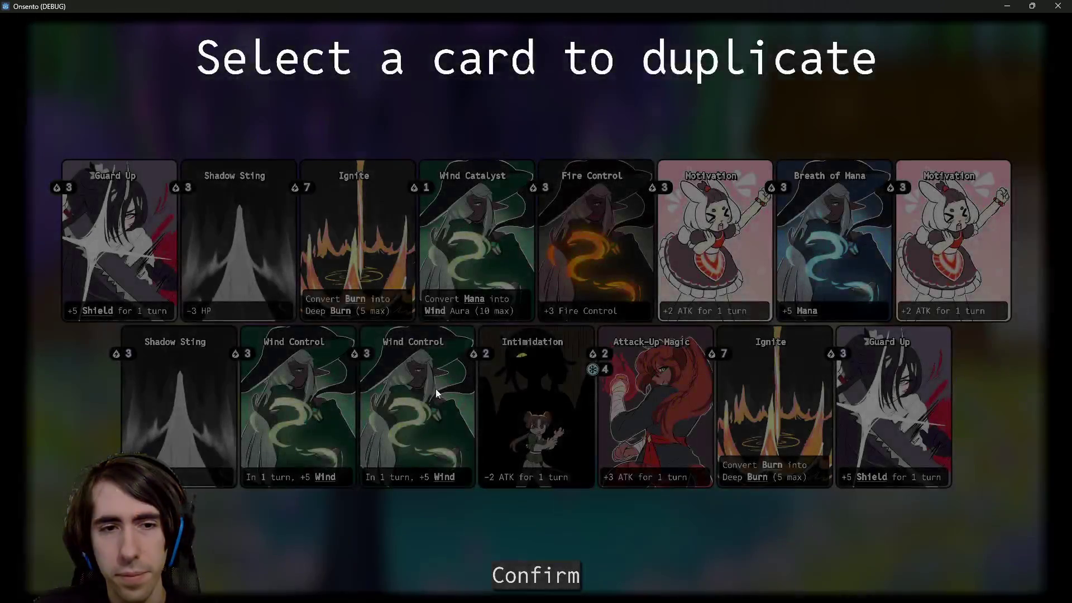
Choose Wind Control as the card to duplicate, then close the game window.
click(492, 566)
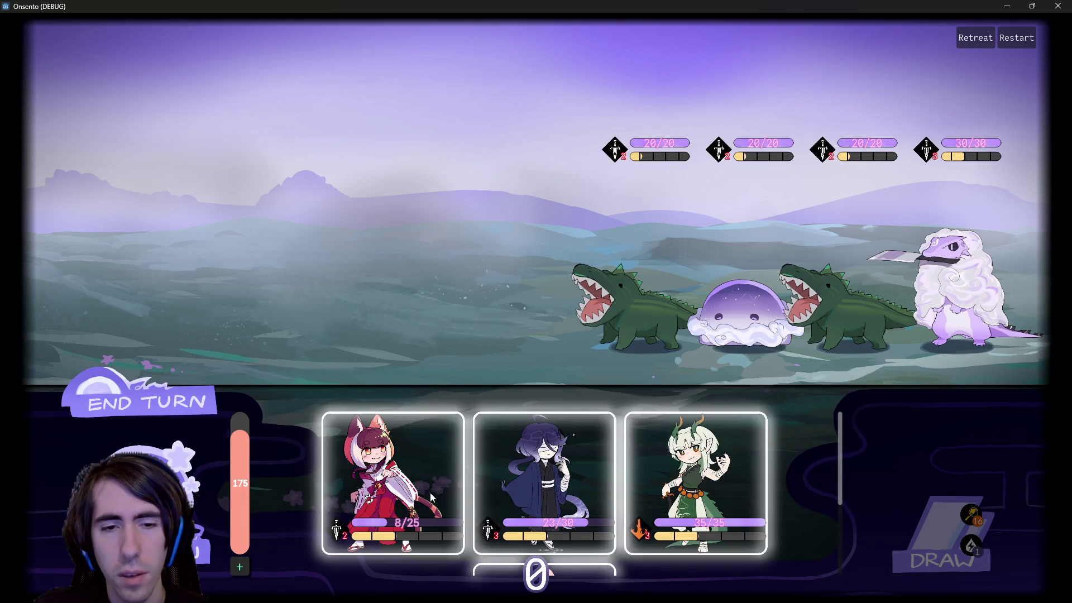
scroll(427, 497, down, 2)
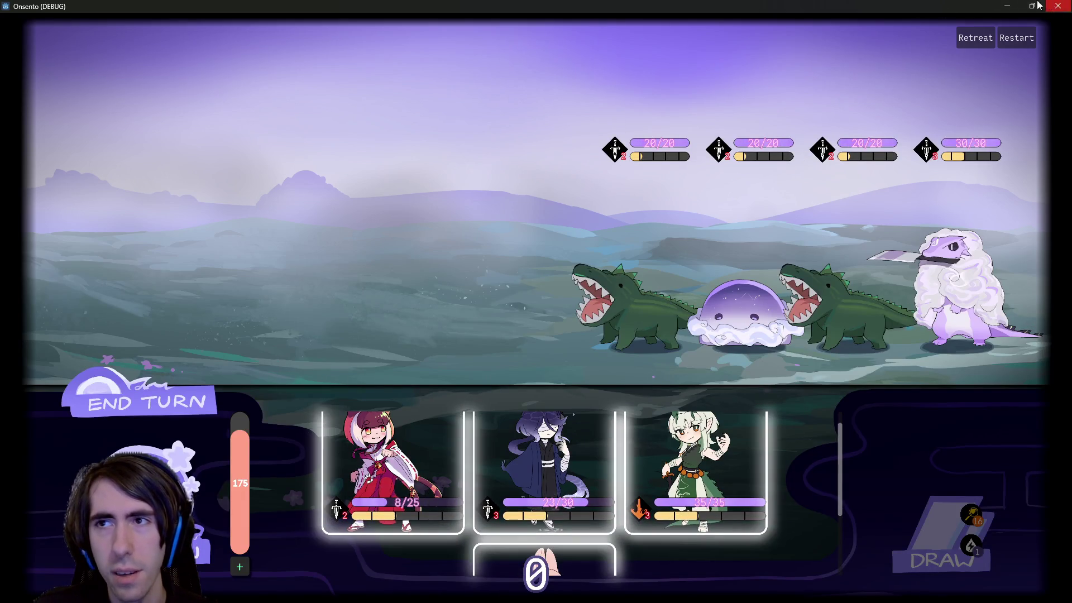
click(1051, 6)
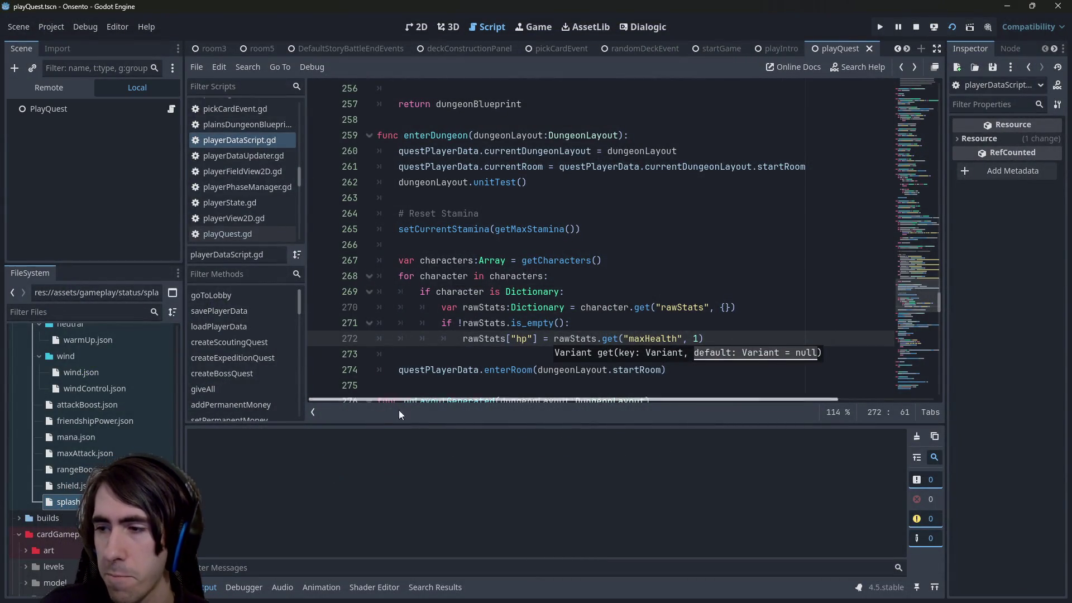
Rerun the project with F5 and start filling the deck with offered cards.
key(F5)
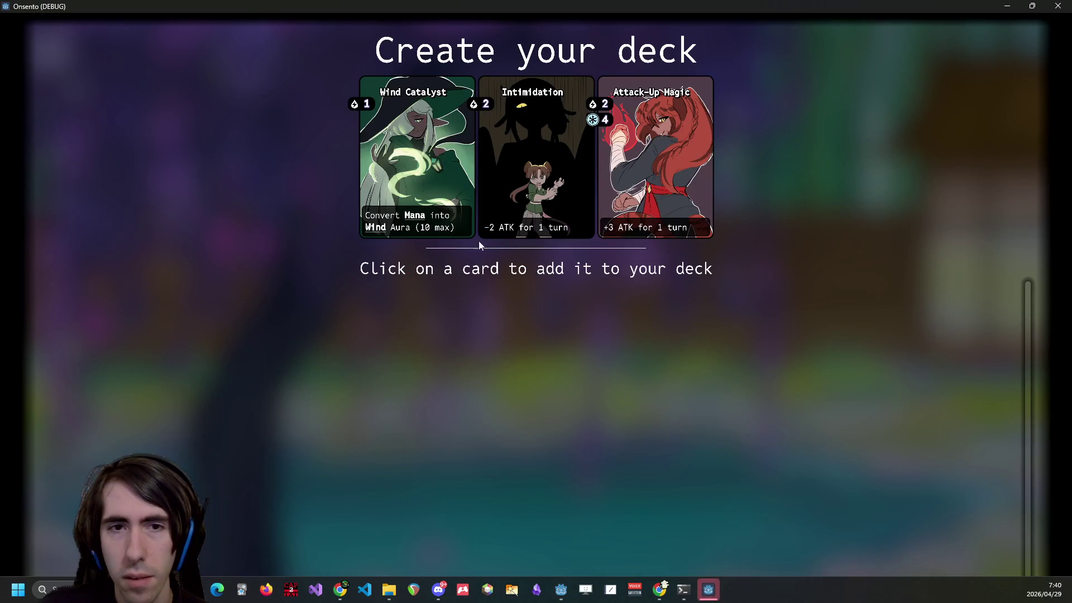
click(434, 203)
click(445, 161)
click(447, 159)
click(448, 156)
click(451, 153)
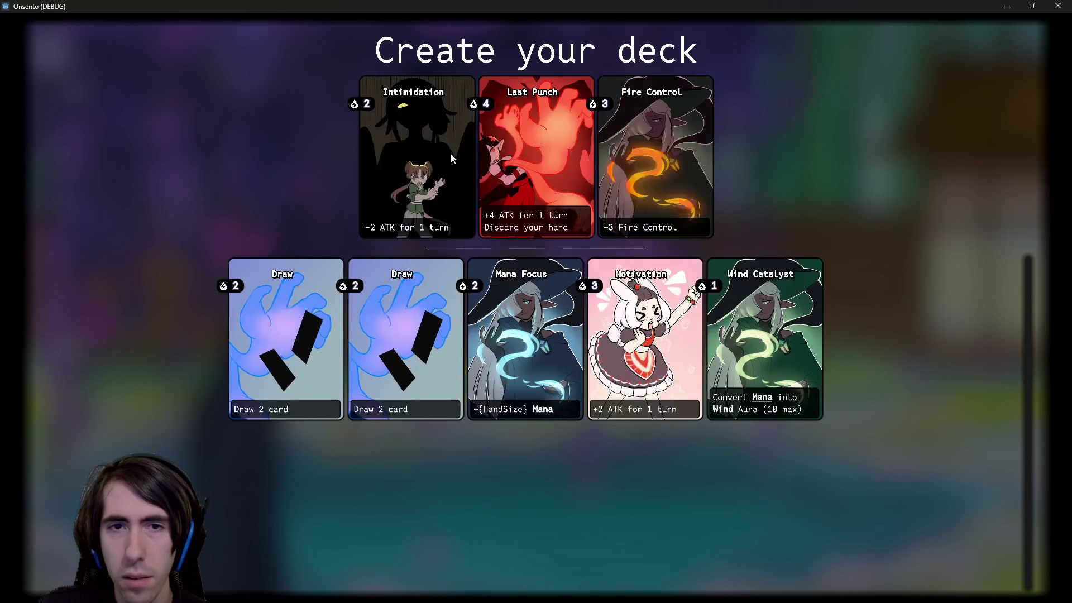
click(453, 154)
click(457, 156)
click(464, 158)
click(472, 159)
click(474, 159)
Complete the 15-card deck with Shockwave as the last card and scroll the party panel.
click(473, 162)
click(472, 165)
double_click(477, 170)
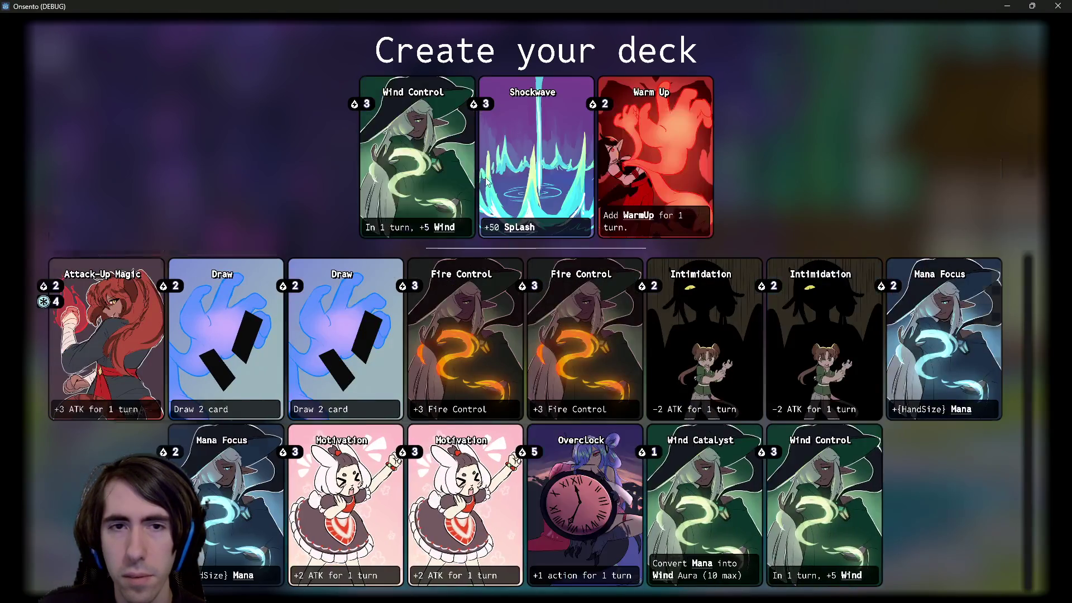
click(486, 182)
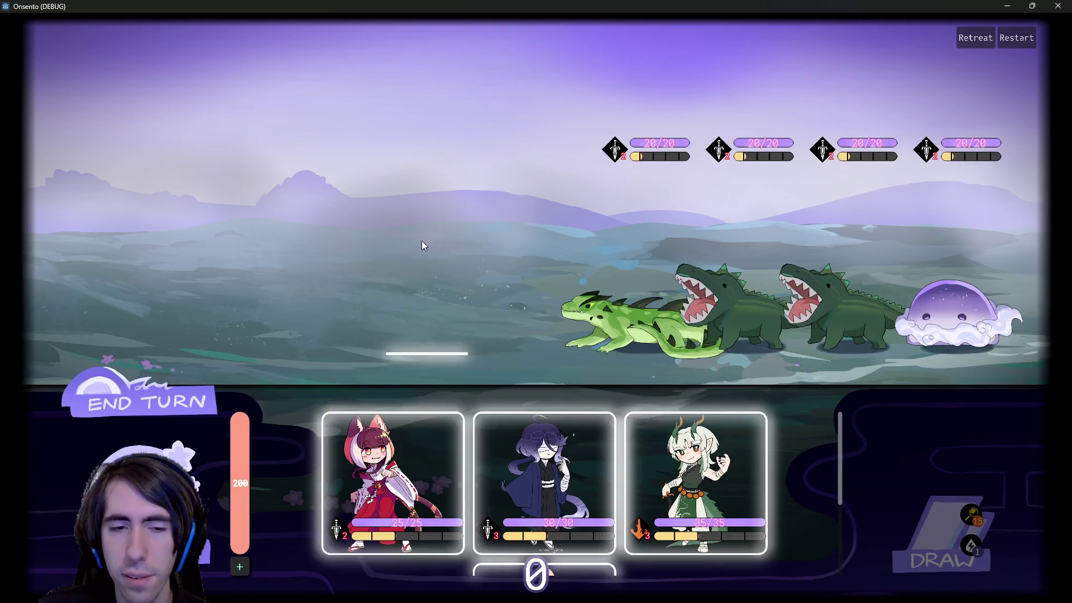
scroll(270, 454, down, 3)
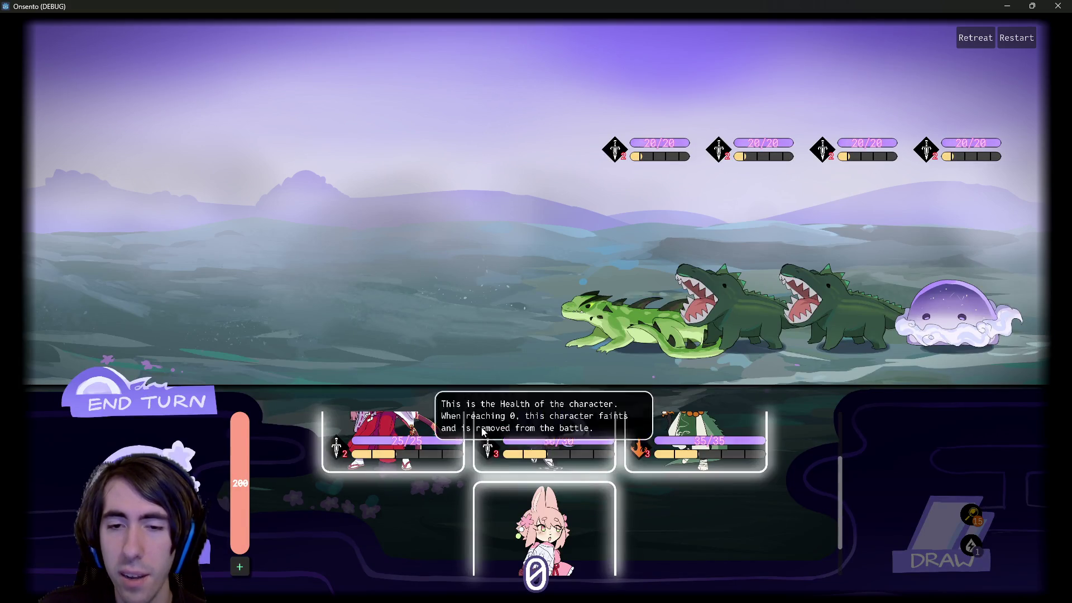
scroll(550, 487, down, 2)
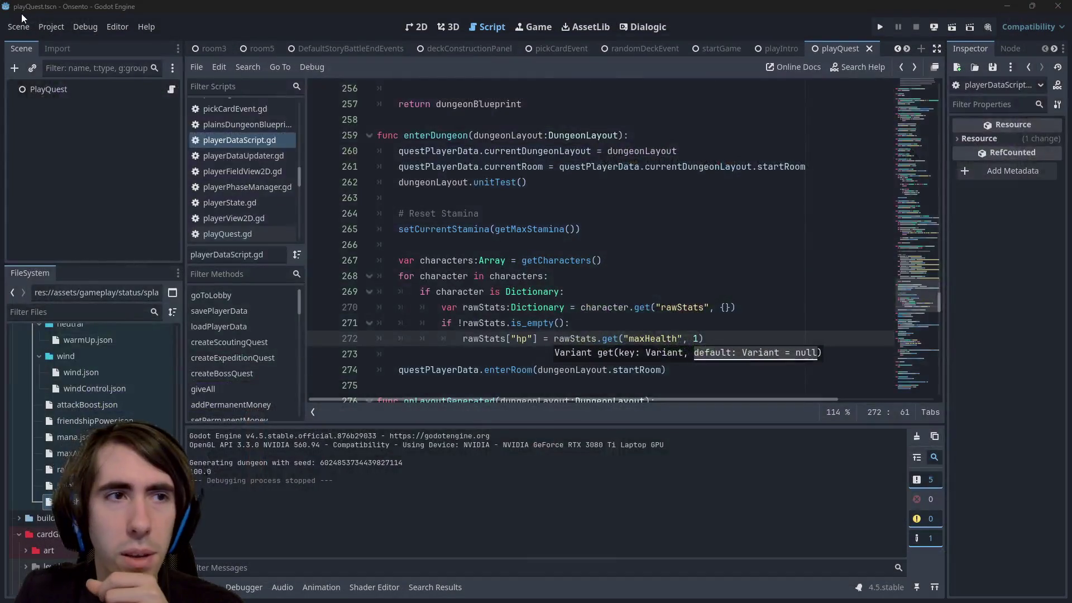
Change the project's Max FPS from 30 to 60 in Project Settings.
click(51, 27)
click(72, 43)
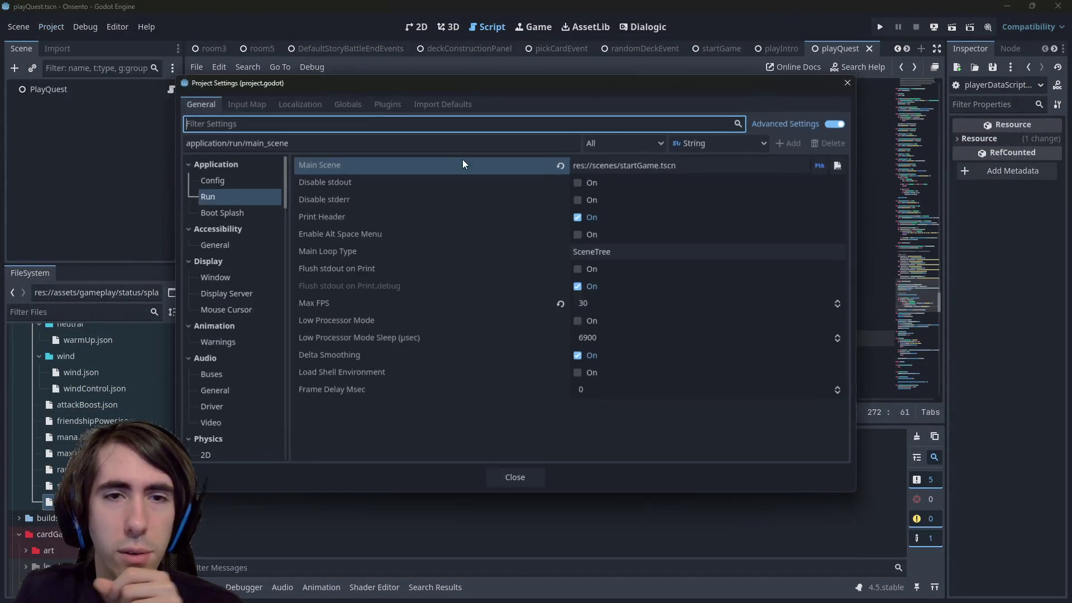
text(fps)
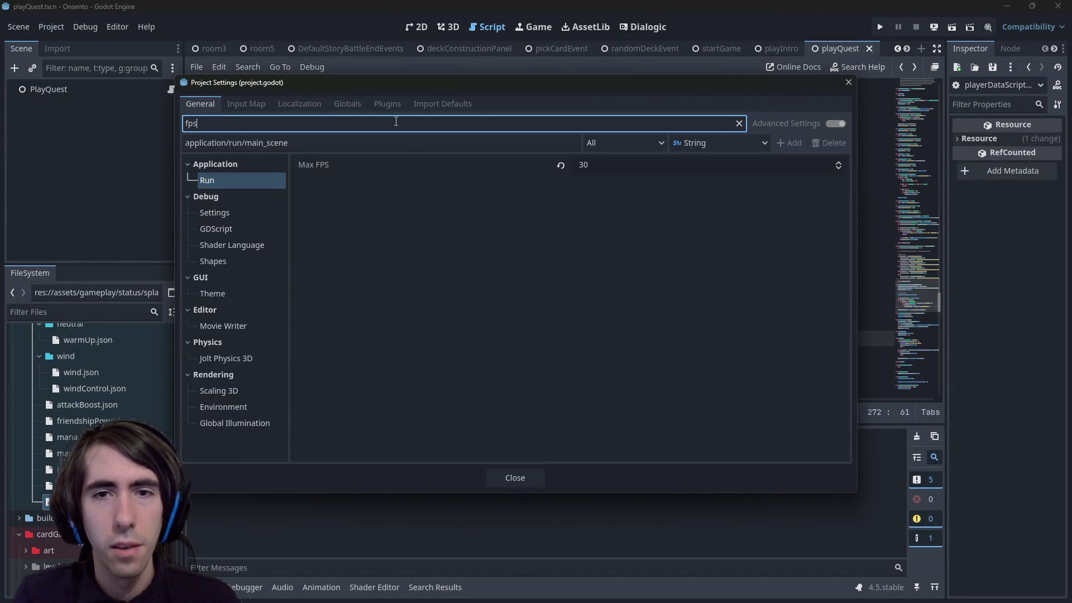
click(592, 172)
text(60)
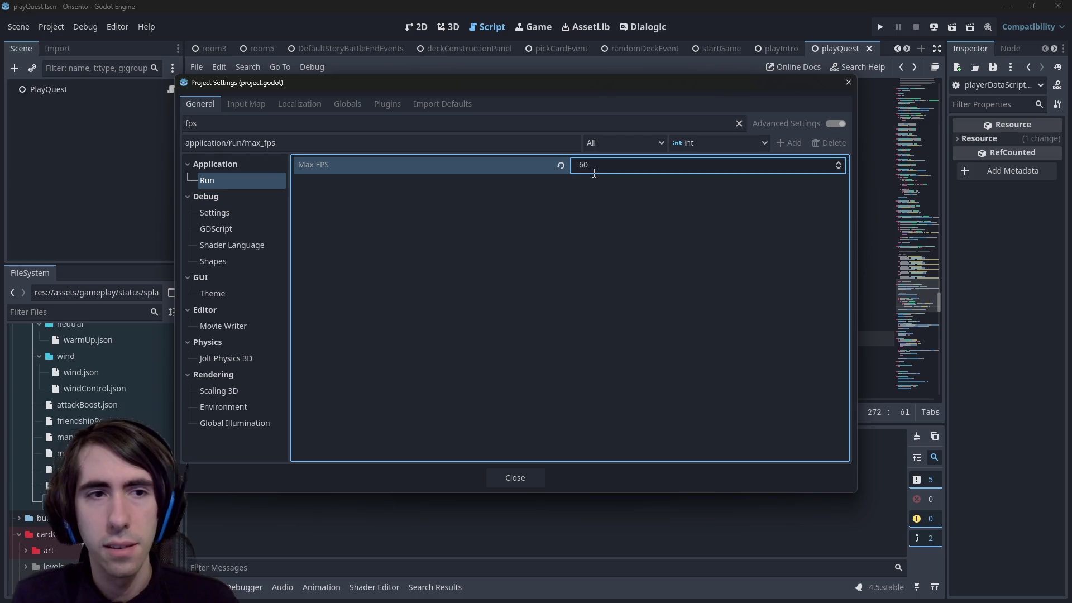
click(539, 478)
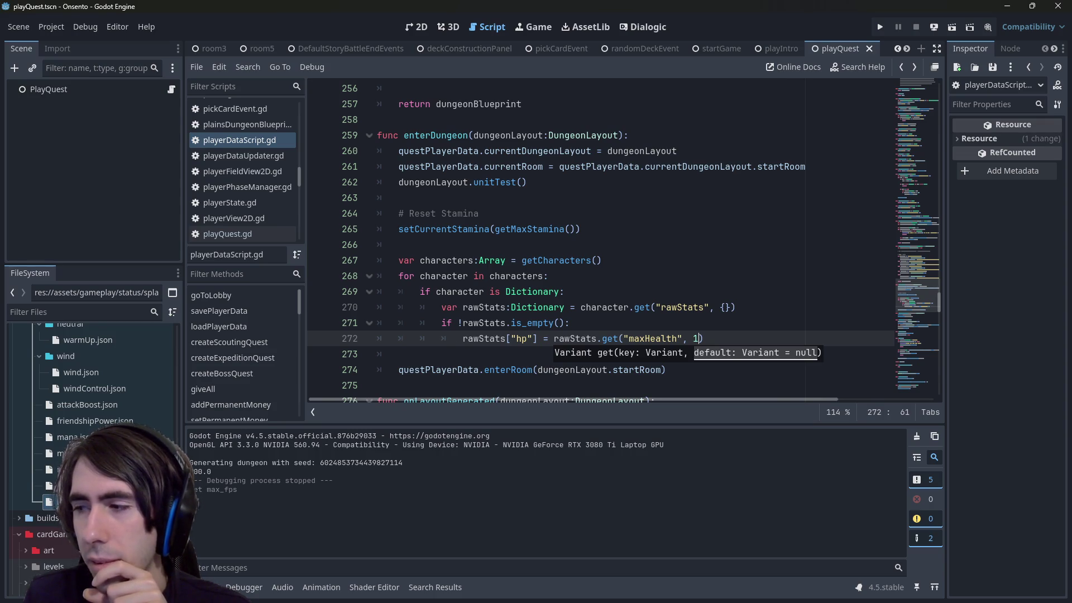
click(594, 308)
click(752, 345)
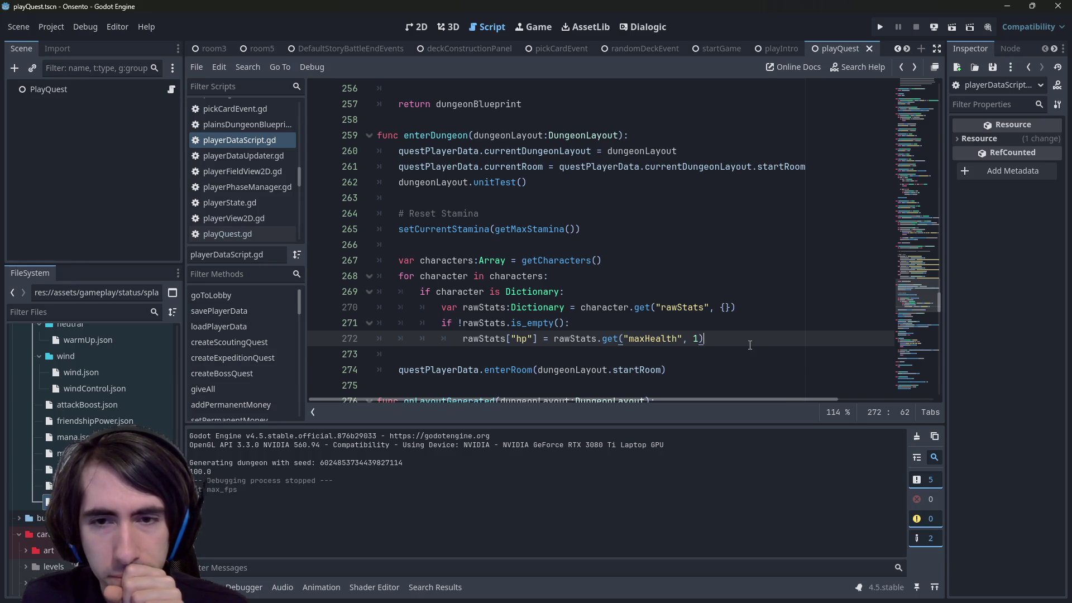
scroll(747, 345, up, 1)
scroll(747, 345, down, 3)
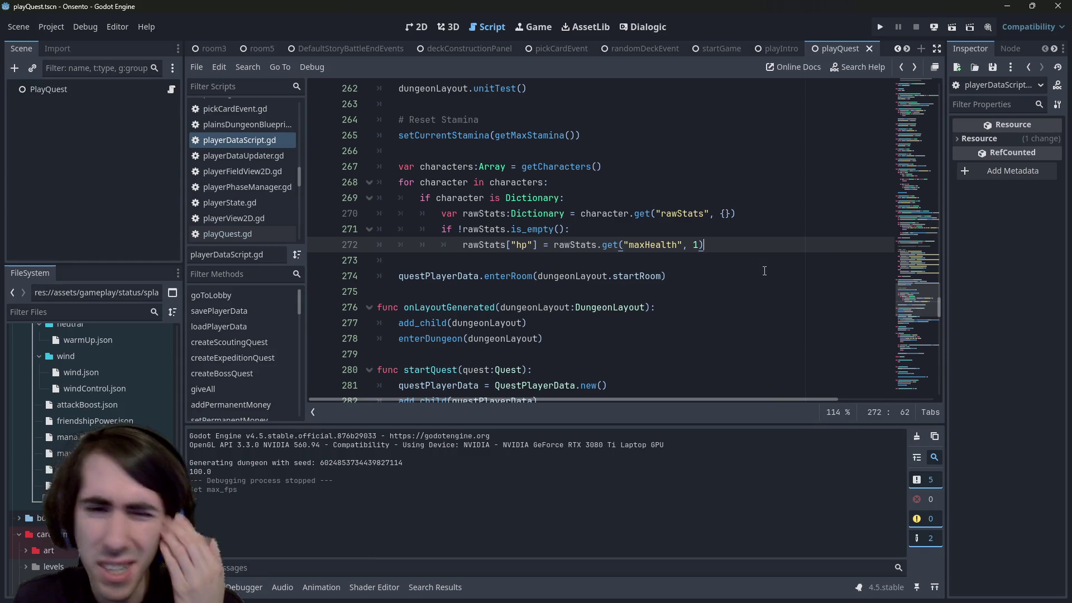
scroll(578, 329, up, 2)
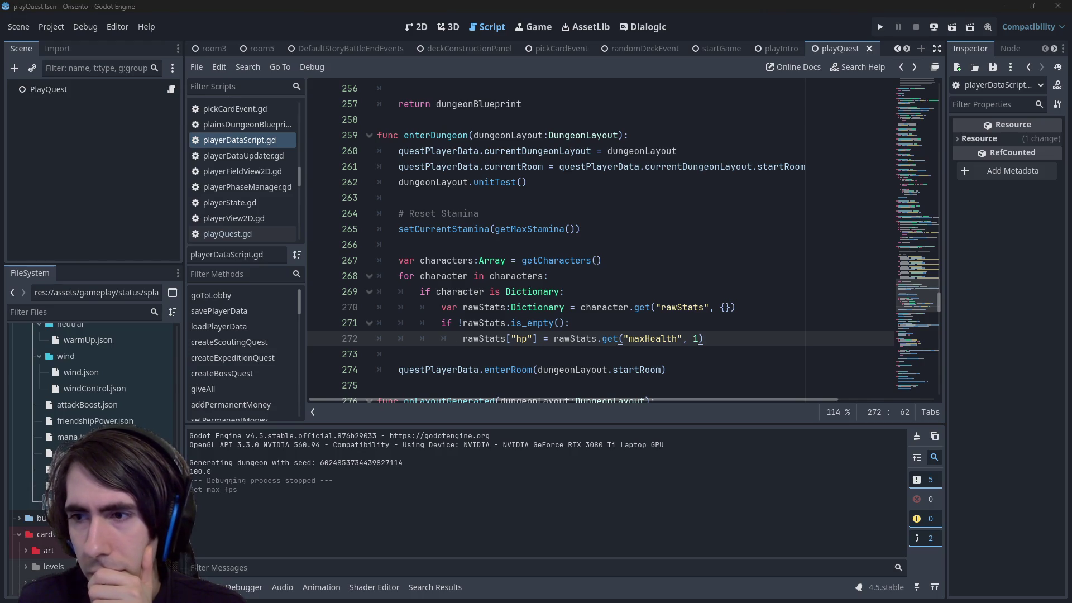
key(alt+Tab)
click(769, 376)
click(759, 363)
click(753, 338)
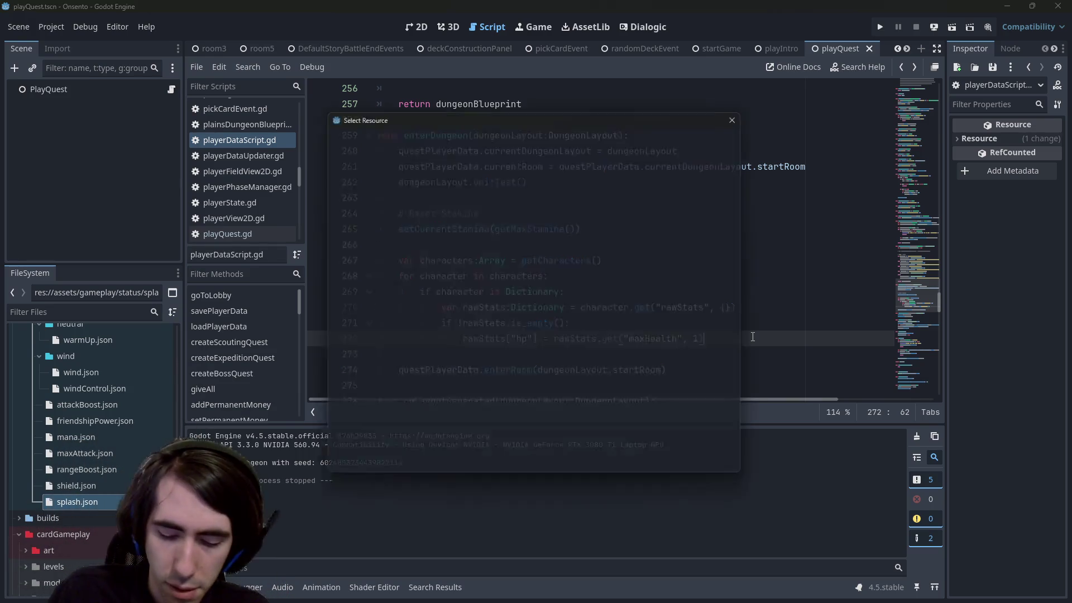
Open Lobby.tscn in the 2D view and expand its VBoxContainer node.
key(ctrl+shift+o)
text(lobby)
key(Return)
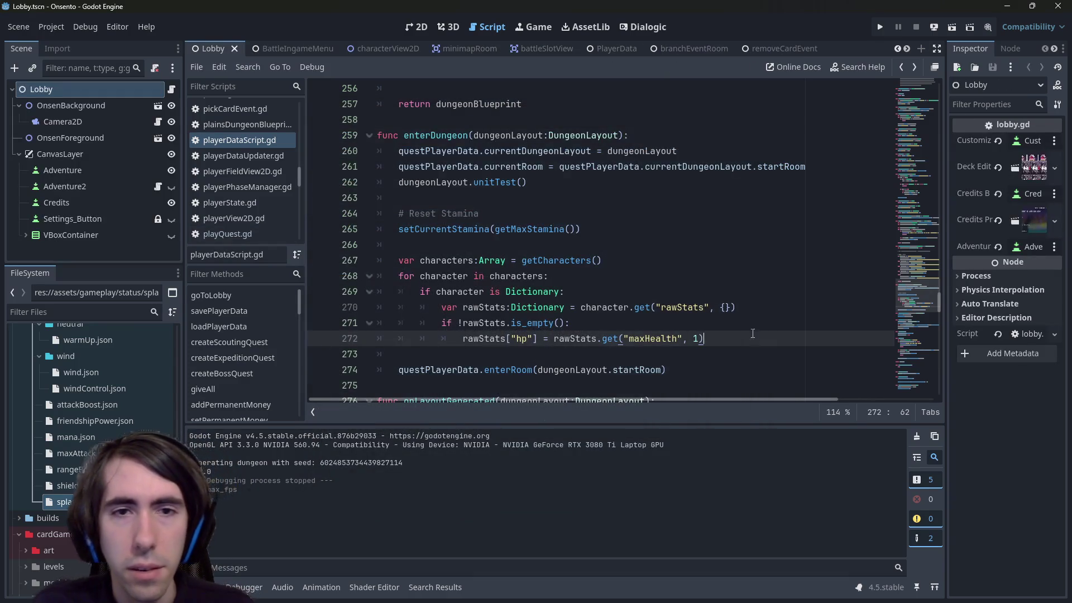
click(416, 27)
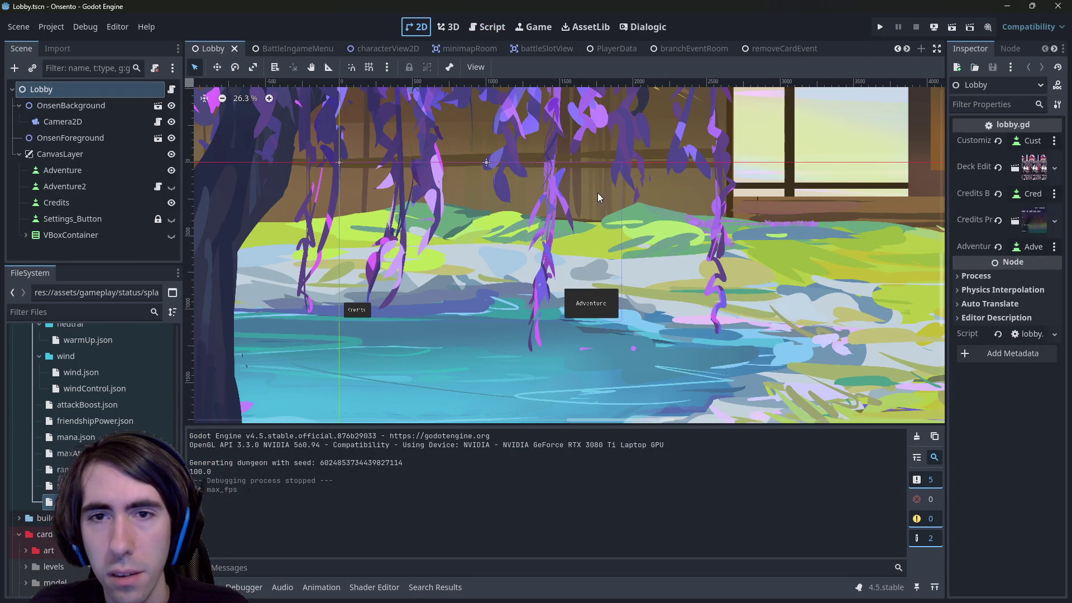
scroll(597, 193, up, 10)
click(81, 187)
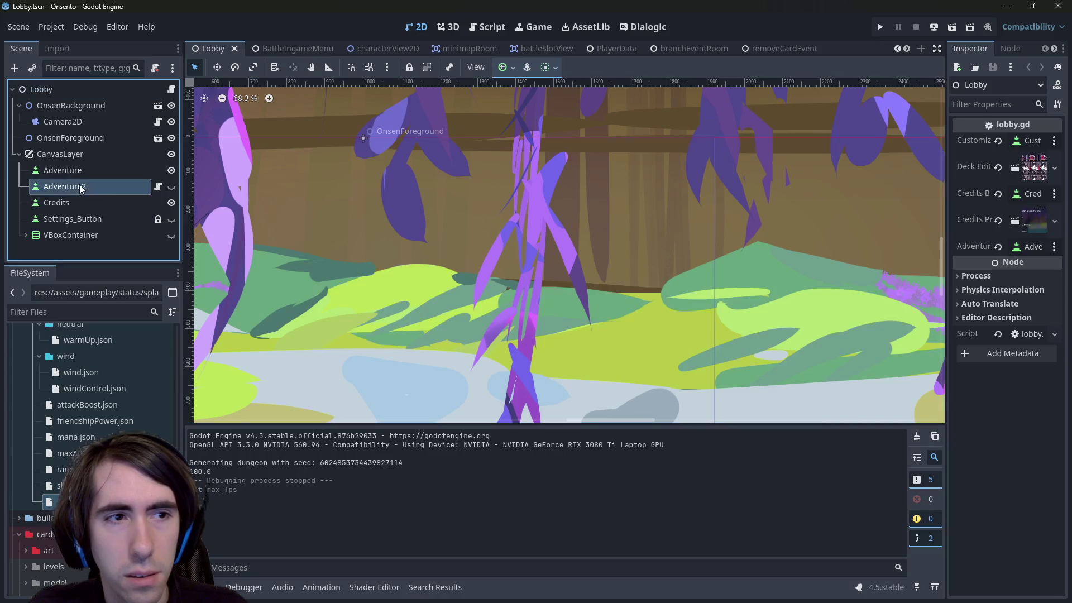
click(72, 237)
click(24, 236)
scroll(106, 212, down, 2)
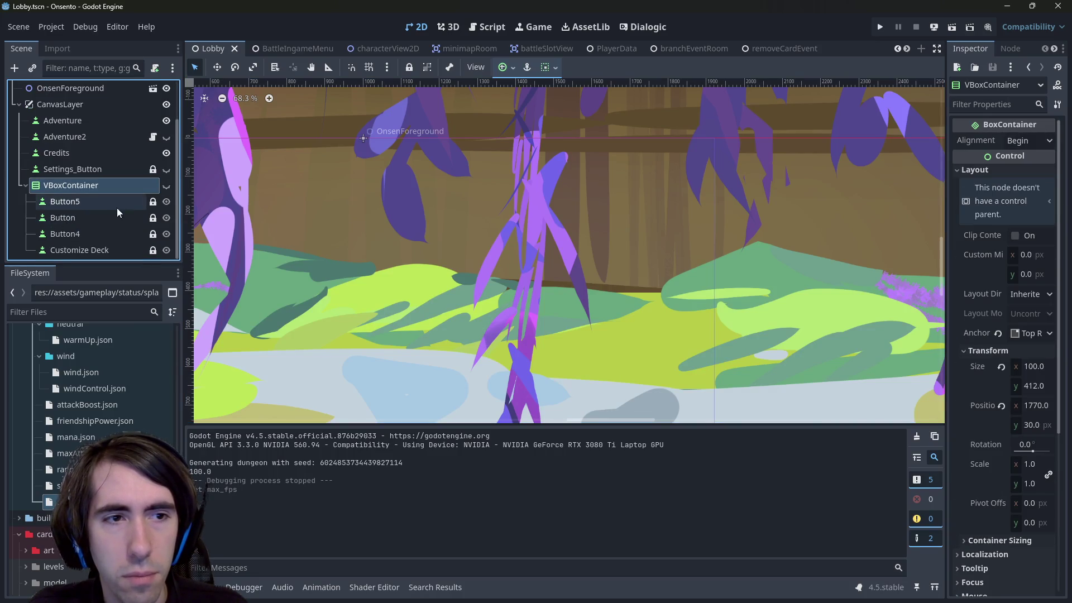
Show the VBoxContainer, hide Button, Button4 and Button5, then save and run the scene.
click(167, 185)
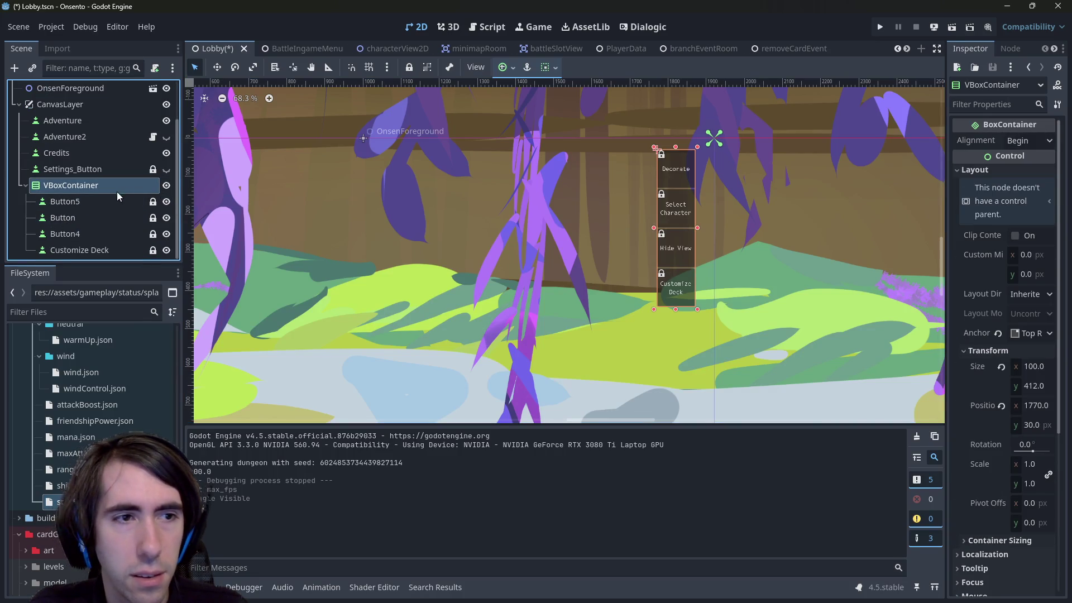
click(167, 234)
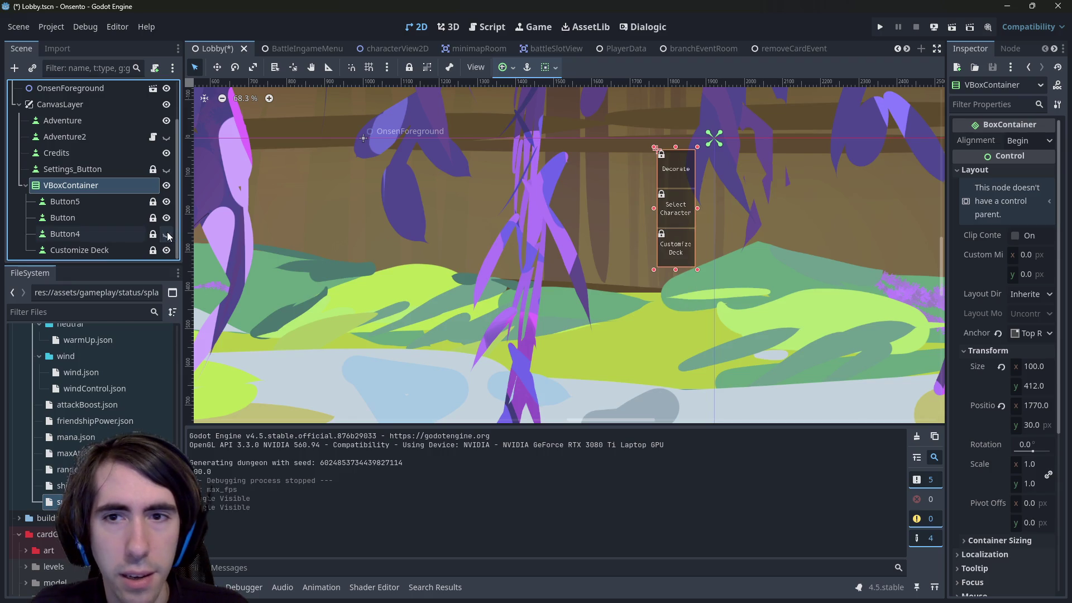
click(167, 219)
click(166, 202)
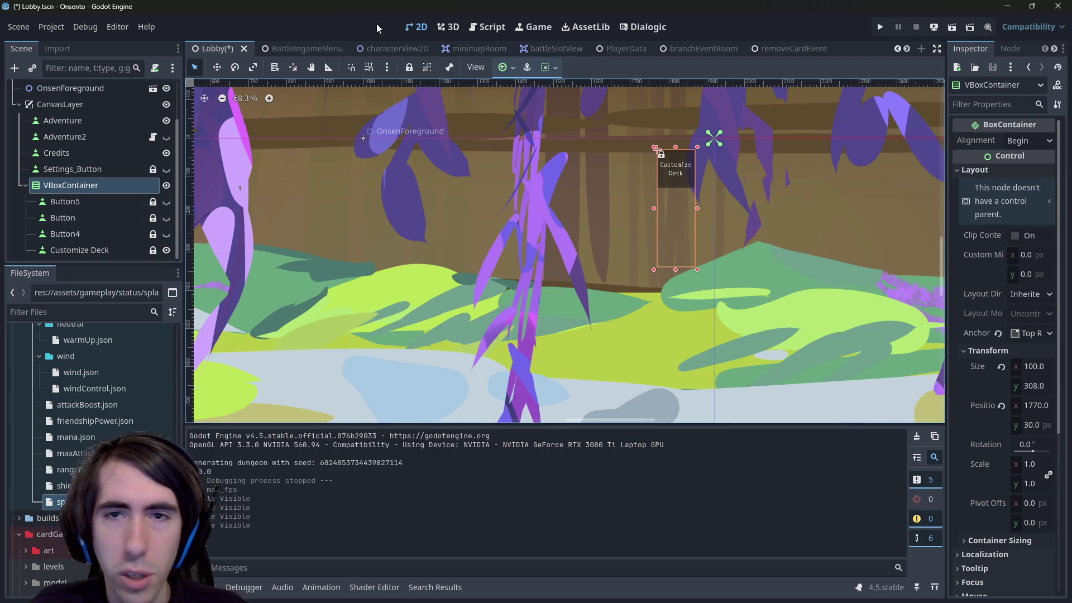
key(ctrl+s)
click(954, 26)
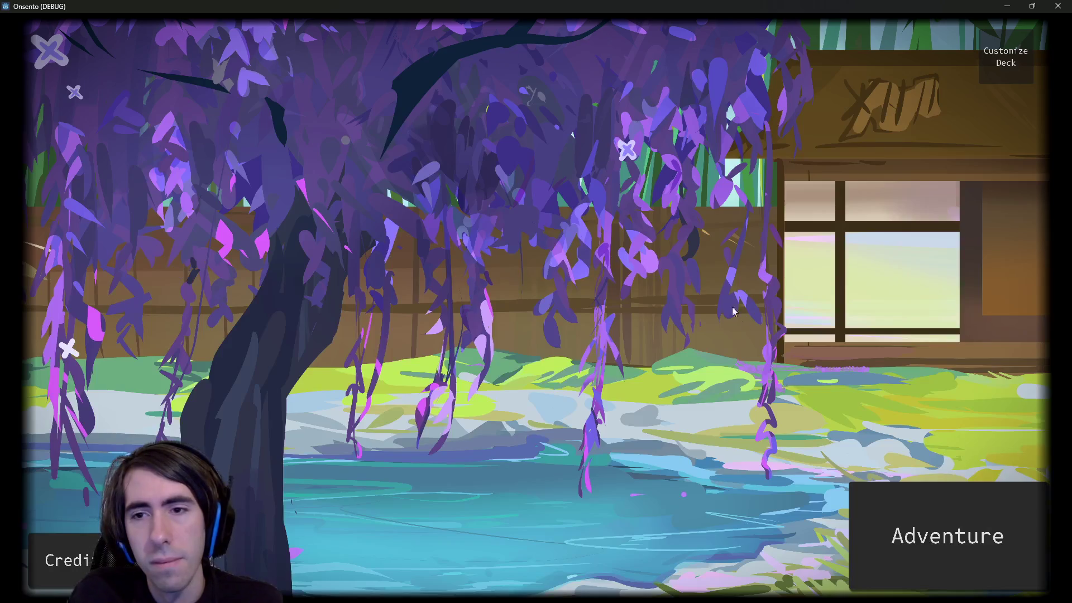
click(998, 65)
scroll(525, 303, down, 3)
scroll(567, 315, up, 3)
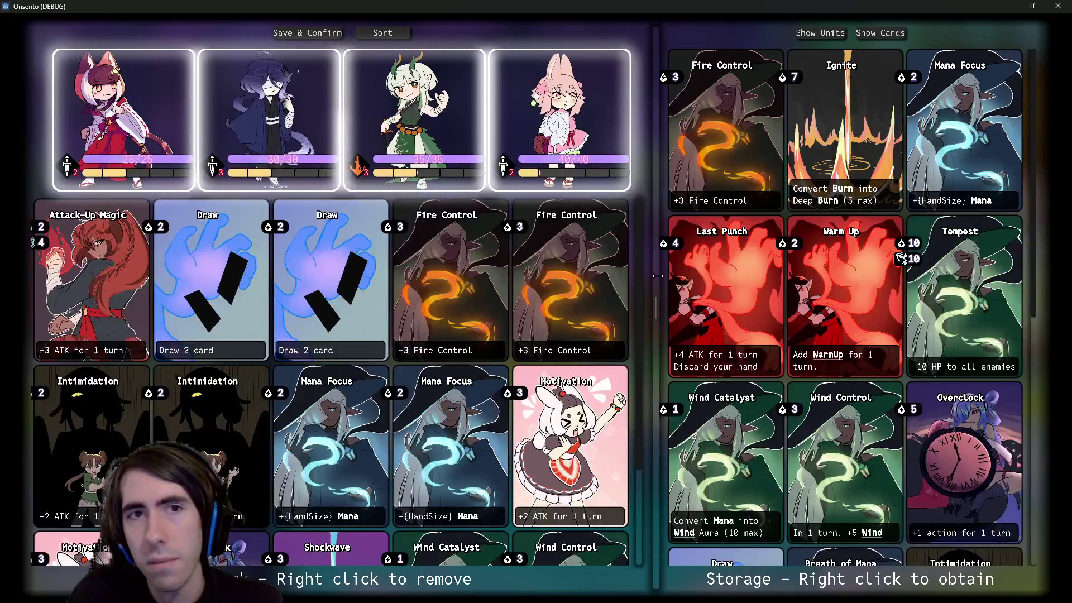
scroll(467, 340, down, 3)
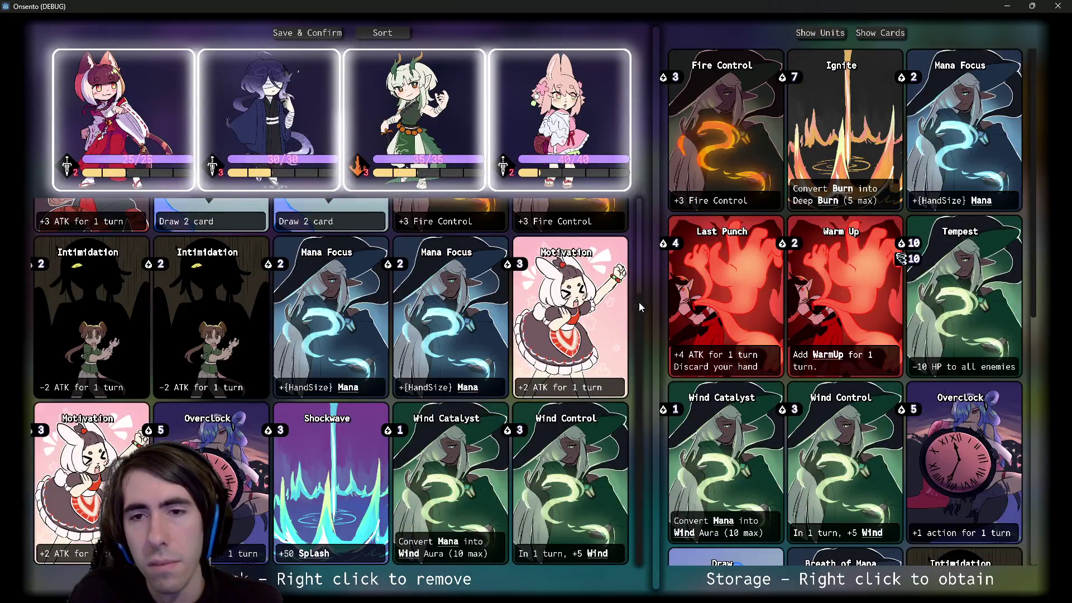
scroll(546, 309, up, 3)
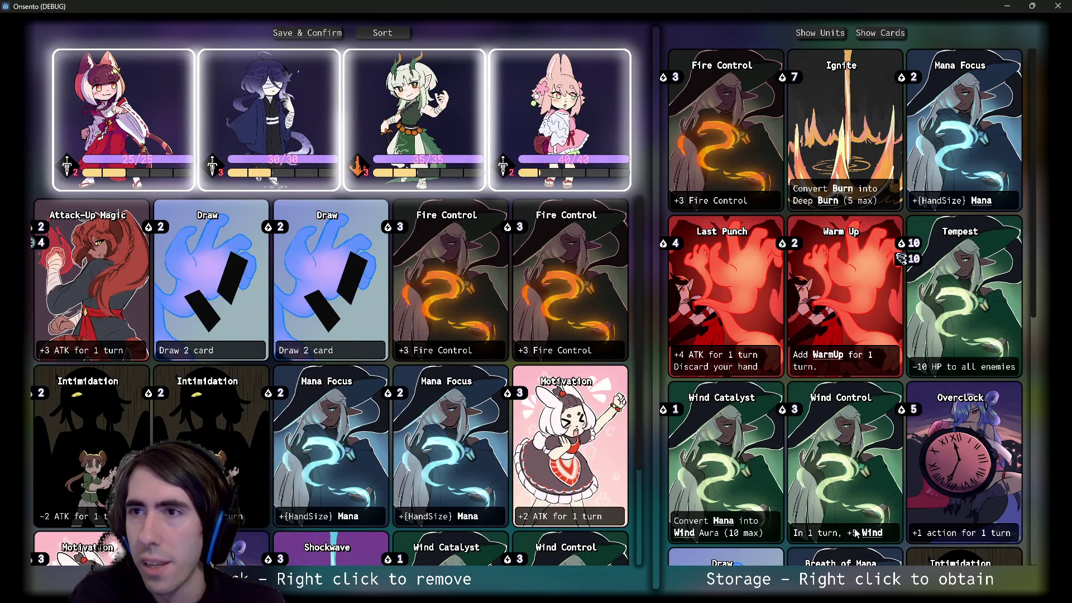
mouse_move(1031, 161)
mouse_down()
mouse_move(1020, 294)
mouse_move(1017, 118)
mouse_up()
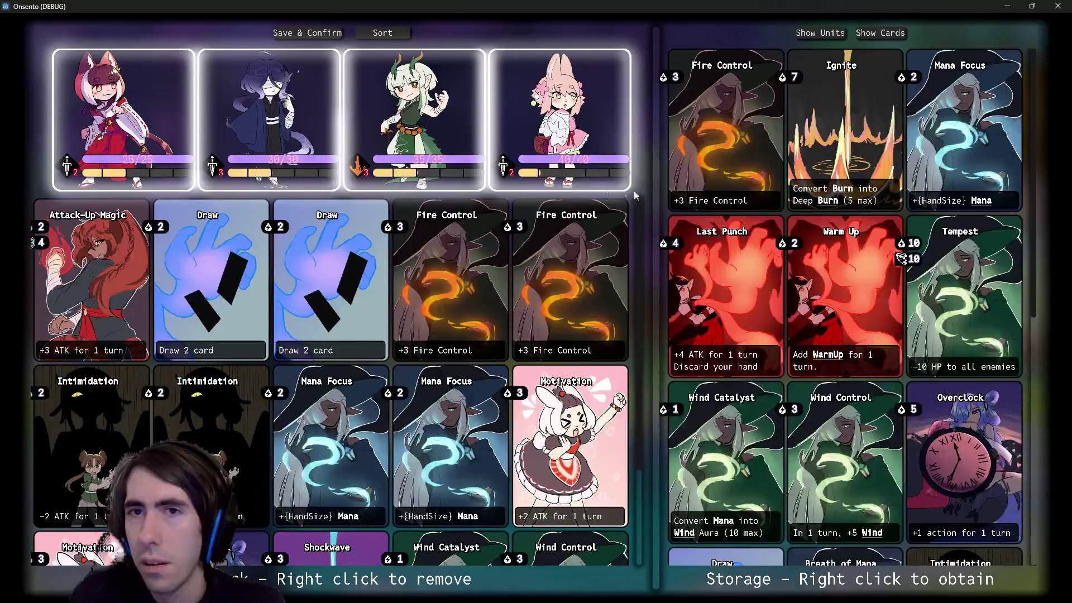
drag(639, 255, 640, 273)
scroll(639, 273, up, 1)
scroll(745, 218, down, 10)
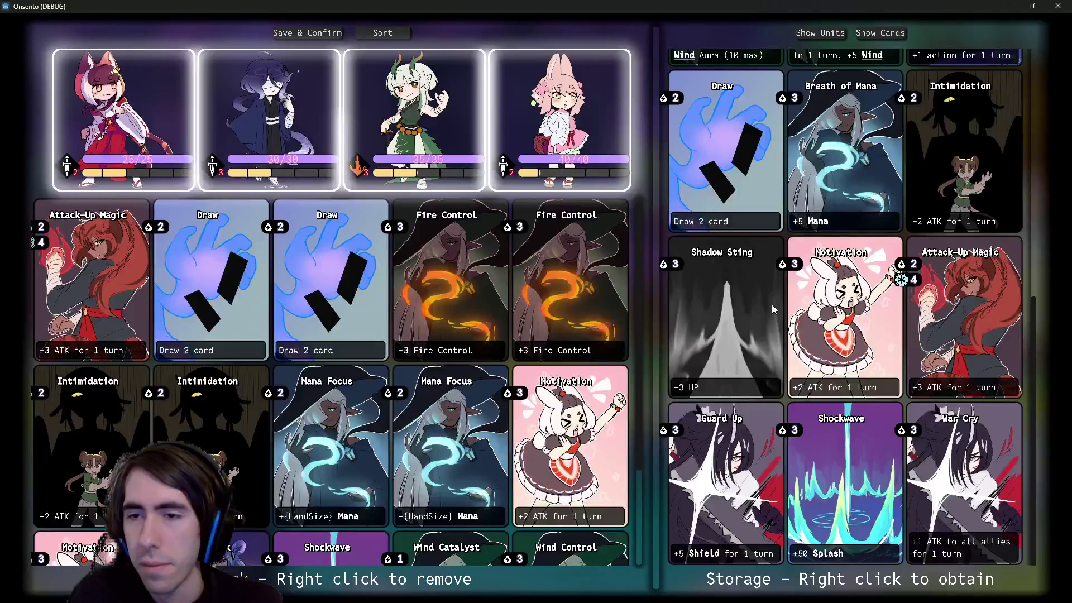
scroll(771, 304, up, 8)
scroll(773, 308, up, 2)
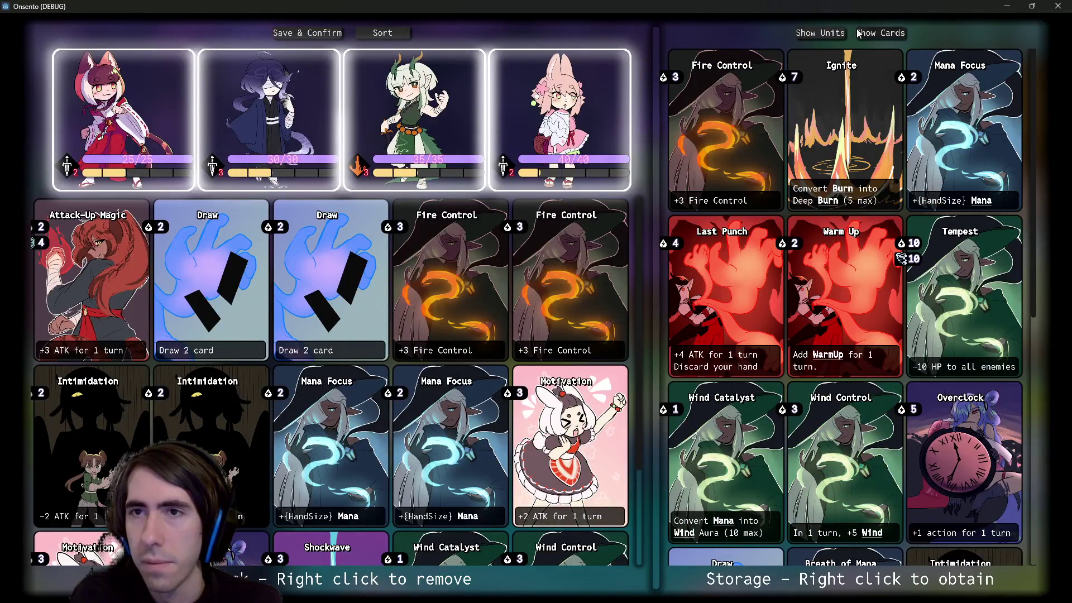
click(822, 32)
click(876, 33)
scroll(796, 371, down, 5)
scroll(796, 371, up, 3)
scroll(796, 371, down, 4)
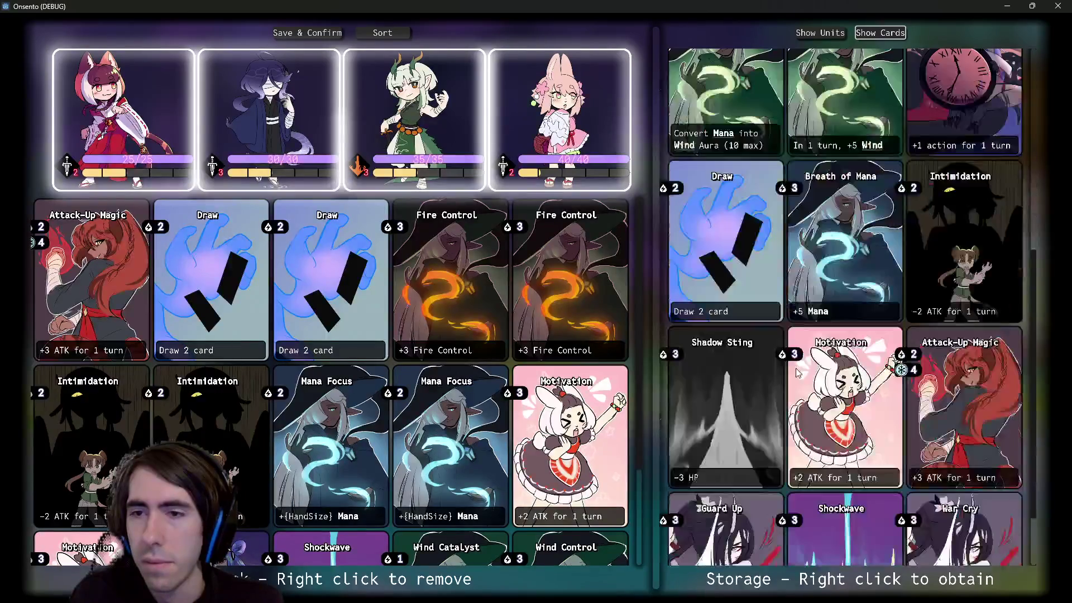
scroll(796, 371, up, 5)
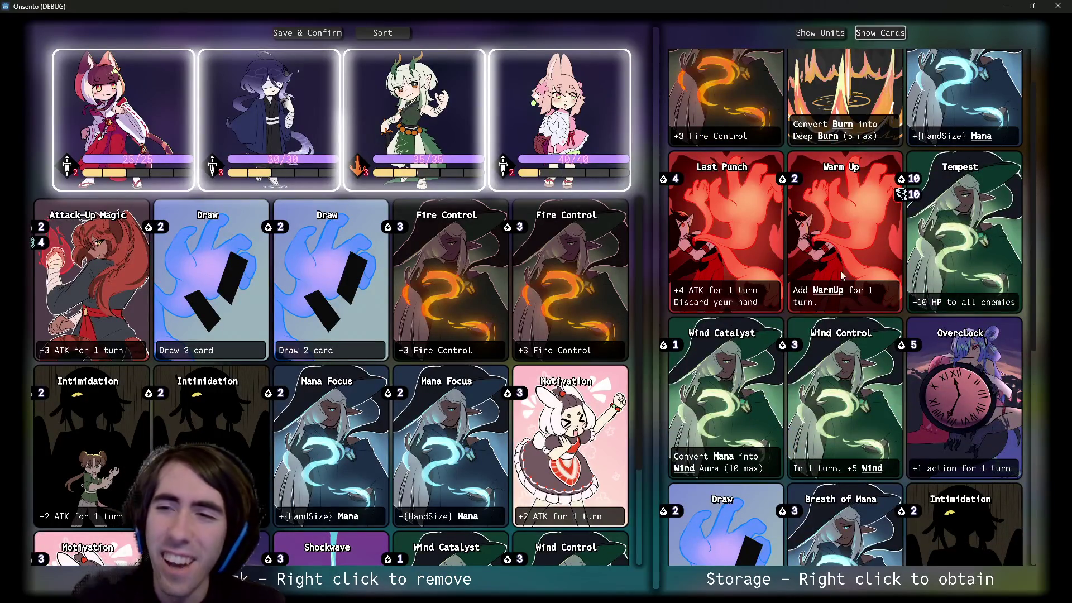
scroll(907, 246, up, 1)
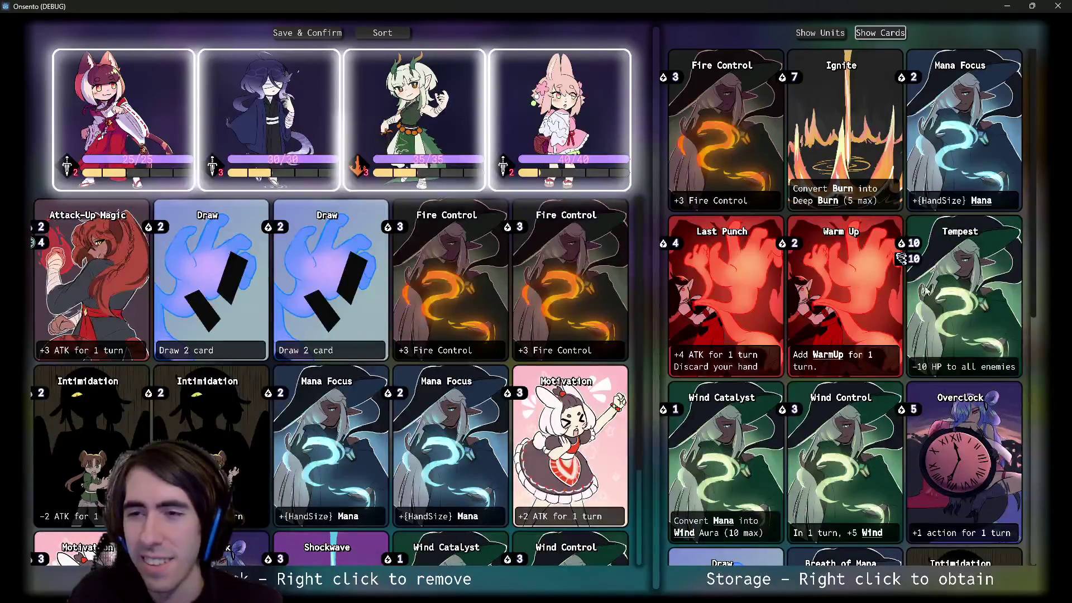
scroll(932, 277, down, 7)
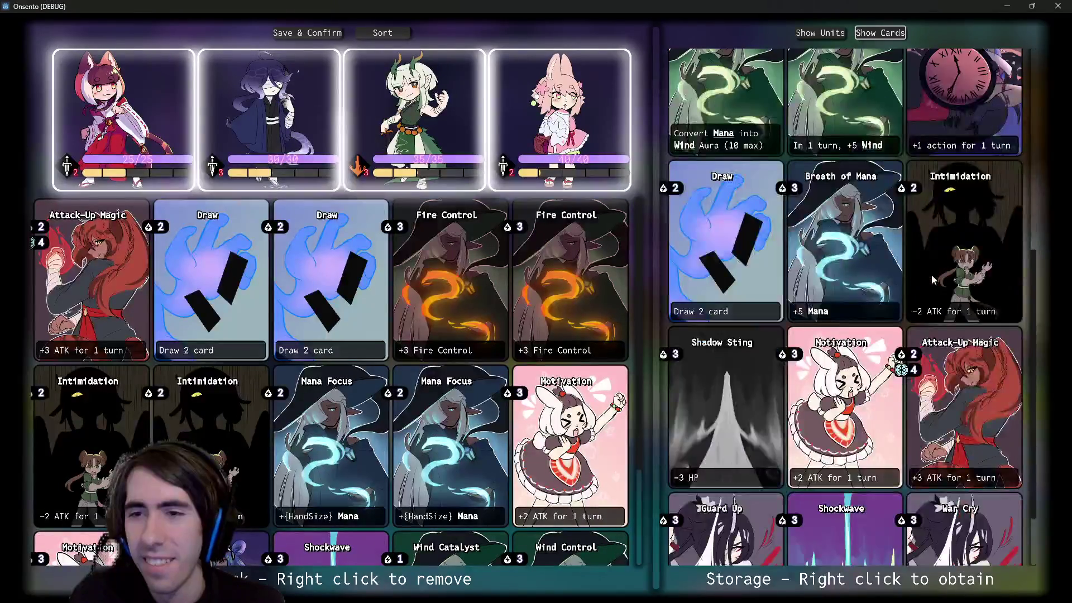
scroll(928, 285, up, 7)
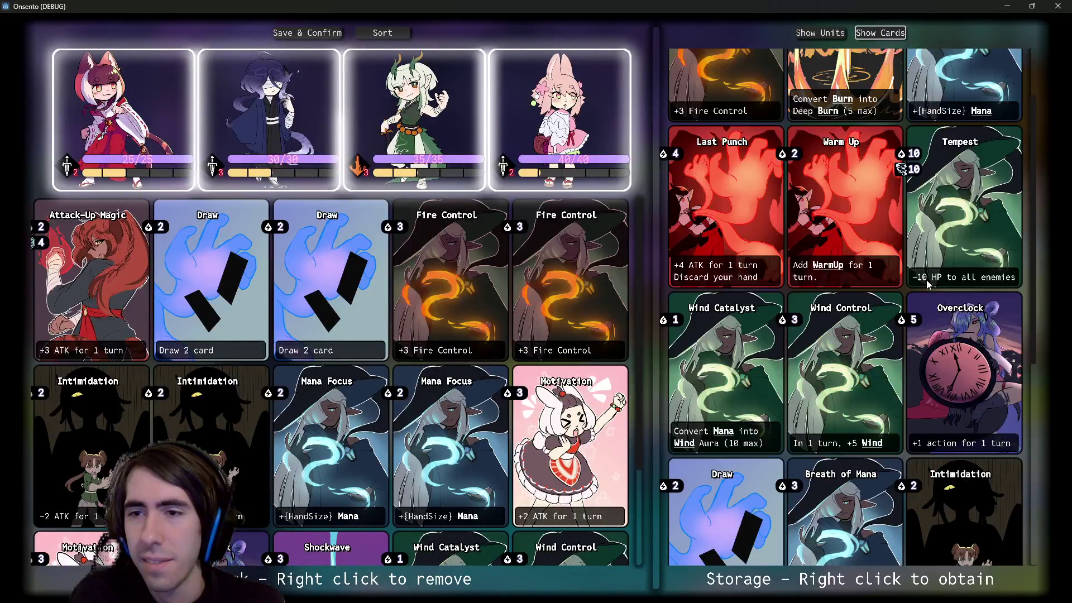
scroll(928, 285, down, 7)
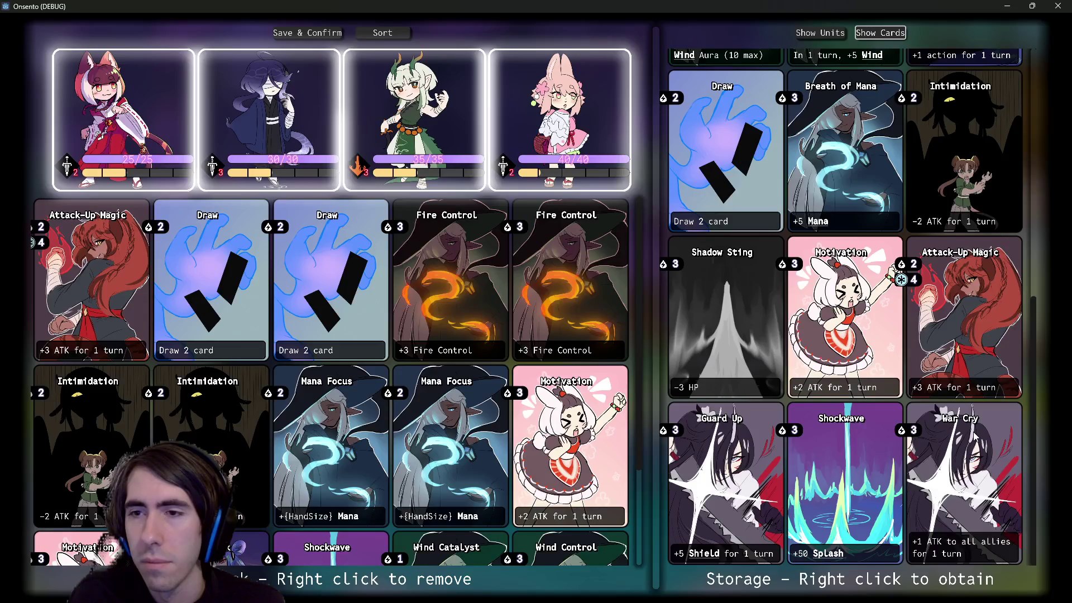
scroll(973, 434, up, 5)
scroll(973, 429, down, 6)
scroll(811, 305, up, 4)
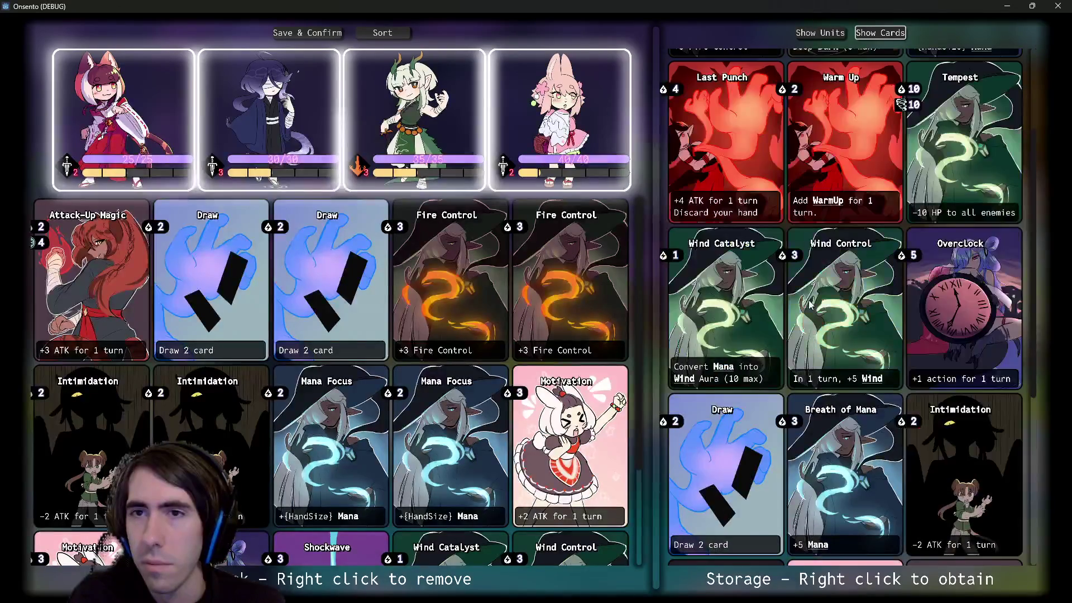
scroll(811, 305, up, 3)
scroll(759, 254, down, 9)
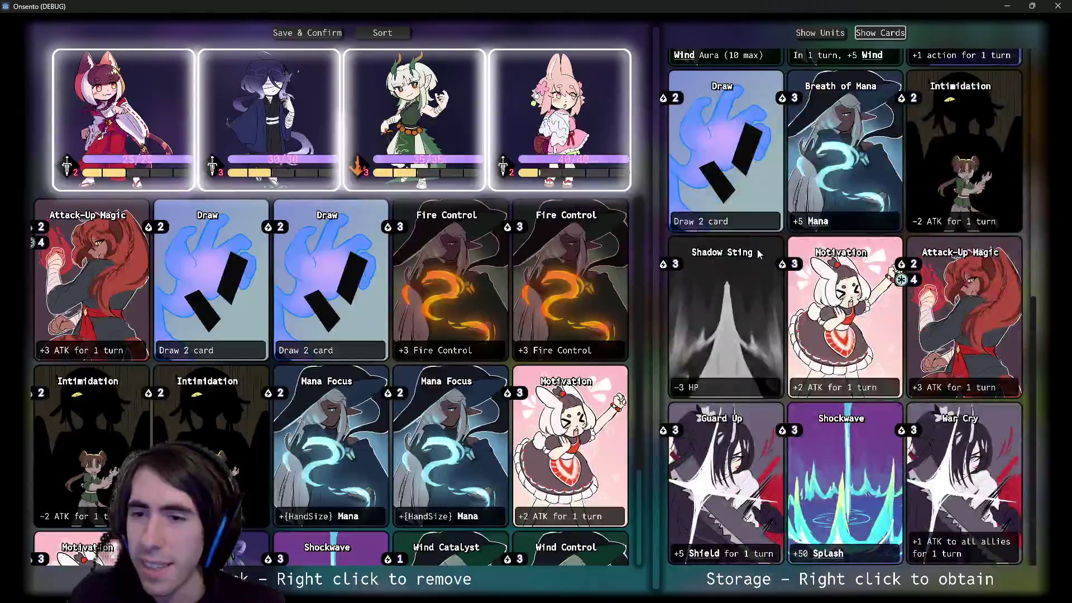
scroll(982, 430, up, 9)
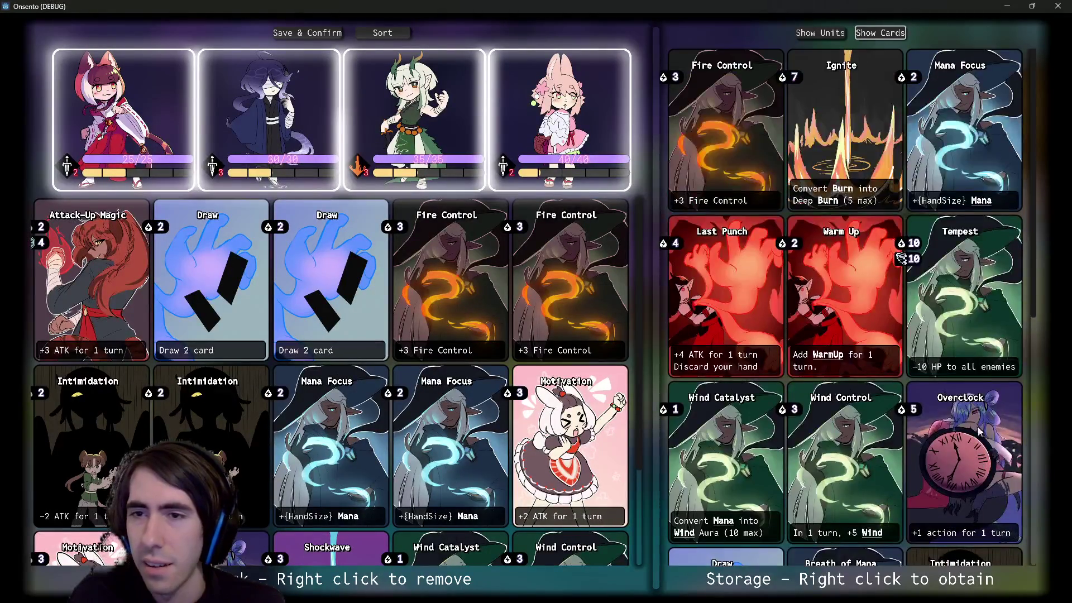
scroll(871, 196, down, 1)
scroll(954, 178, up, 1)
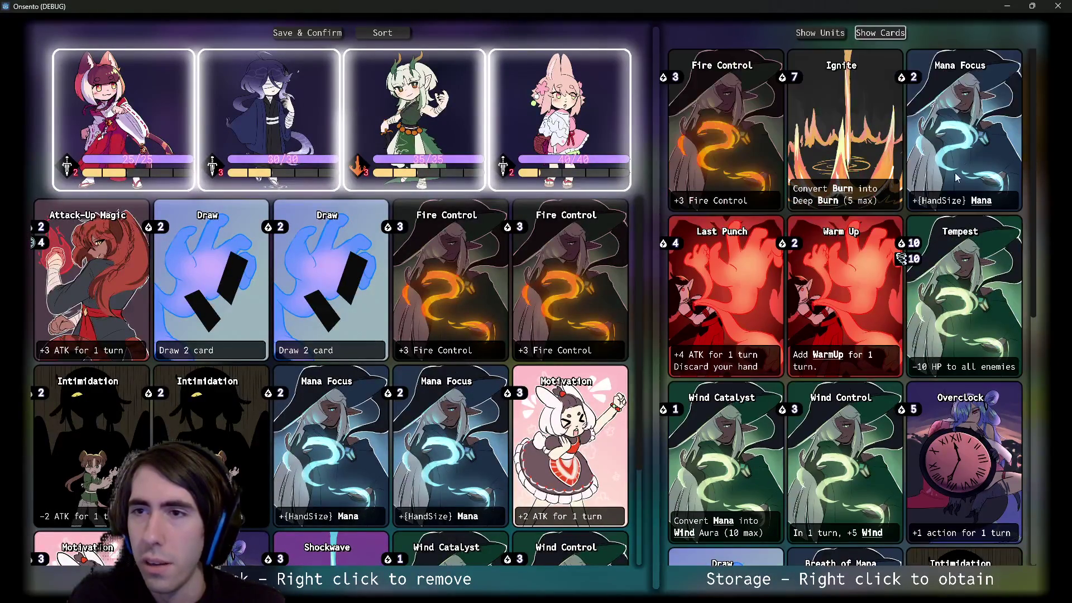
scroll(945, 215, down, 3)
scroll(946, 250, down, 6)
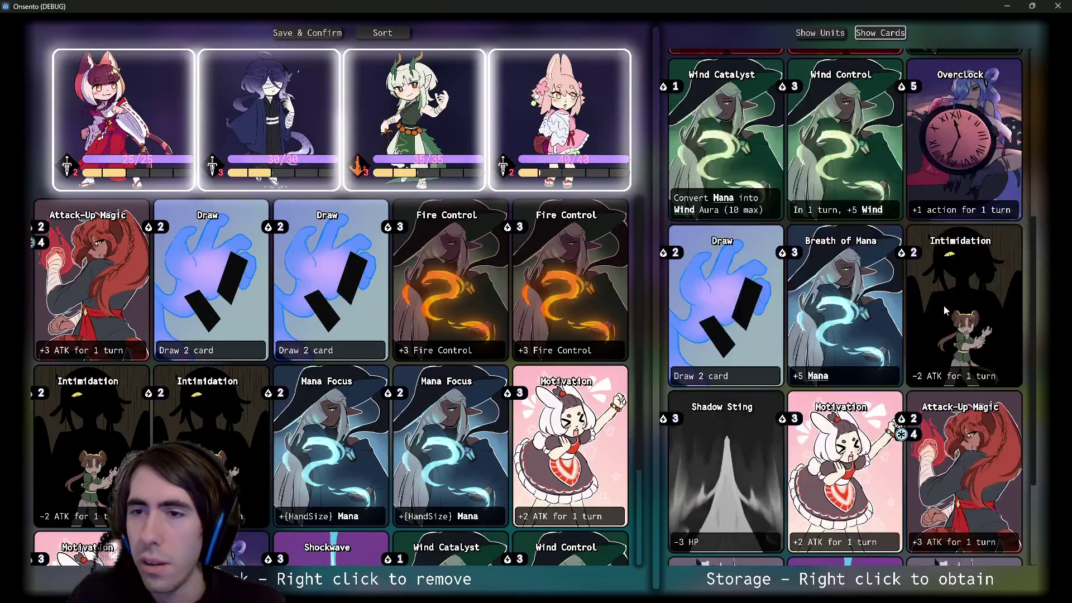
scroll(944, 308, down, 1)
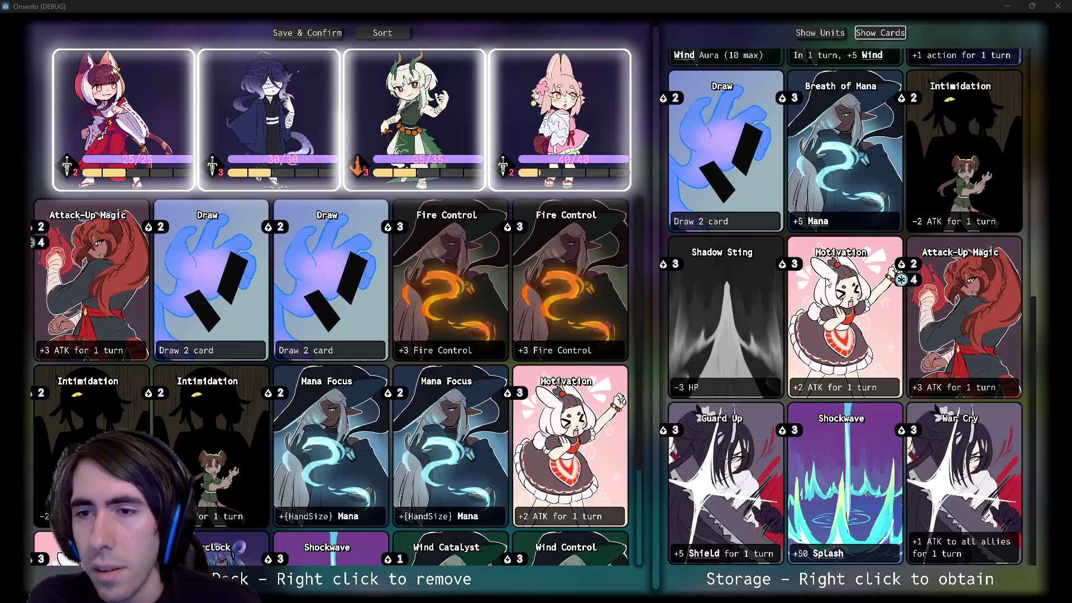
scroll(843, 273, up, 5)
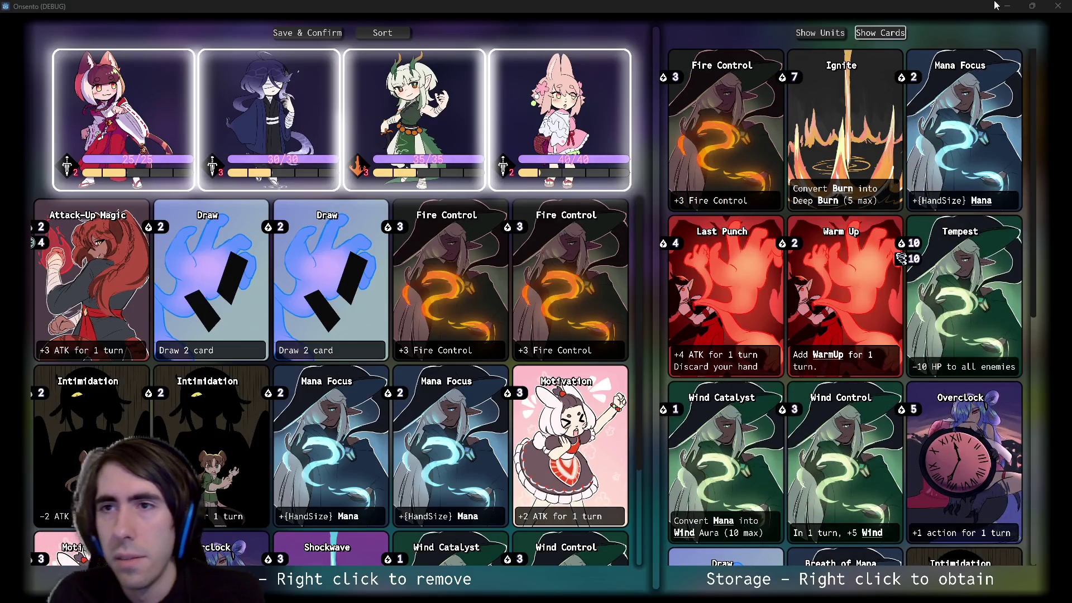
Close the game window and select piercingBoost.json in the FileSystem dock.
click(1063, 5)
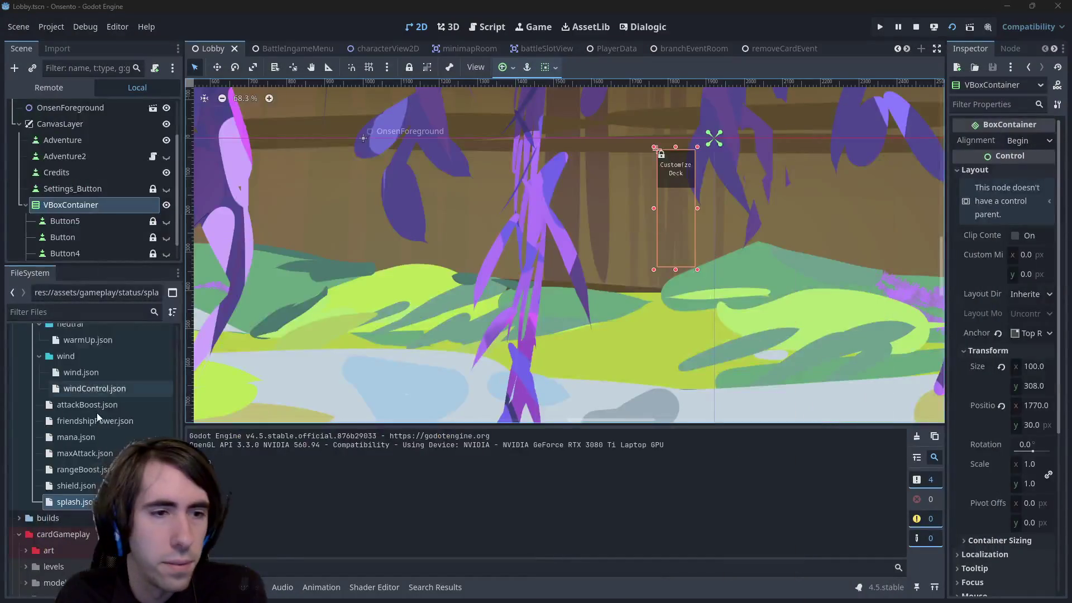
scroll(93, 418, up, 10)
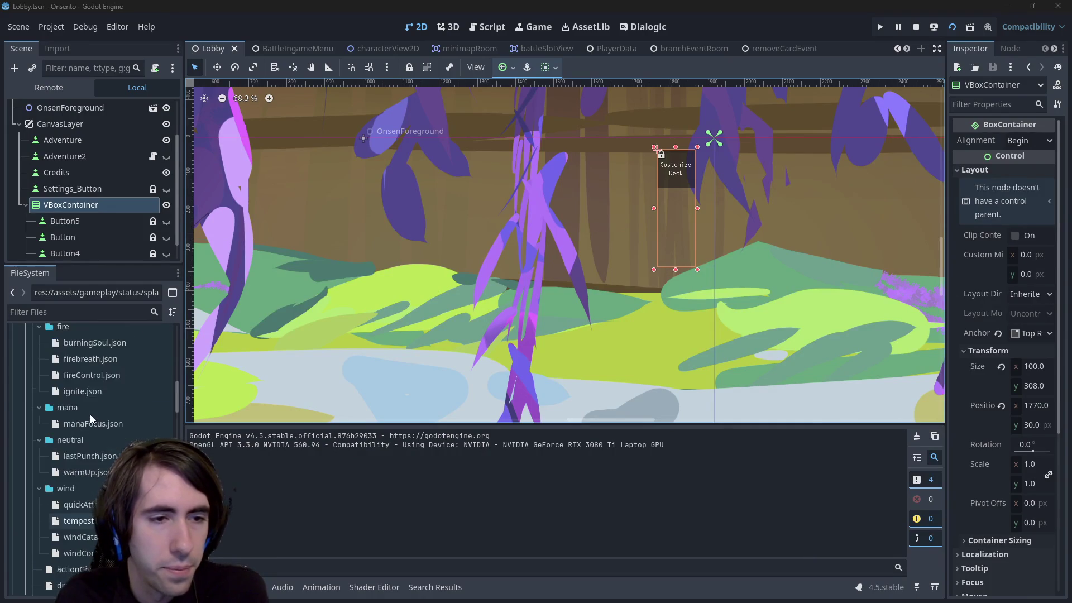
scroll(83, 424, down, 10)
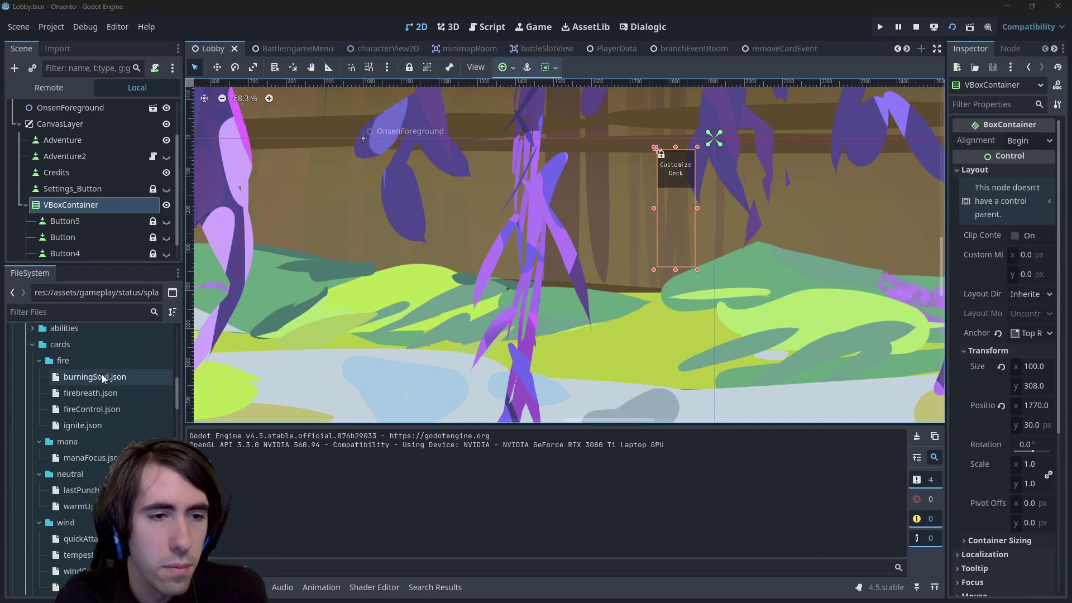
click(78, 430)
scroll(94, 469, up, 2)
scroll(100, 436, down, 2)
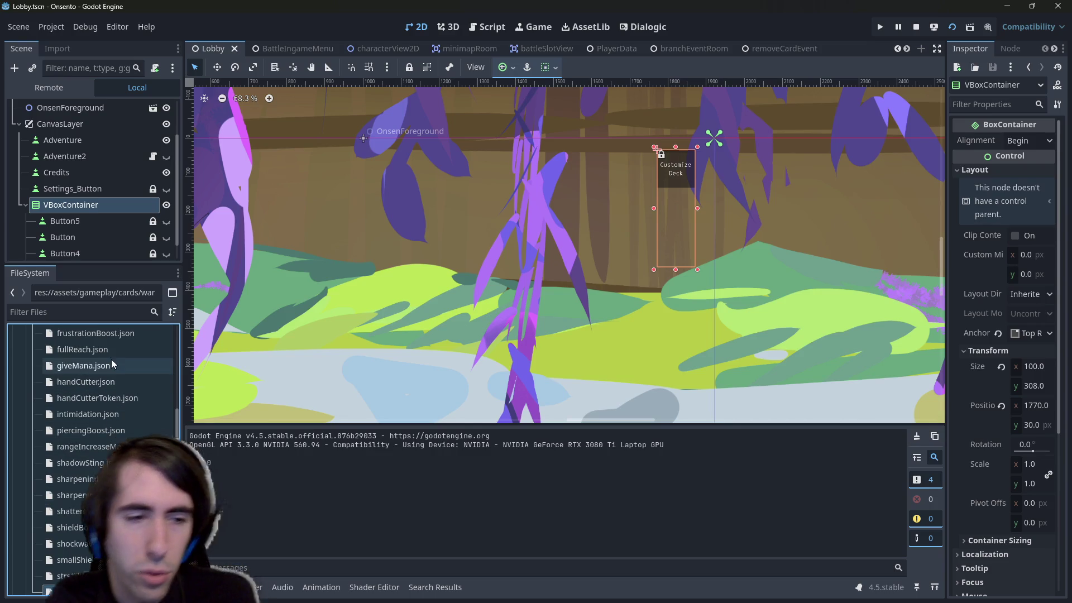
Select card files from fullReach.json and the cards folder, then switch to the Dungeon1 document.
shift+click(111, 352)
scroll(95, 369, up, 10)
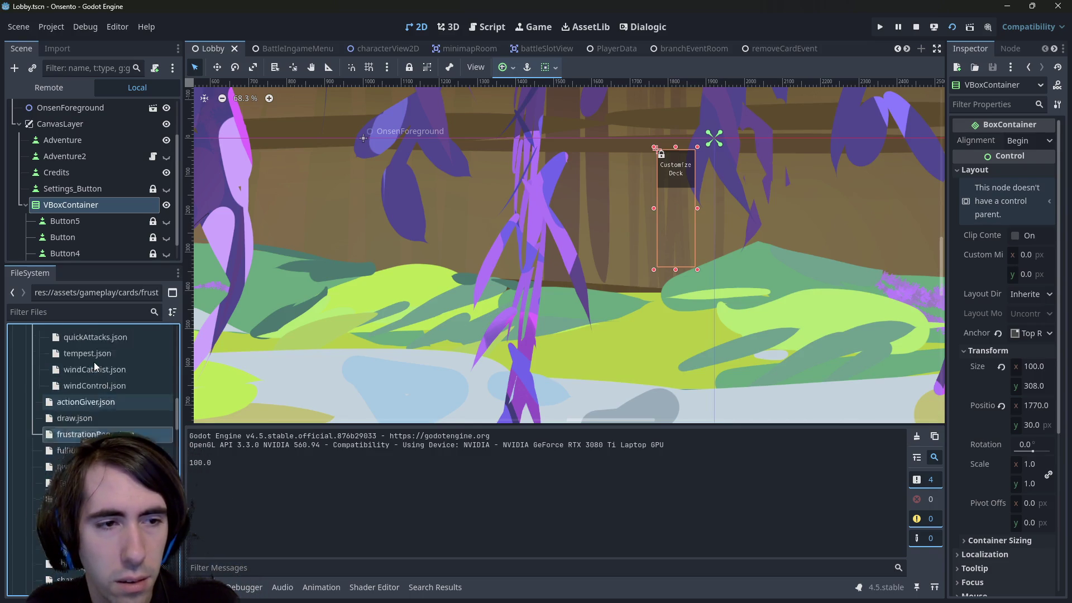
right_click(79, 412)
key(Escape)
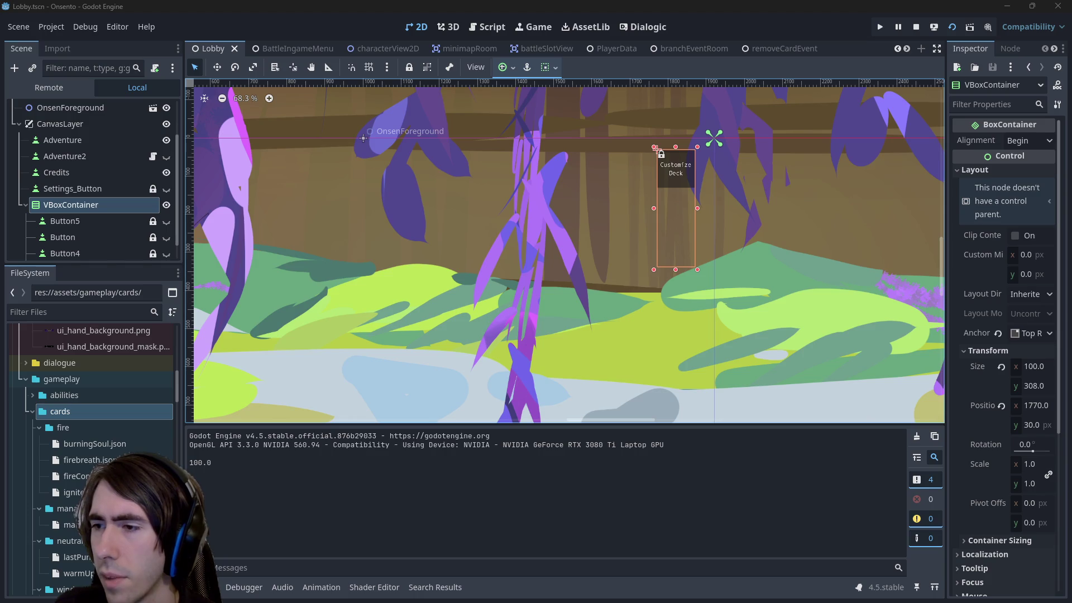
key(alt+Tab)
Scroll to the OnDiscard: Draw 2 notes and highlight the Cost: 3 AP Burn entry.
scroll(440, 390, down, 4)
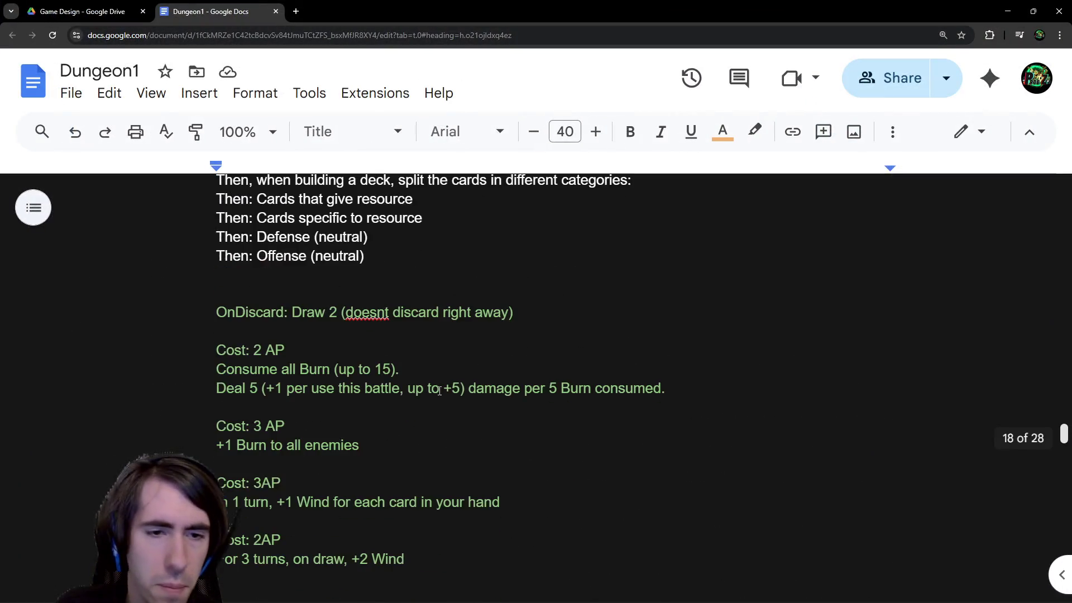
scroll(402, 317, down, 1)
mouse_move(512, 257)
mouse_down()
mouse_move(82, 237)
mouse_move(126, 254)
mouse_up()
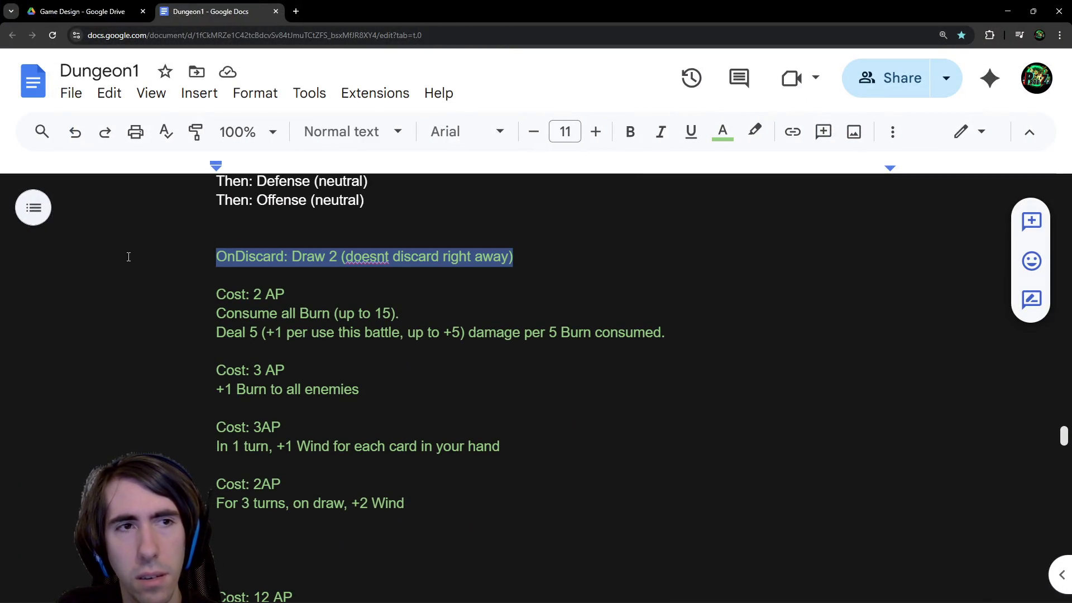
click(275, 267)
click(301, 274)
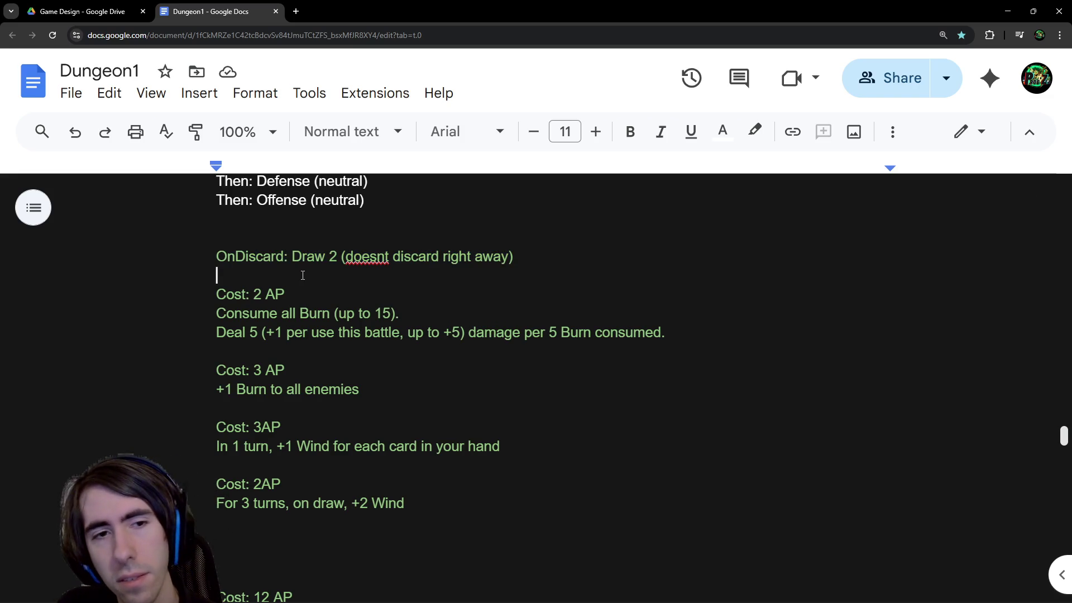
scroll(298, 291, down, 2)
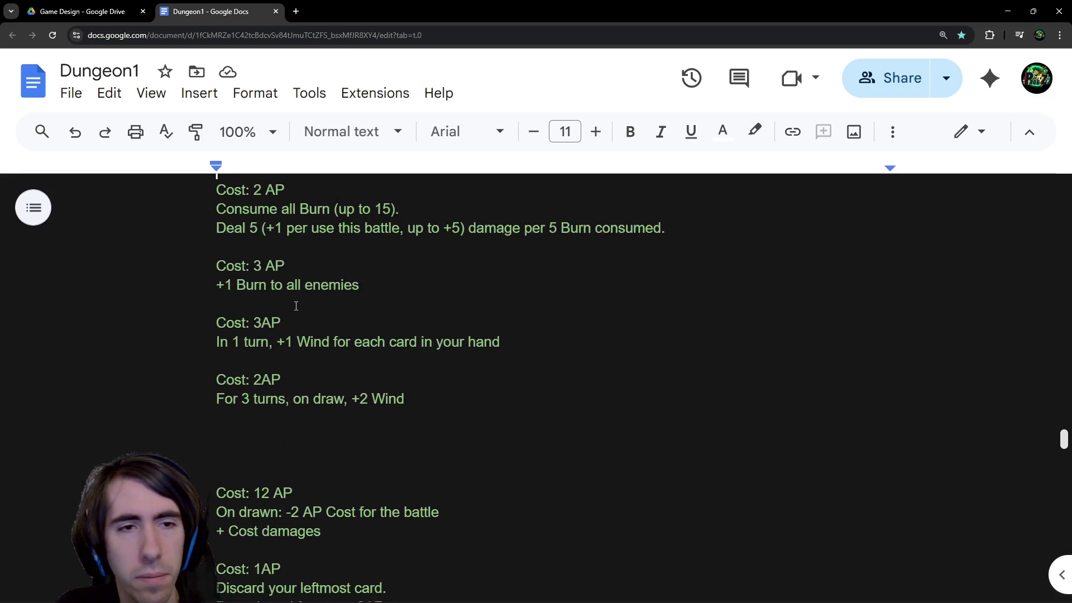
scroll(302, 288, up, 1)
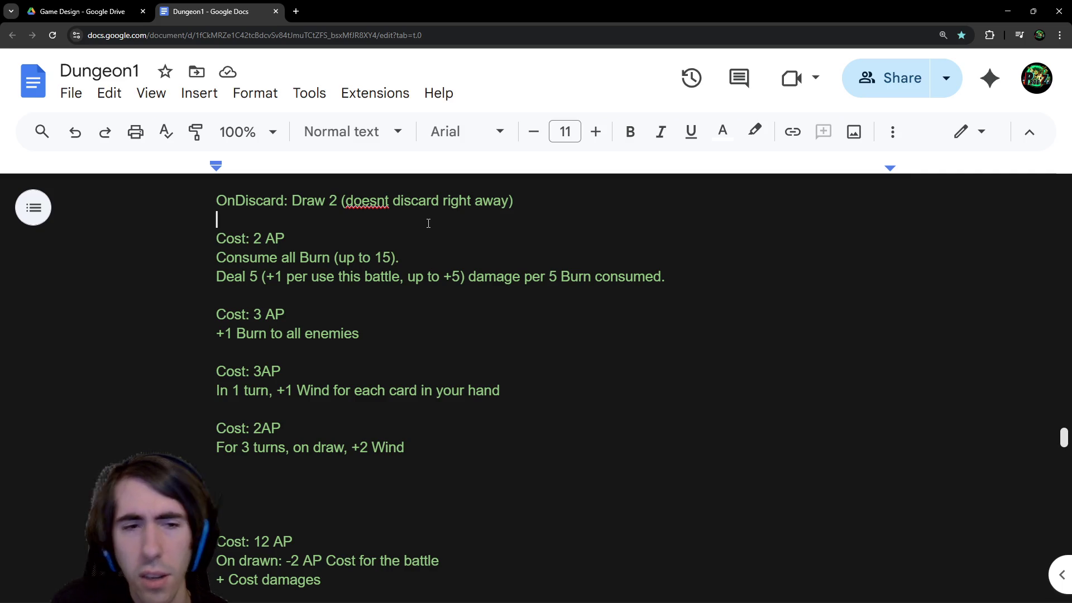
drag(405, 327, 186, 305)
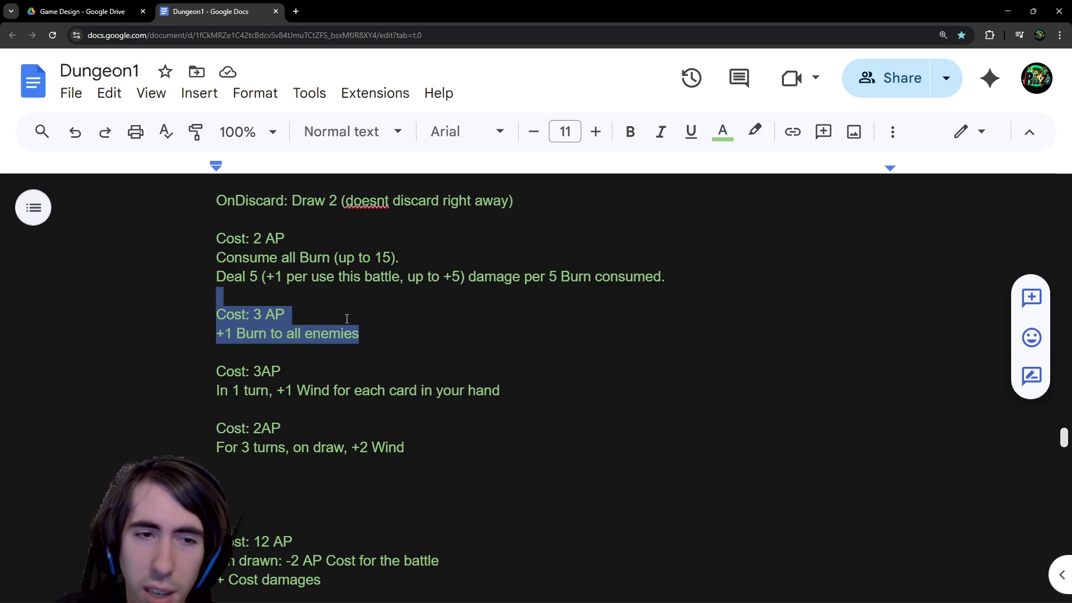
click(389, 334)
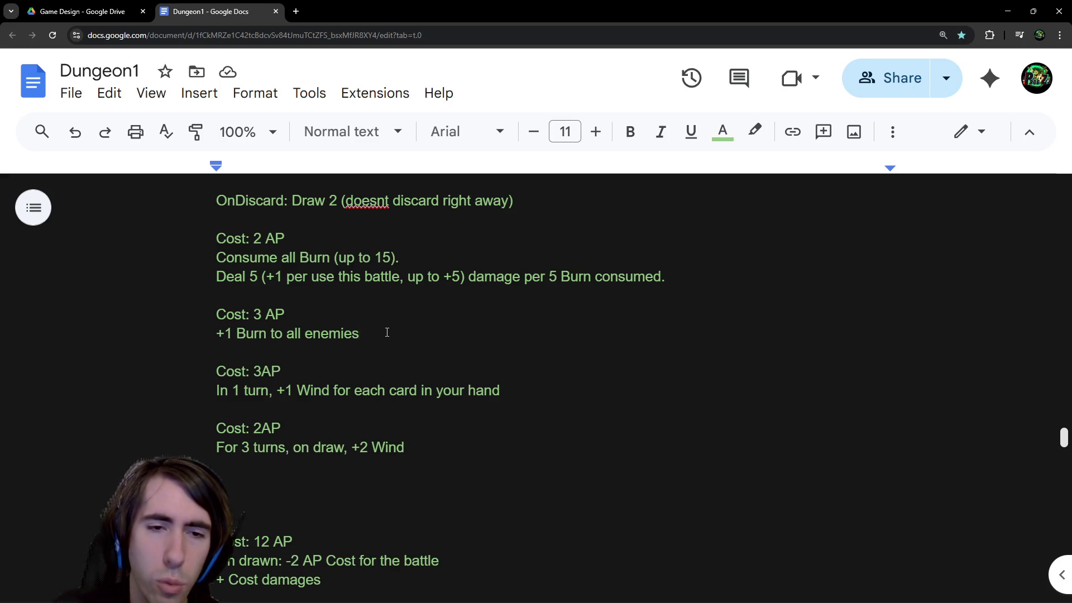
drag(502, 390, 155, 370)
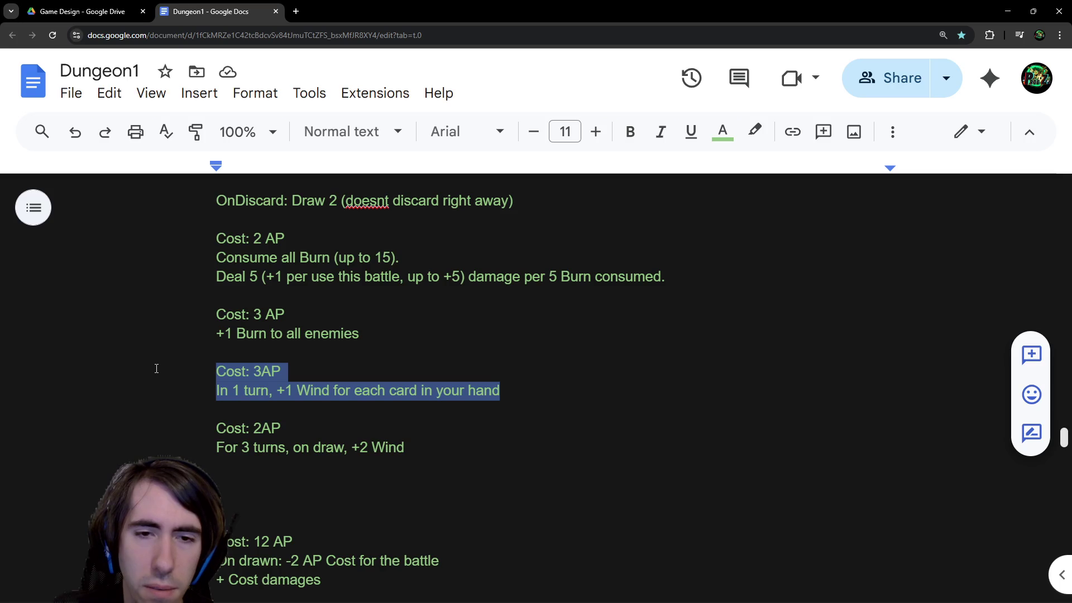
drag(448, 475, 61, 413)
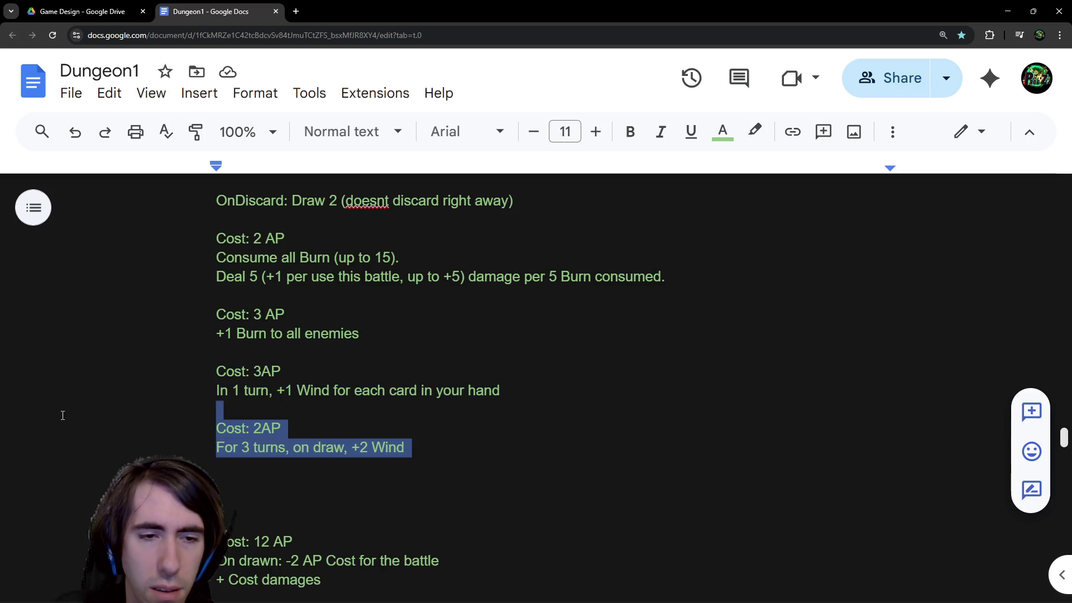
click(427, 452)
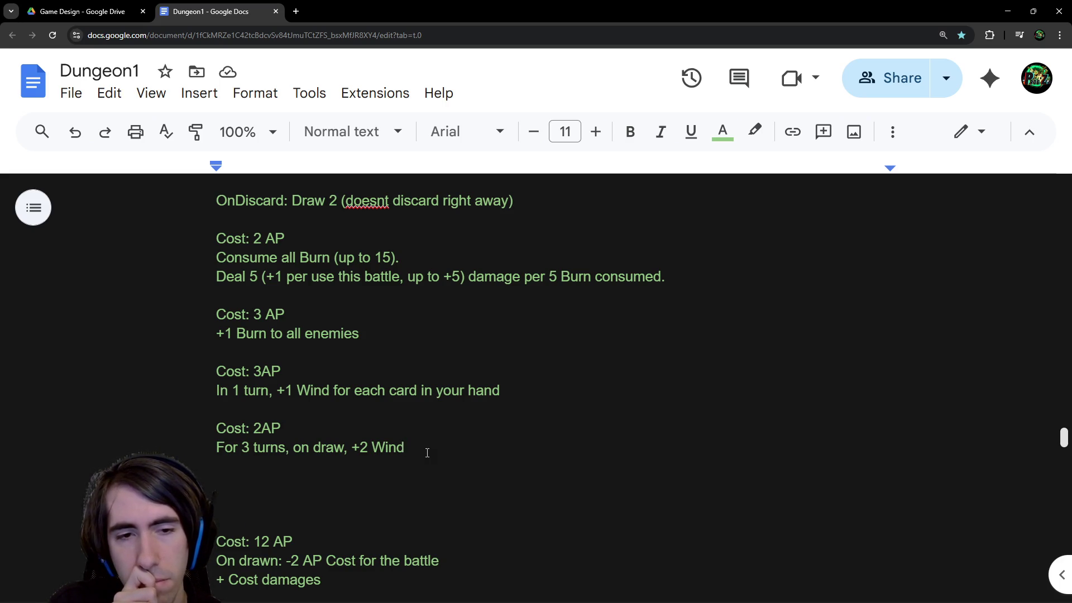
scroll(427, 452, down, 4)
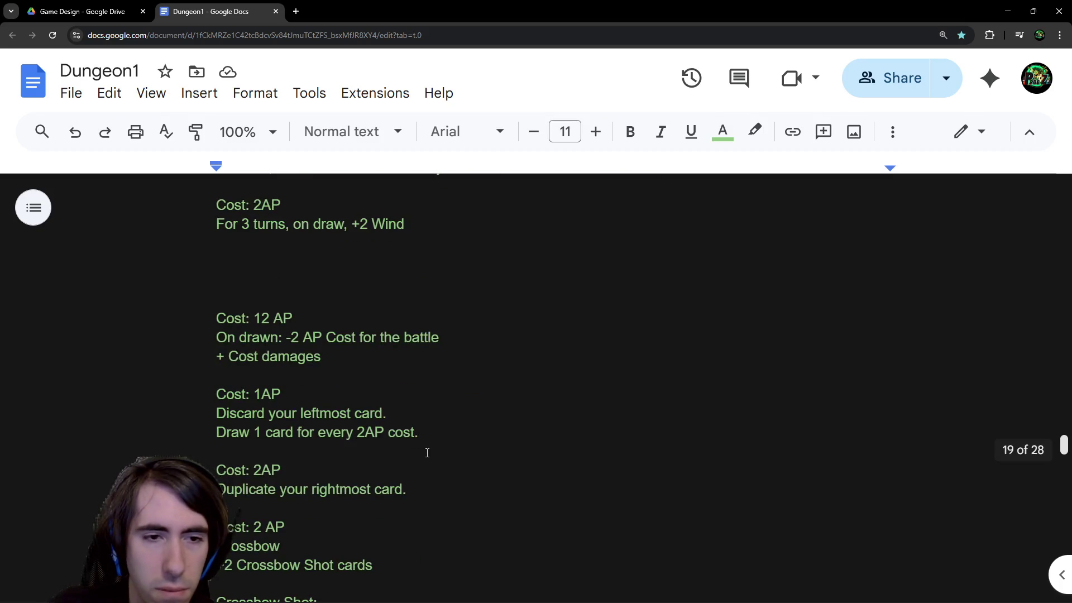
click(434, 438)
drag(434, 437, 177, 392)
scroll(330, 408, down, 4)
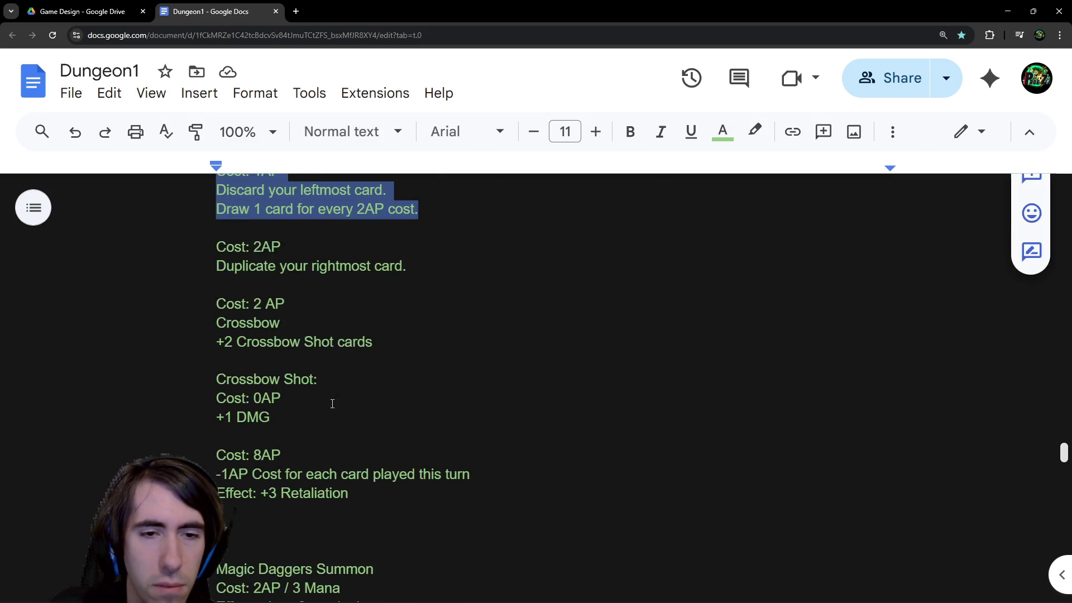
scroll(328, 318, up, 3)
click(311, 242)
drag(311, 216, 420, 448)
scroll(416, 435, down, 4)
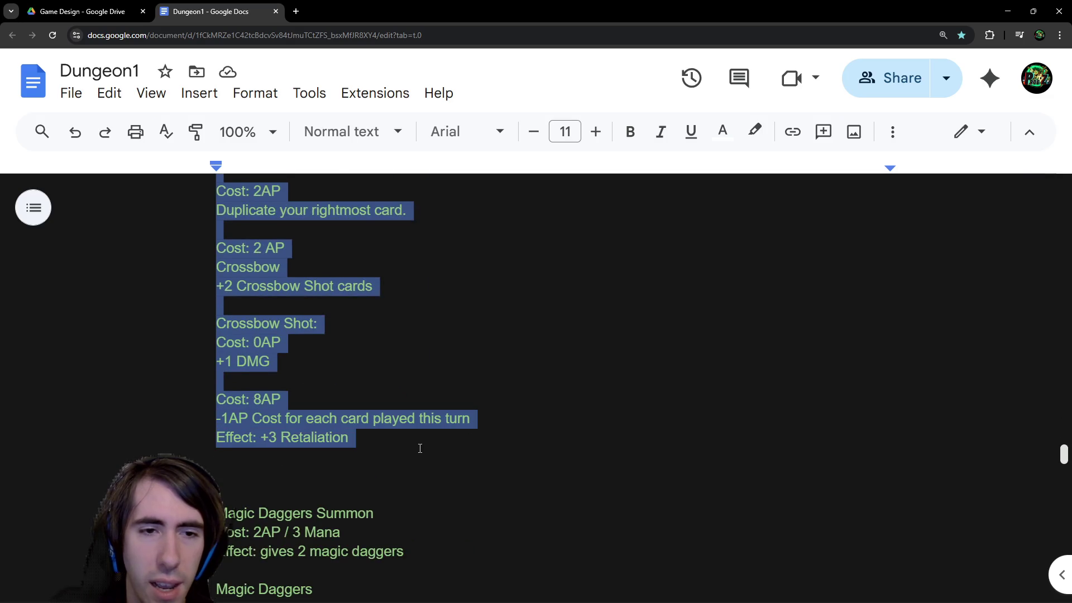
scroll(434, 419, up, 3)
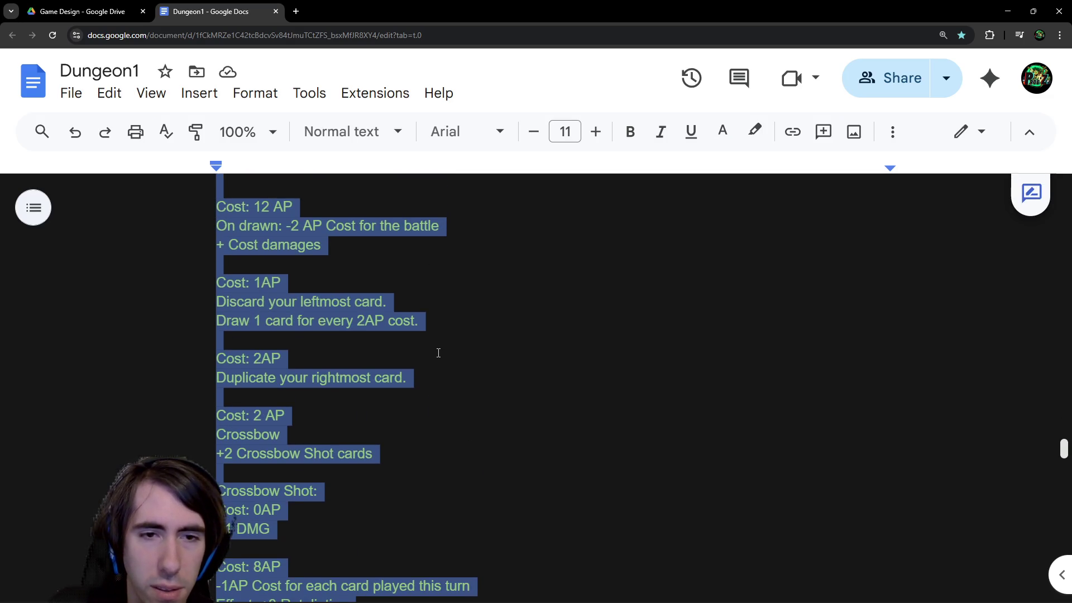
click(437, 352)
scroll(438, 353, down, 2)
scroll(438, 353, down, 3)
scroll(438, 353, down, 1)
mouse_move(374, 296)
mouse_down()
mouse_move(368, 443)
mouse_move(363, 426)
mouse_move(421, 484)
mouse_up()
scroll(366, 436, down, 3)
scroll(421, 485, up, 12)
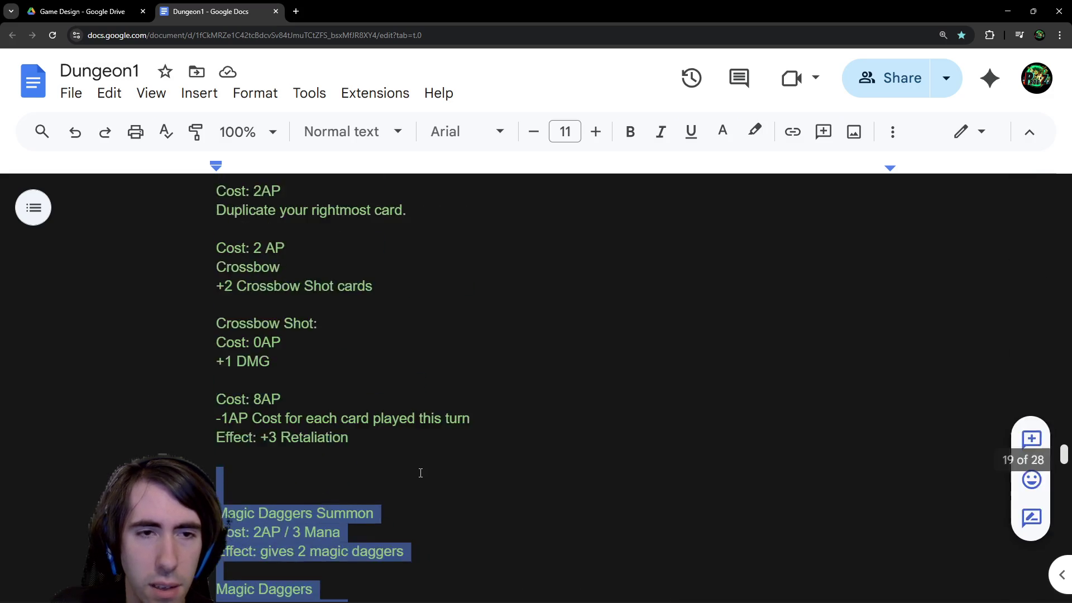
mouse_move(313, 398)
mouse_down()
mouse_move(224, 260)
mouse_move(226, 202)
mouse_up()
scroll(321, 359, down, 12)
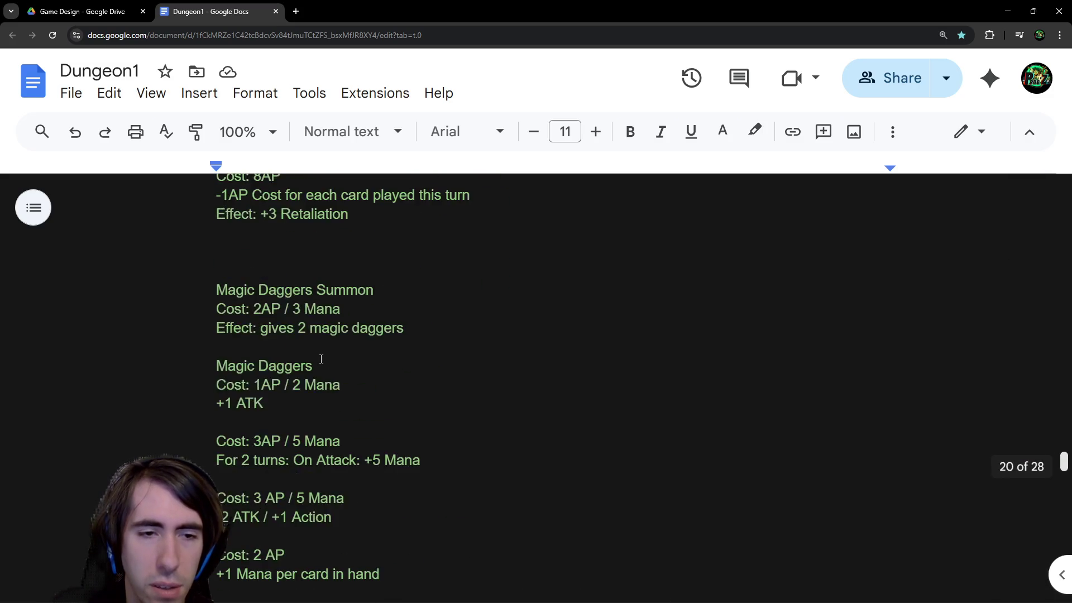
click(334, 441)
scroll(342, 453, down, 3)
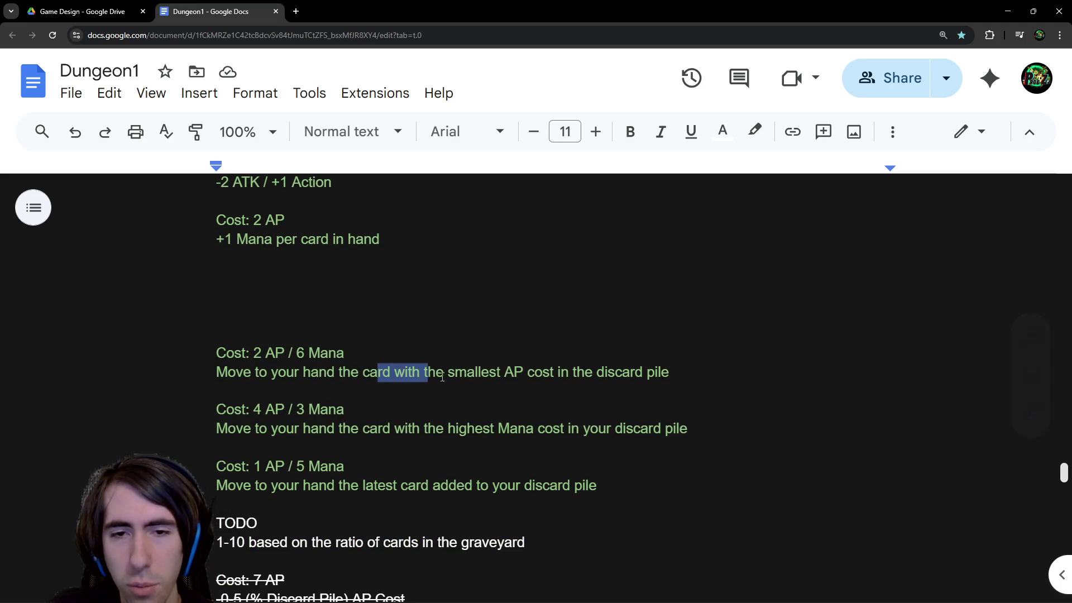
drag(334, 279, 437, 449)
click(429, 505)
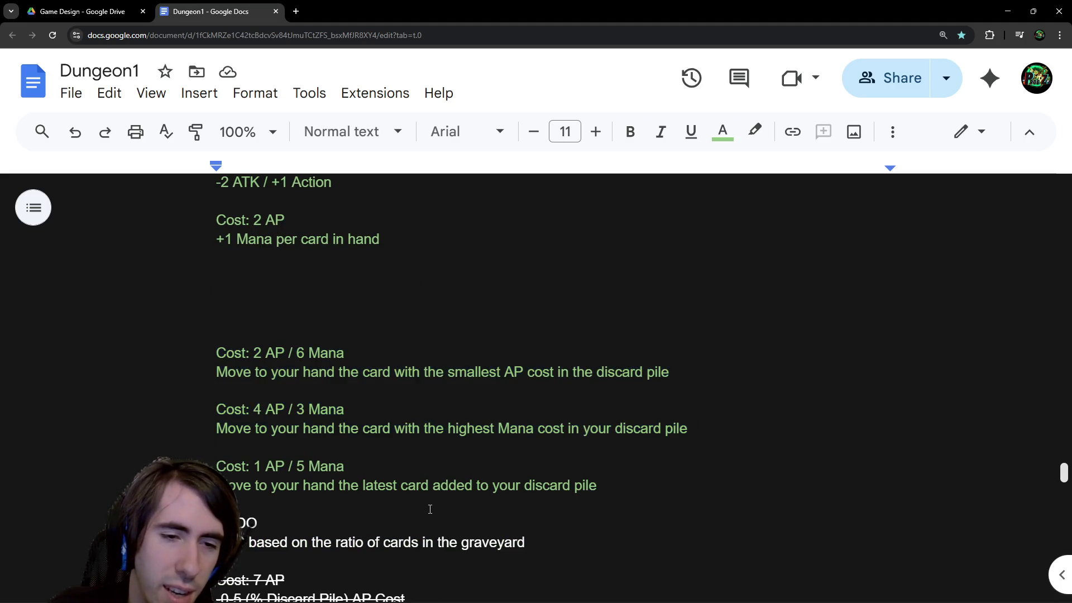
scroll(429, 508, down, 3)
scroll(427, 509, up, 3)
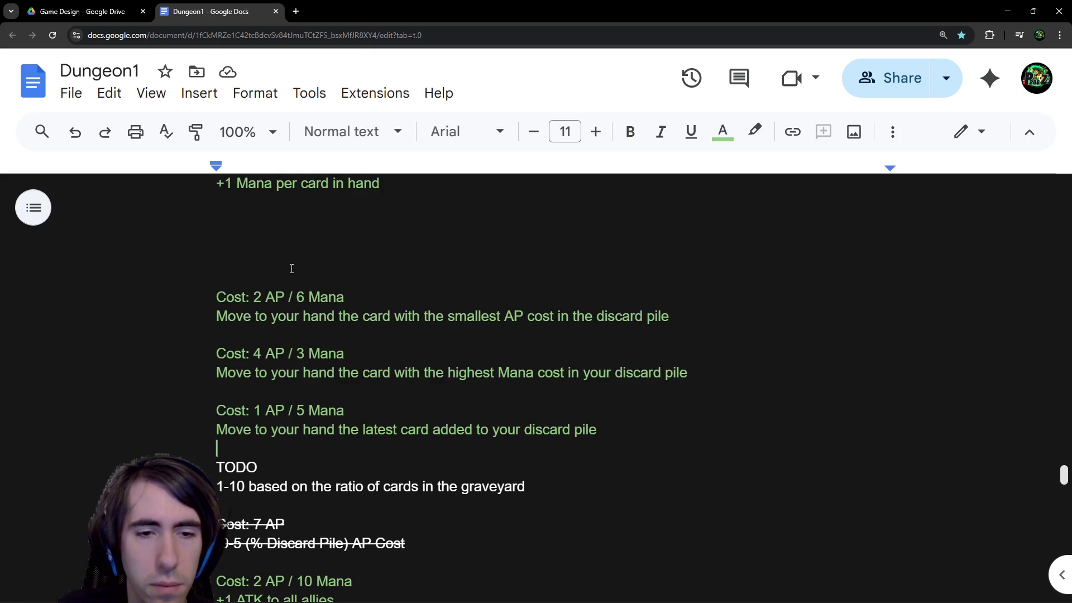
scroll(288, 274, down, 3)
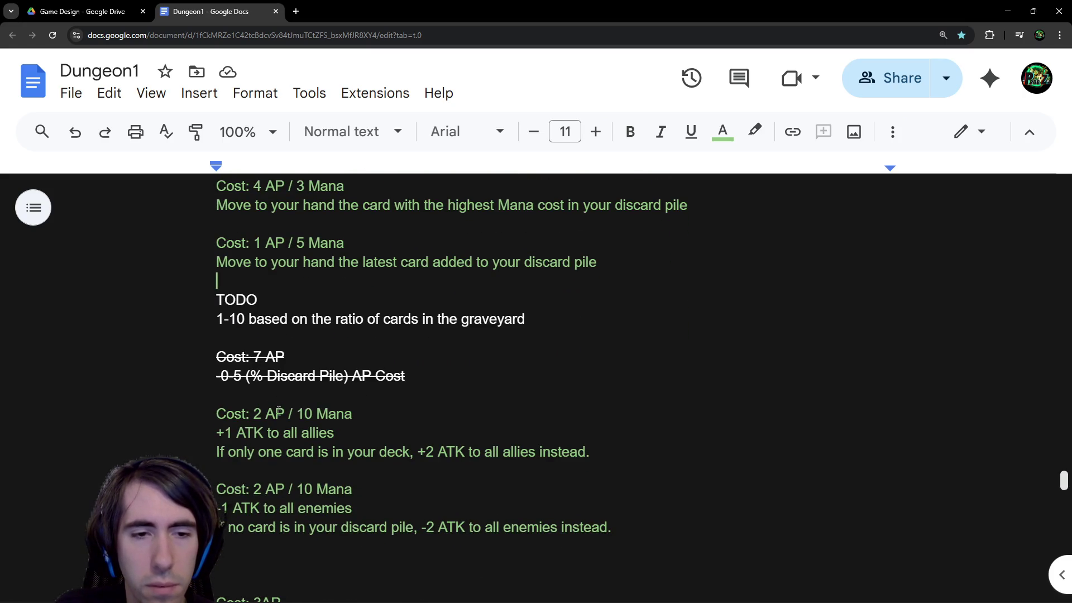
drag(241, 451, 465, 449)
click(466, 448)
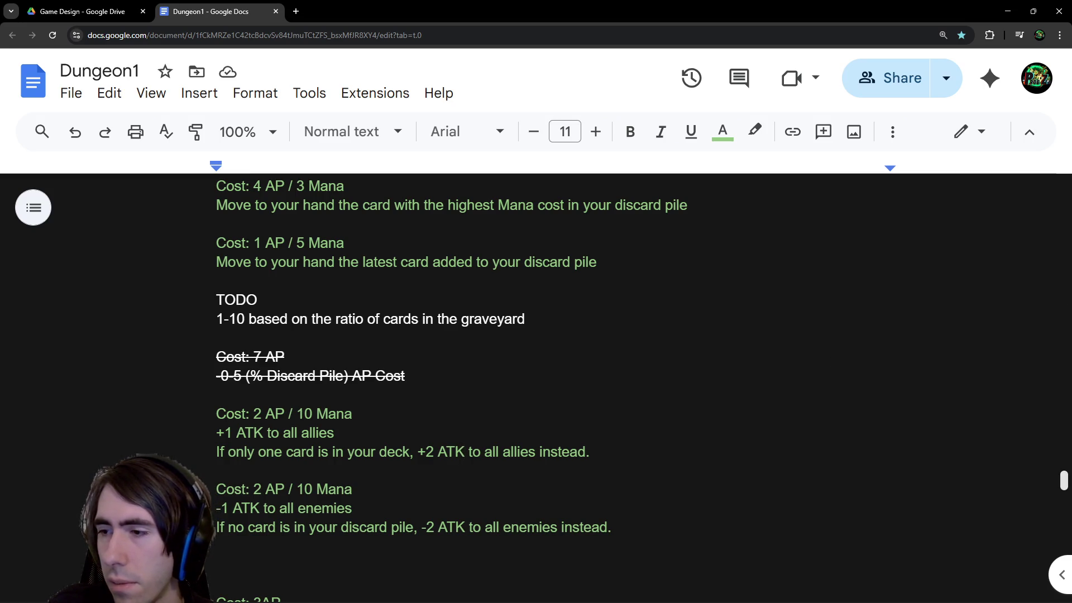
scroll(394, 450, down, 1)
Find the Cost: 3AP card and select its lines and its +1 AP per card wording.
scroll(335, 413, down, 2)
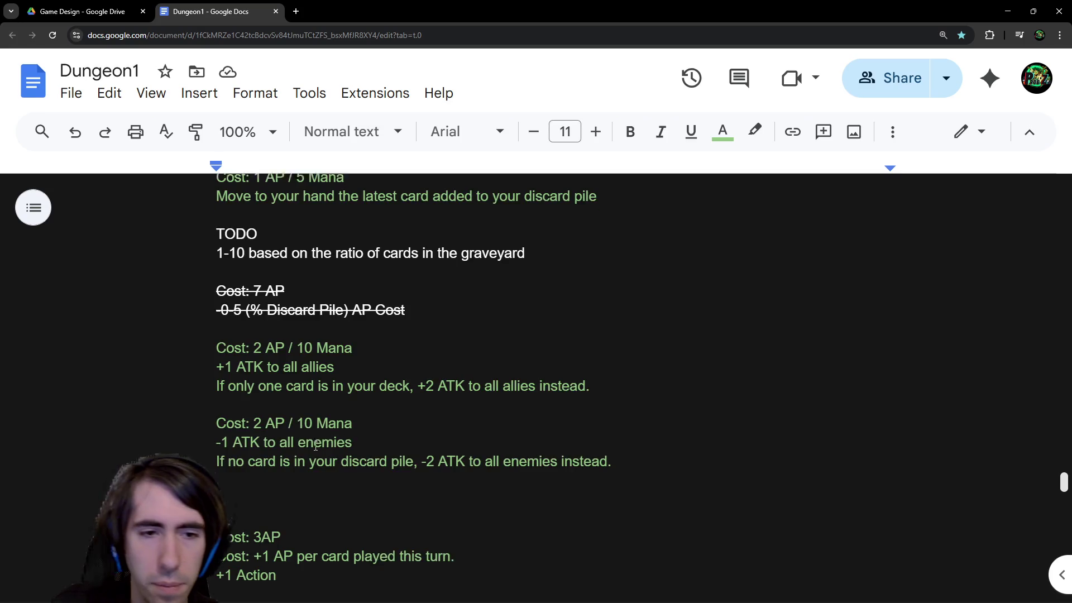
scroll(311, 385, up, 1)
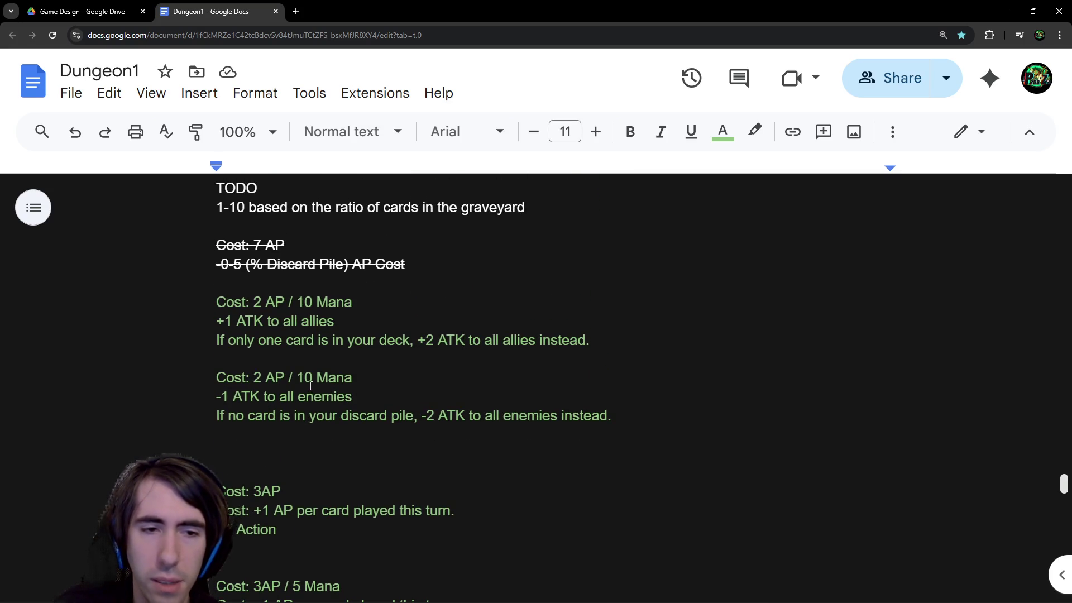
scroll(311, 385, down, 2)
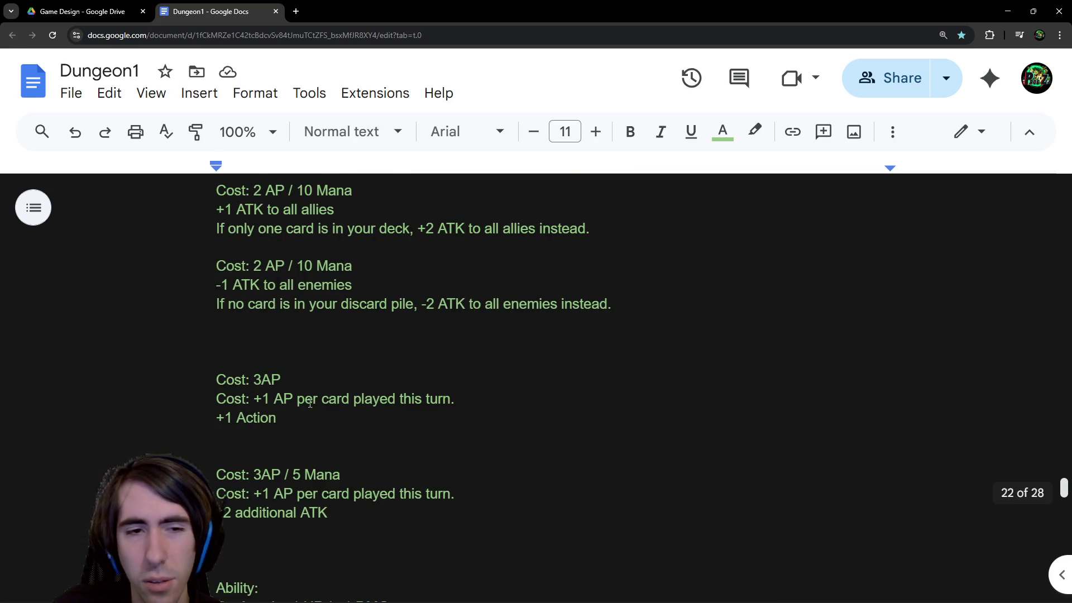
drag(311, 414, 193, 378)
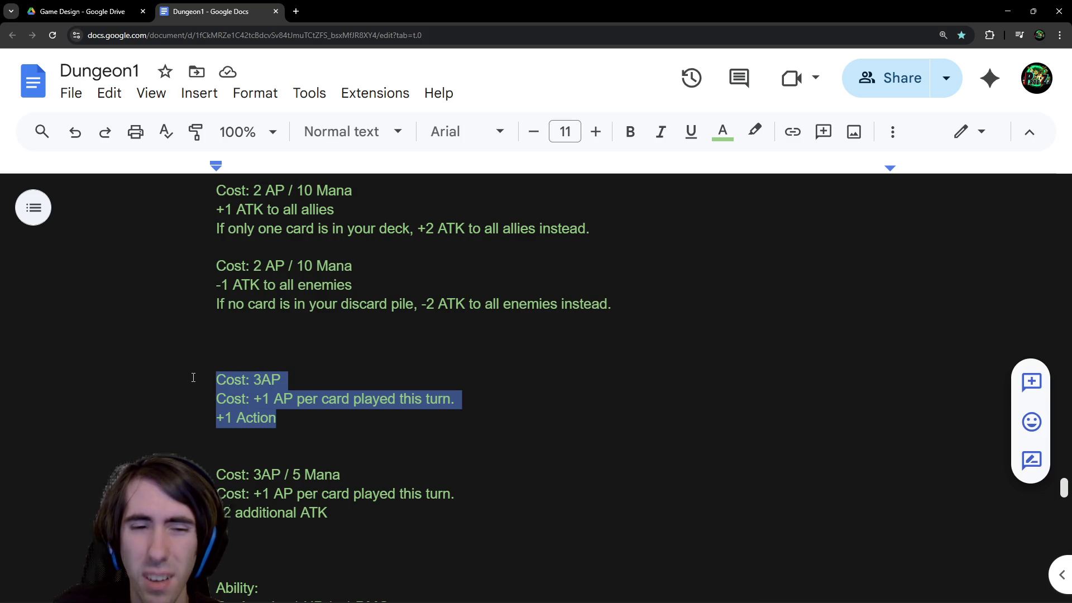
drag(254, 398, 339, 399)
click(336, 399)
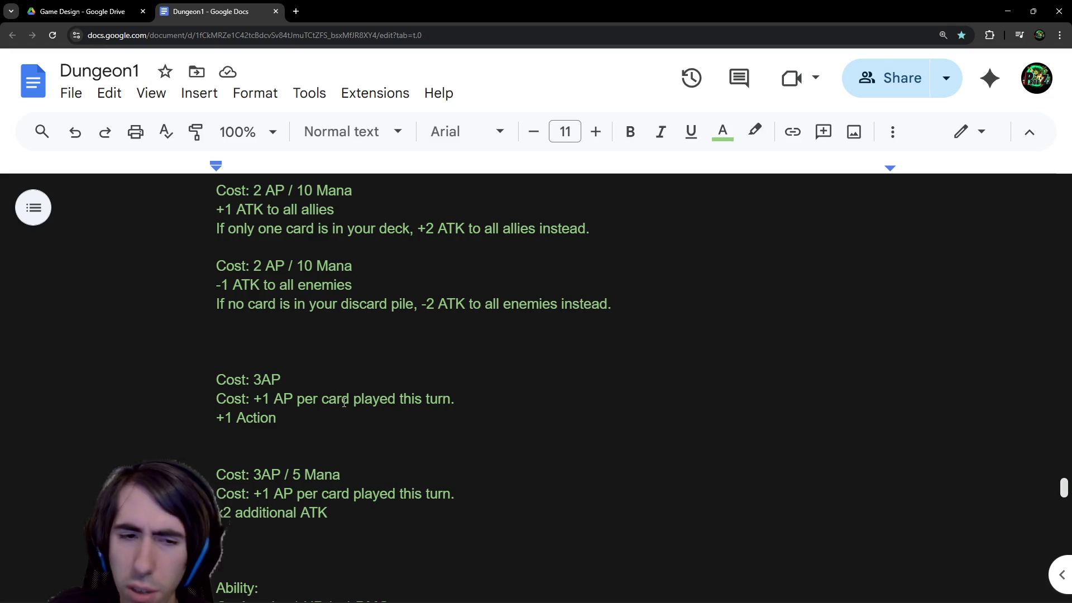
Apply Strikethrough to the three Cost: 3AP card lines, then check the 3AP / 5 Mana card.
drag(278, 419, 173, 378)
click(257, 92)
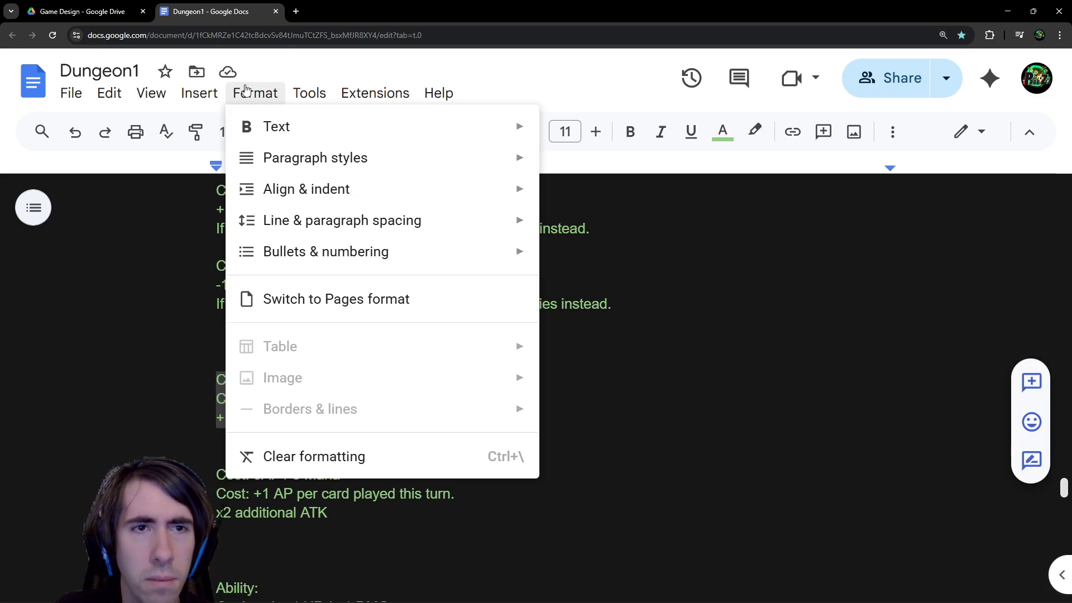
mouse_move(299, 126)
click(665, 223)
click(434, 462)
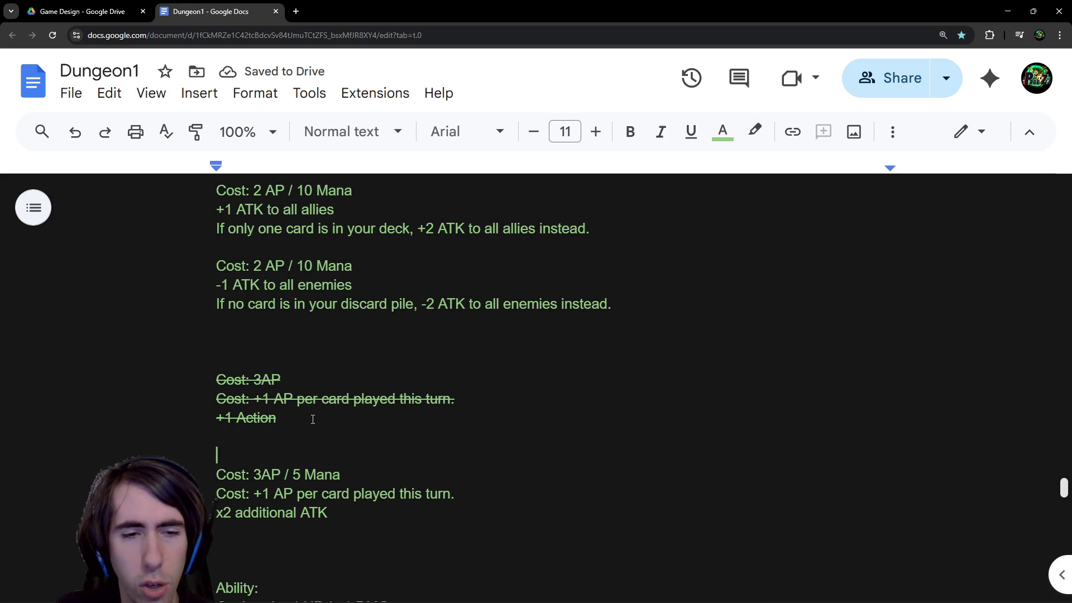
mouse_move(331, 514)
mouse_down()
mouse_move(217, 493)
mouse_move(210, 474)
mouse_up()
click(348, 518)
drag(348, 519, 207, 470)
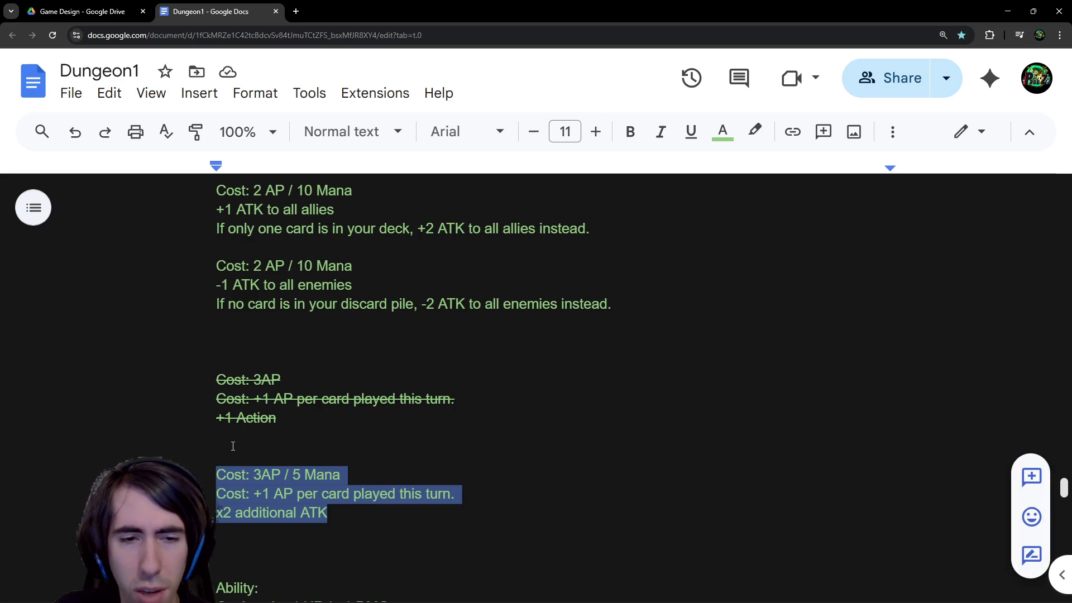
click(223, 515)
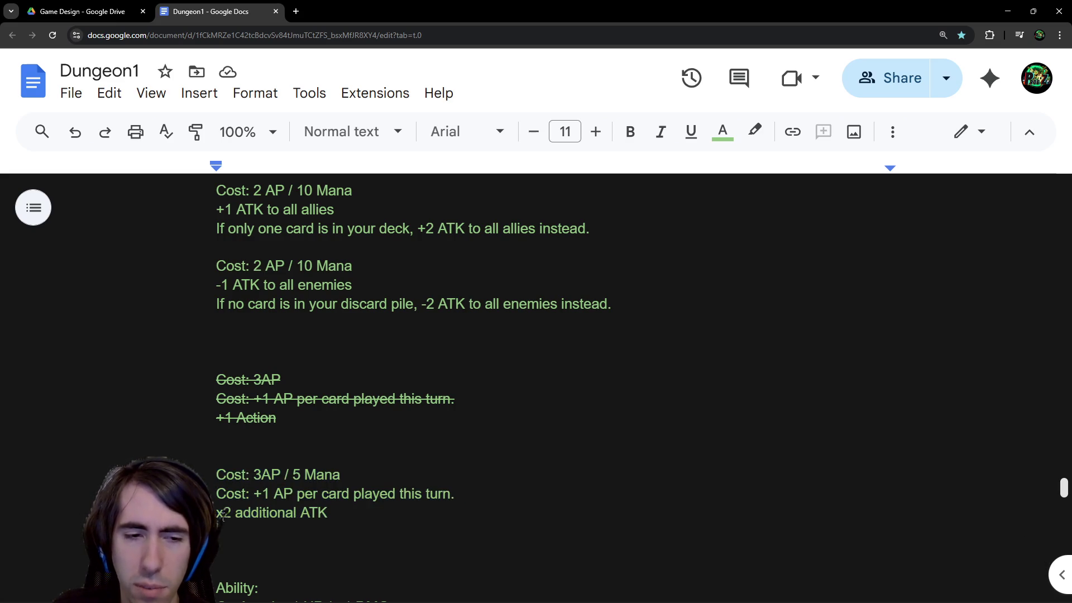
scroll(351, 484, down, 3)
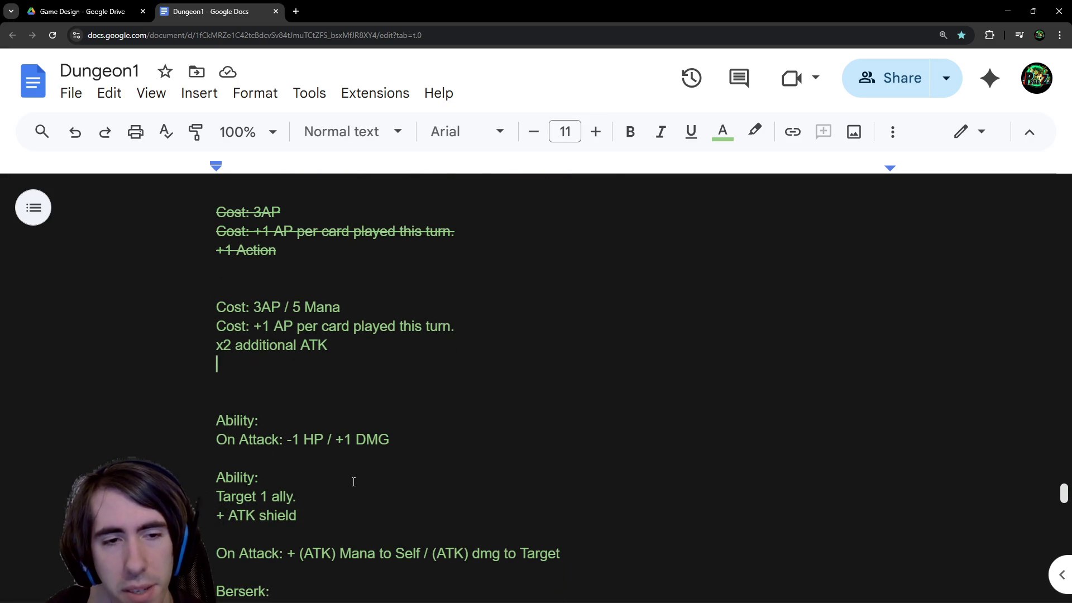
scroll(354, 481, down, 5)
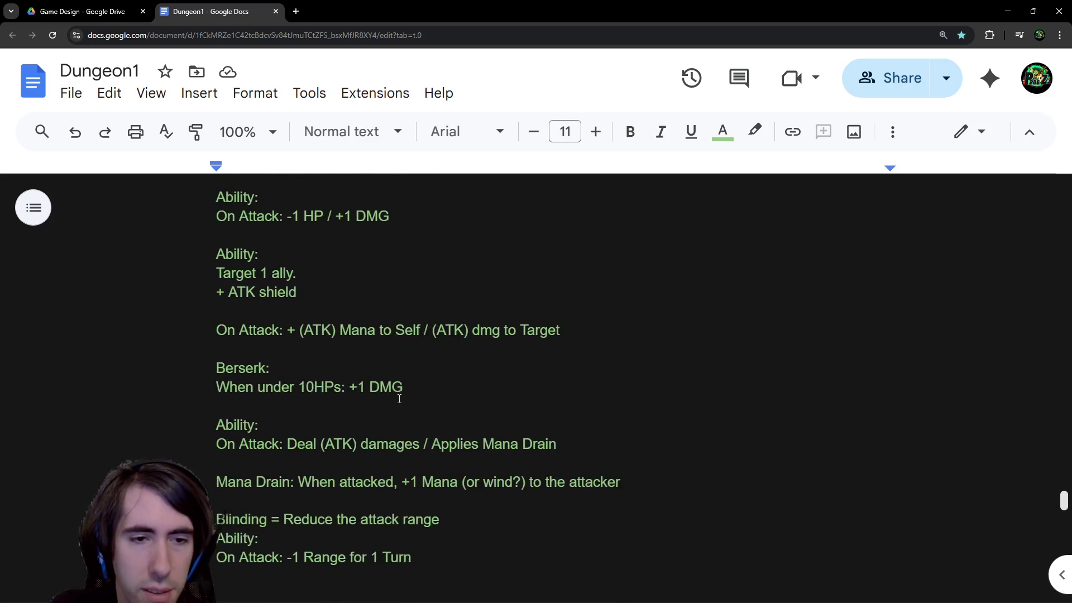
scroll(399, 399, down, 2)
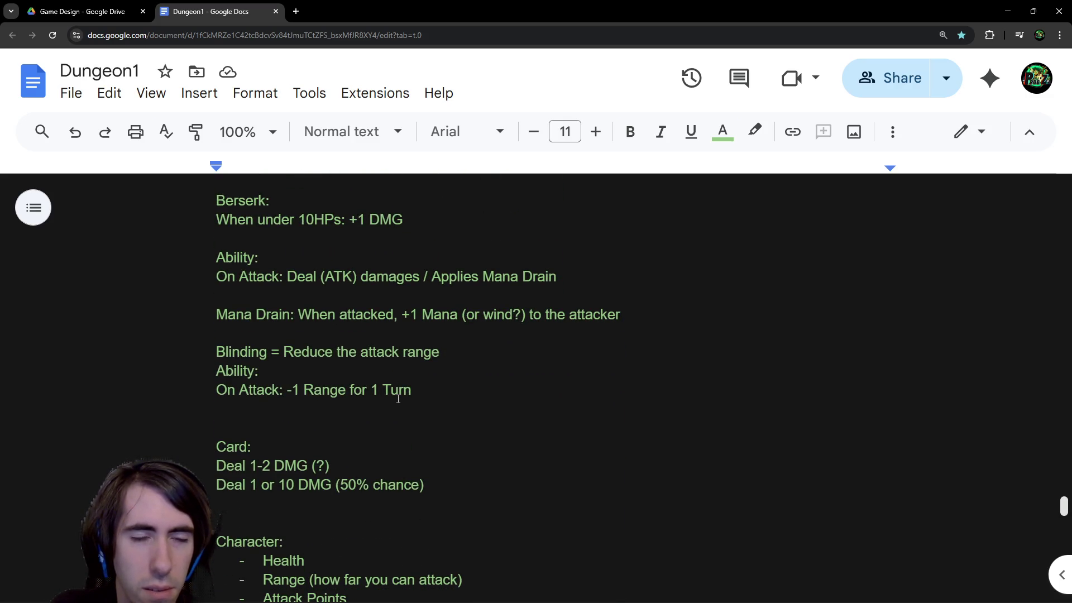
scroll(399, 398, down, 1)
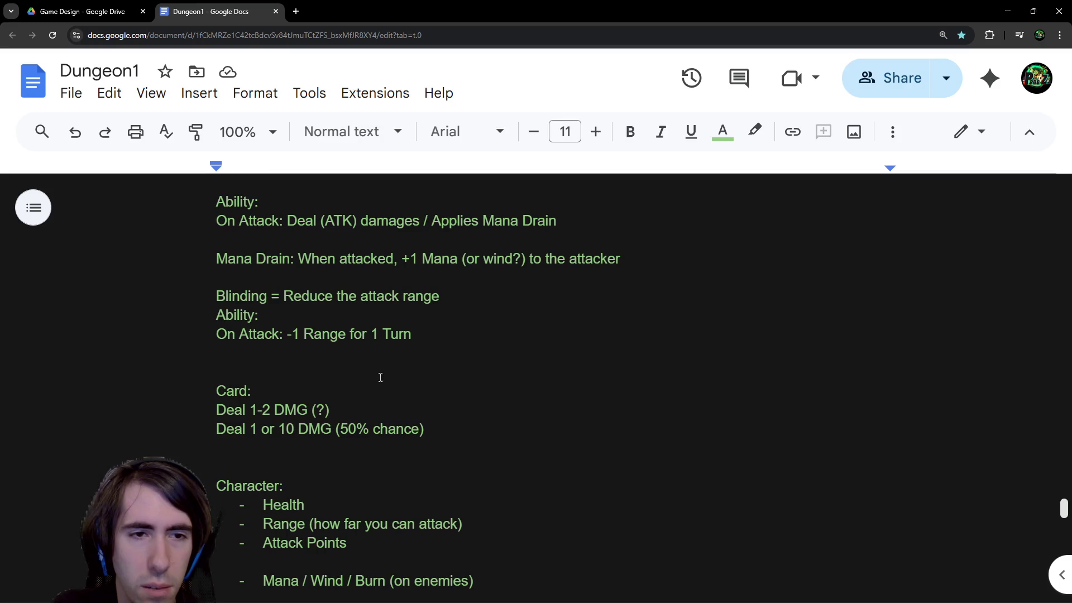
scroll(258, 323, down, 3)
scroll(280, 420, up, 15)
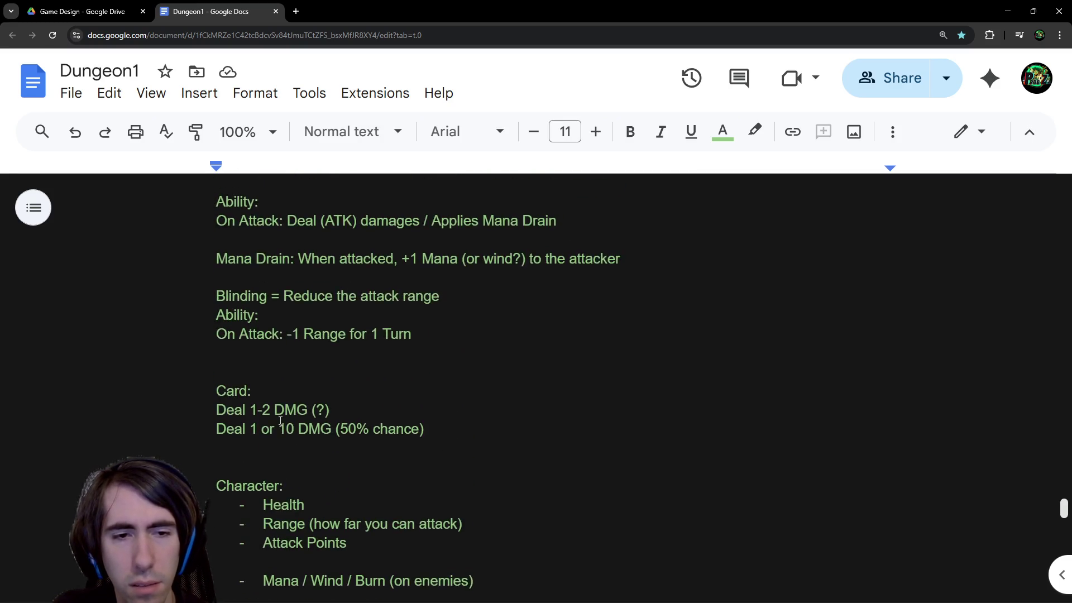
scroll(268, 425, up, 7)
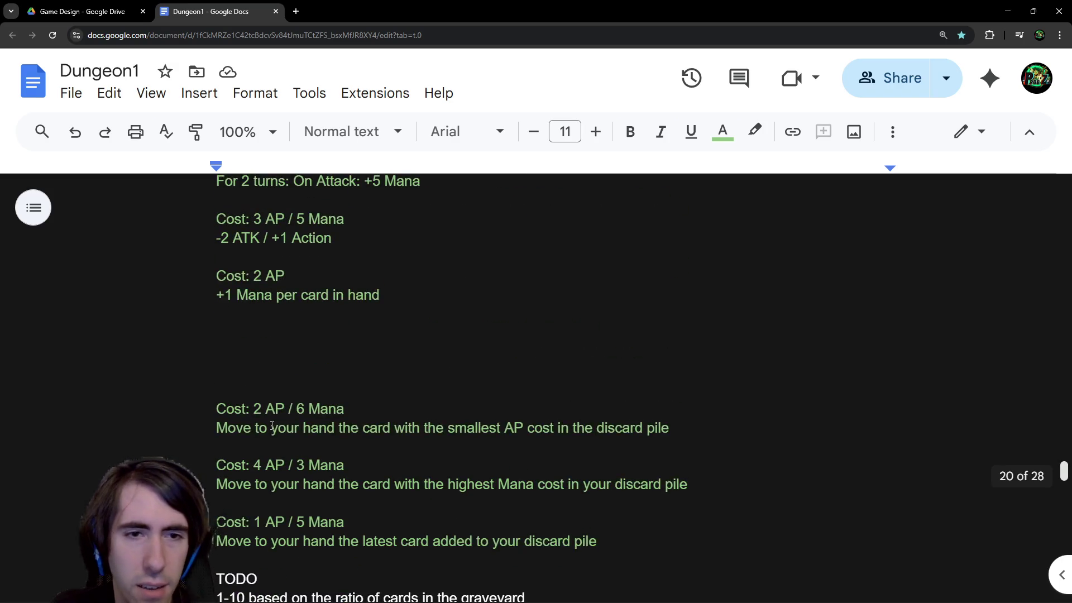
drag(483, 397, 214, 383)
click(214, 383)
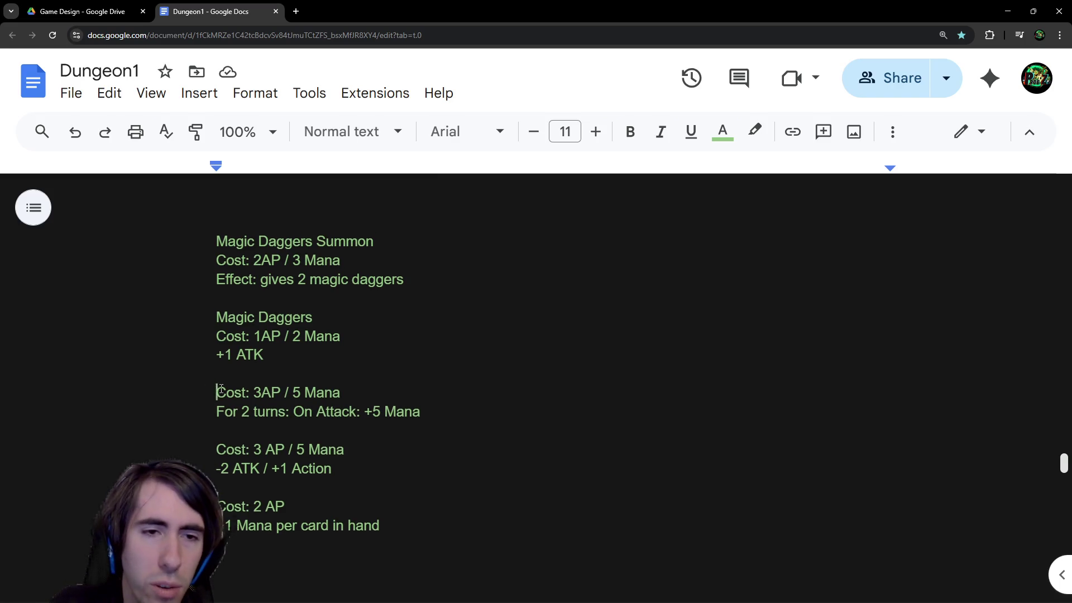
Select card notes from Crossbow Shot down through the Magic Daggers cards.
scroll(220, 389, up, 1)
mouse_move(307, 400)
mouse_down()
mouse_move(168, 283)
mouse_move(175, 268)
mouse_up()
scroll(295, 341, up, 2)
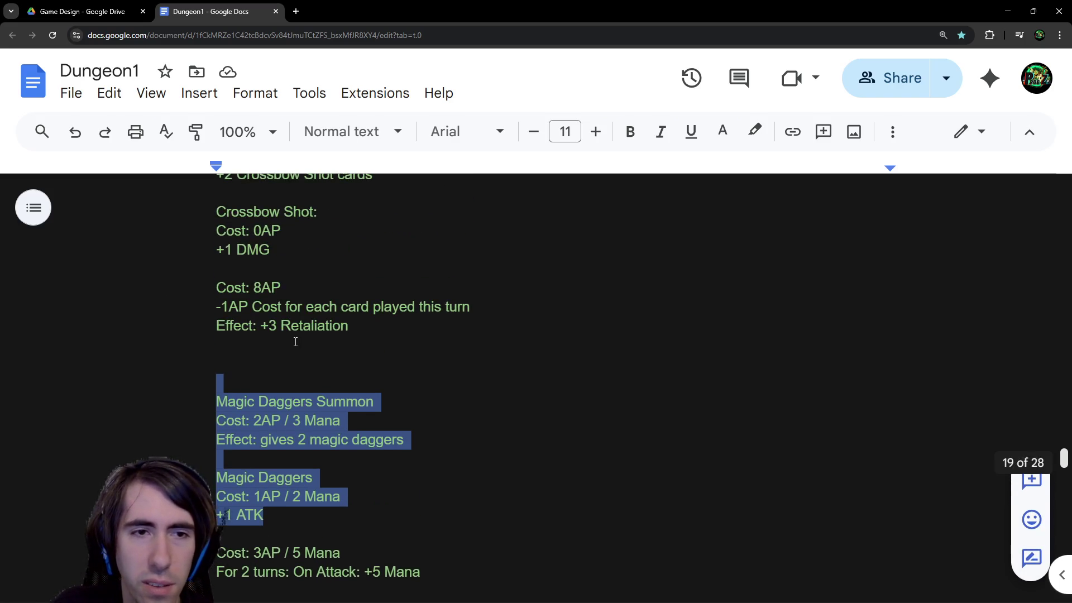
scroll(292, 359, up, 2)
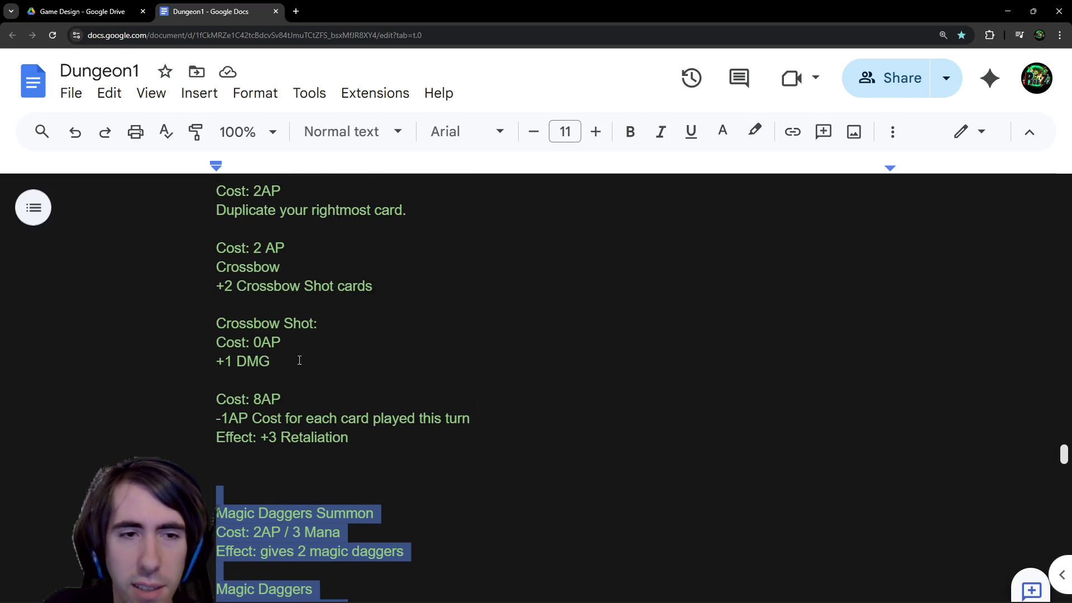
drag(296, 359, 189, 342)
click(342, 363)
drag(370, 443, 215, 321)
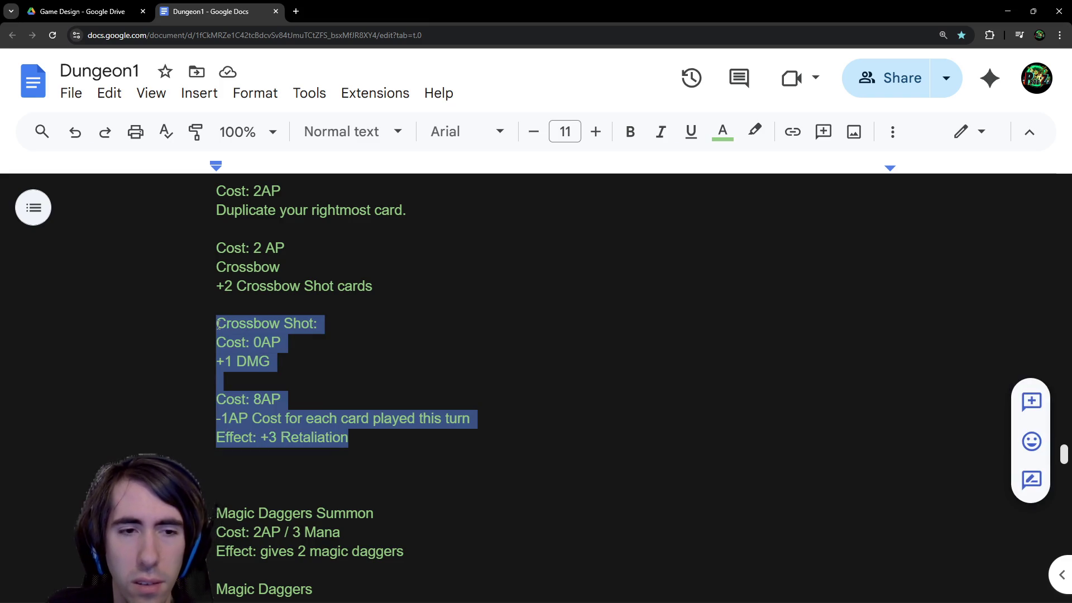
scroll(320, 472, down, 1)
scroll(320, 472, down, 1)
mouse_move(320, 424)
mouse_down()
mouse_move(347, 530)
mouse_move(342, 564)
mouse_up()
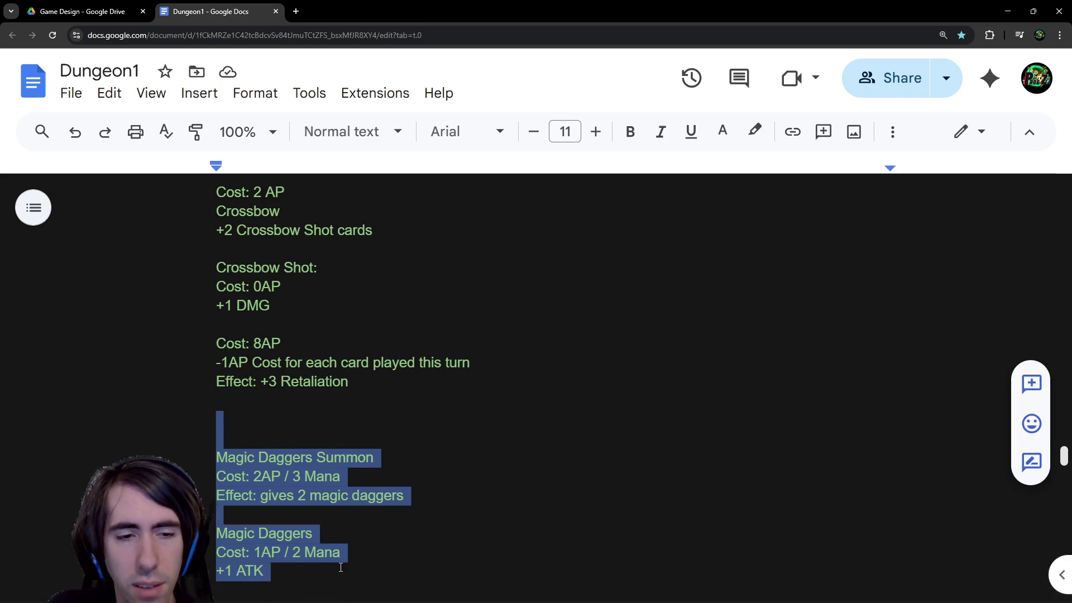
click(341, 567)
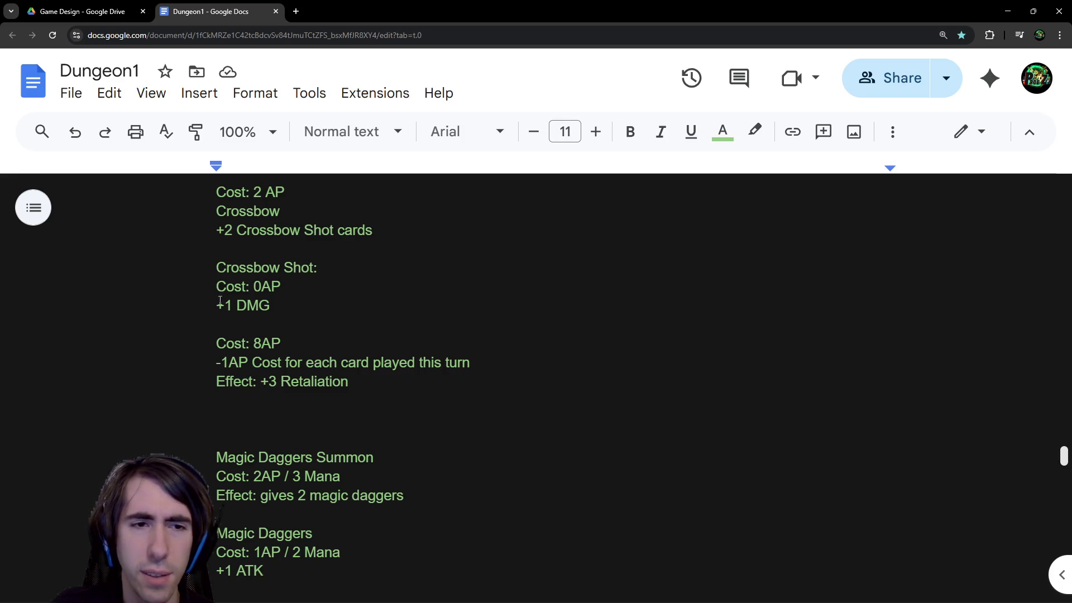
Select the two-line 'Cost: 3 AP / +1 Burn to all enemies' card entry.
scroll(264, 386, up, 1)
scroll(264, 386, up, 5)
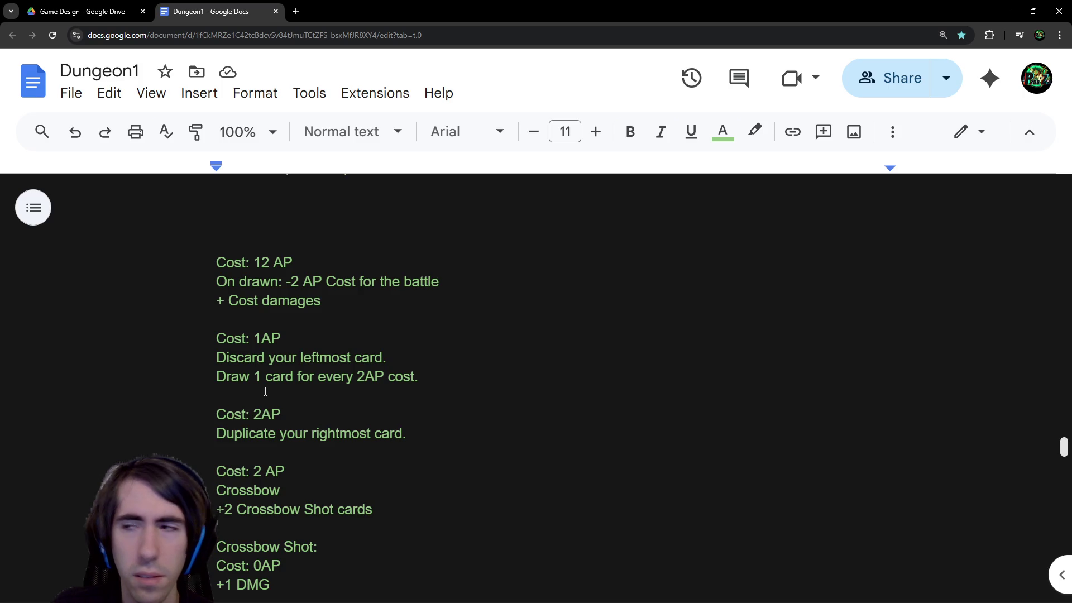
scroll(265, 391, down, 4)
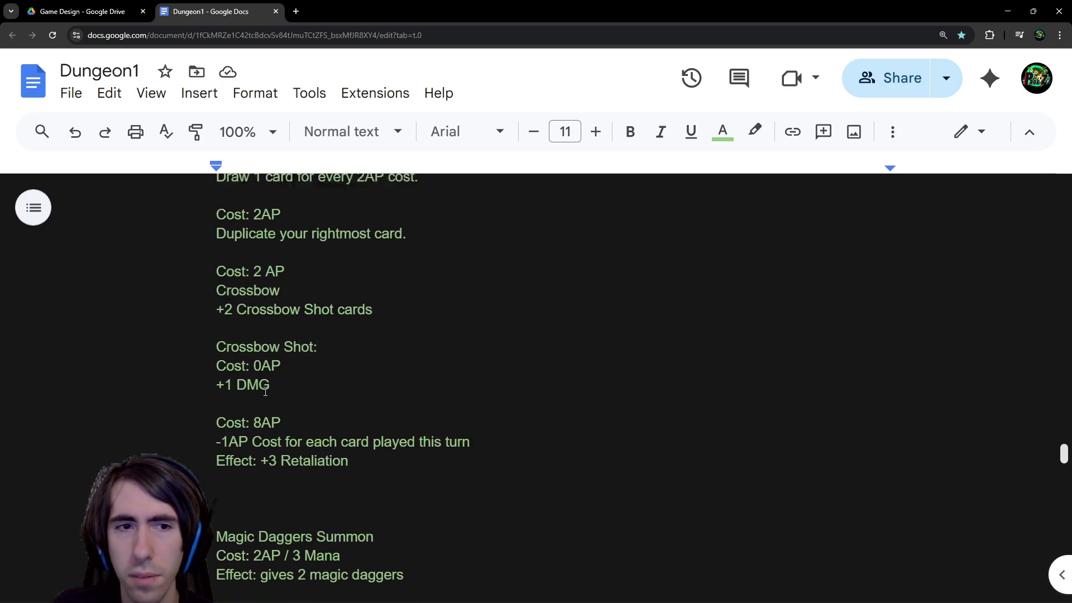
scroll(265, 391, up, 5)
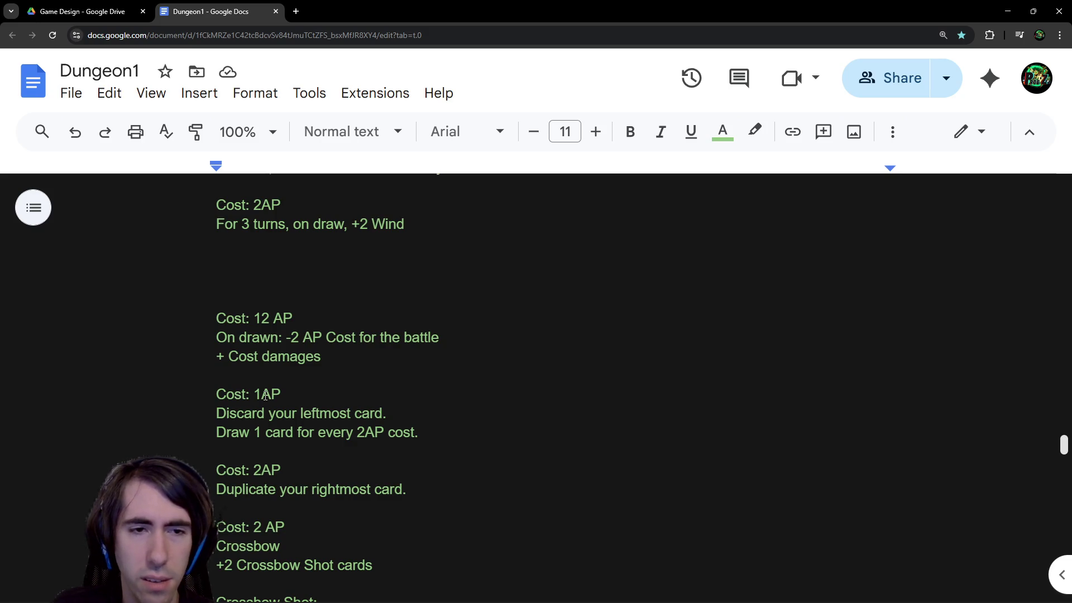
scroll(265, 396, down, 2)
scroll(265, 396, up, 7)
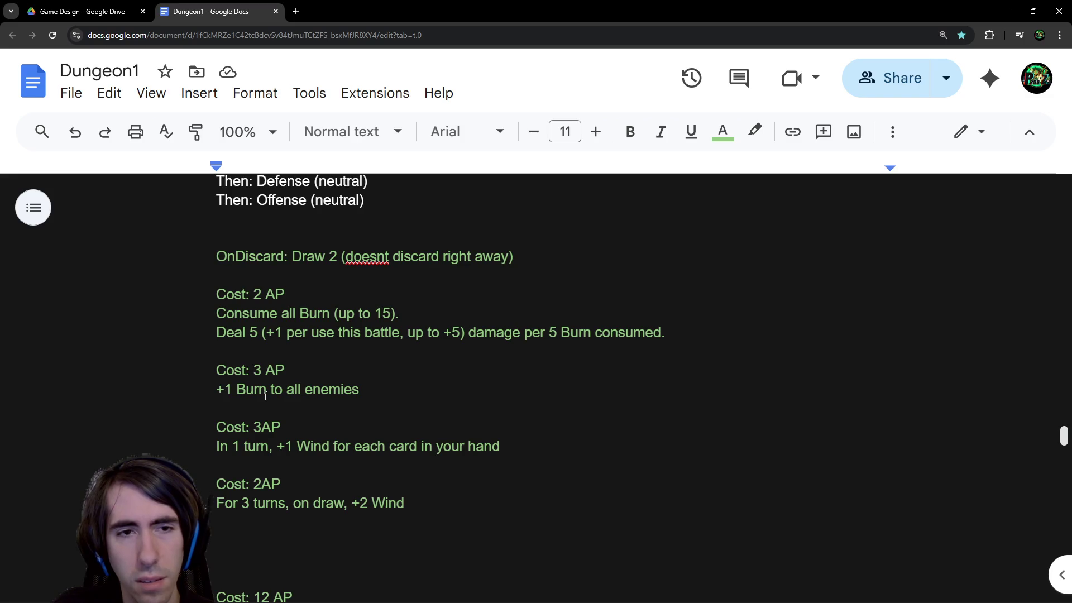
scroll(265, 396, up, 2)
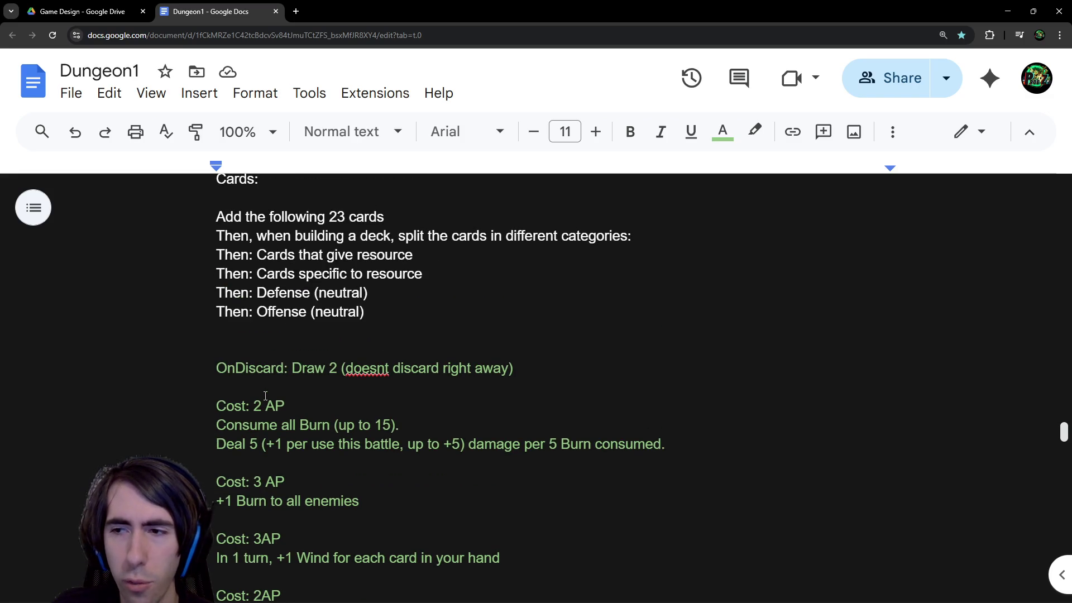
scroll(265, 396, up, 4)
scroll(265, 396, down, 6)
scroll(265, 397, down, 1)
click(396, 334)
click(377, 352)
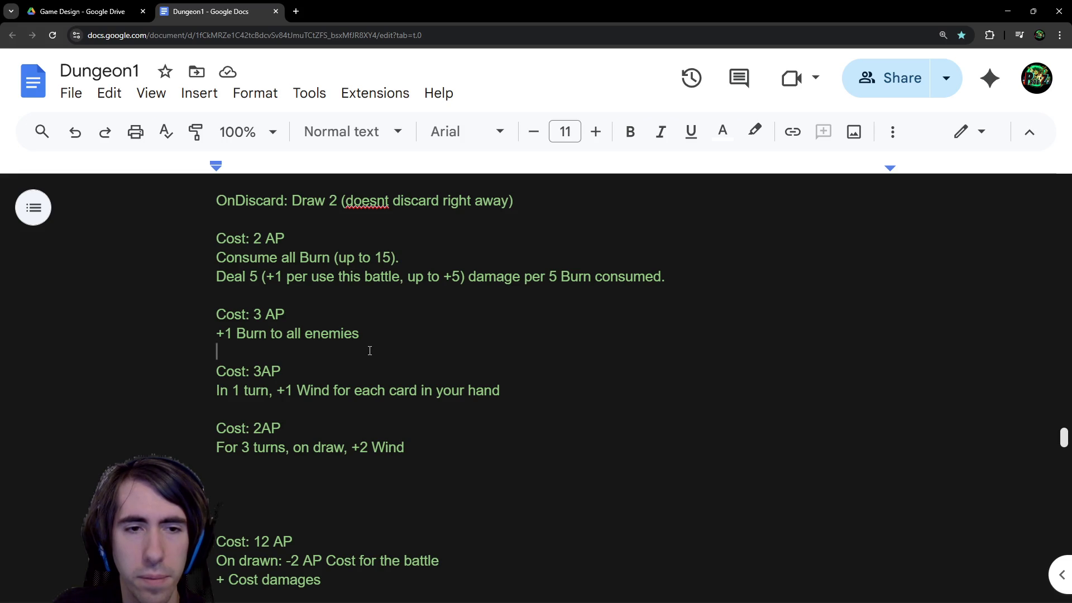
drag(361, 333, 120, 309)
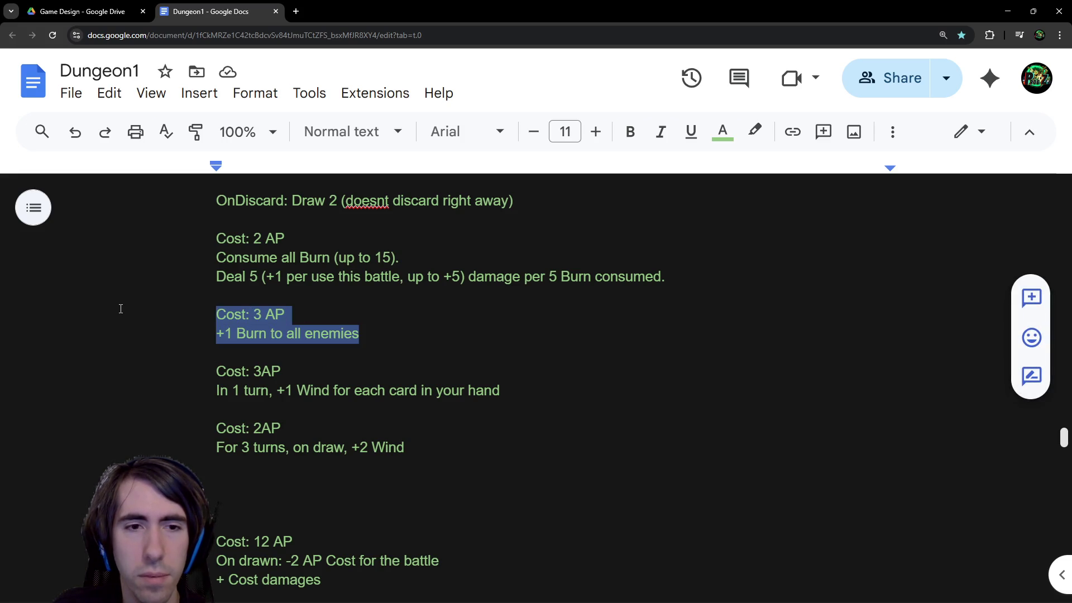
drag(370, 333, 39, 306)
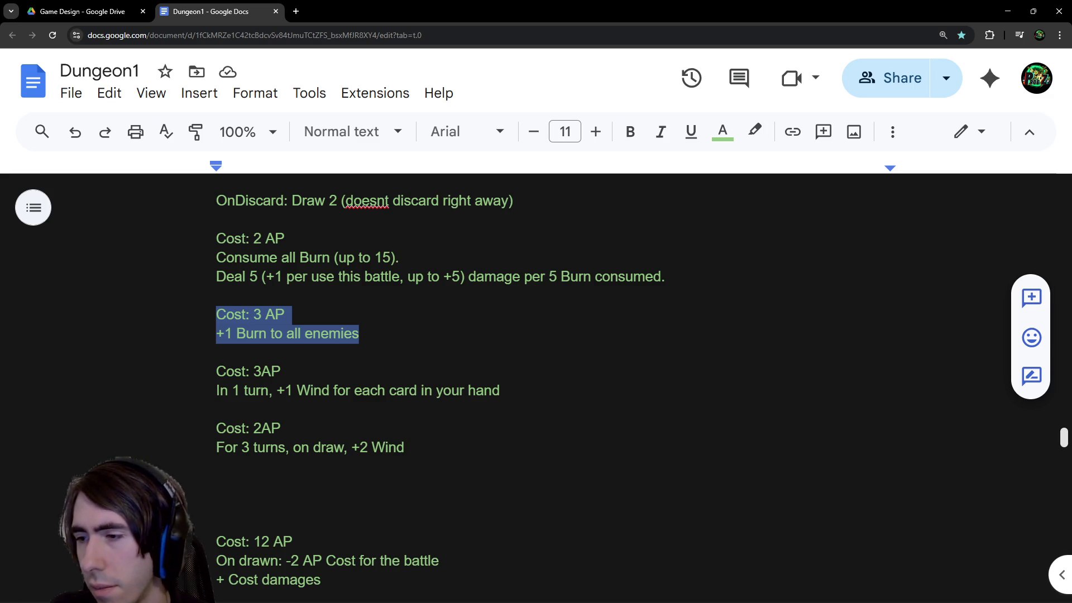
Switch from the Dungeon1 notes back to the Godot editor.
key(alt+Tab)
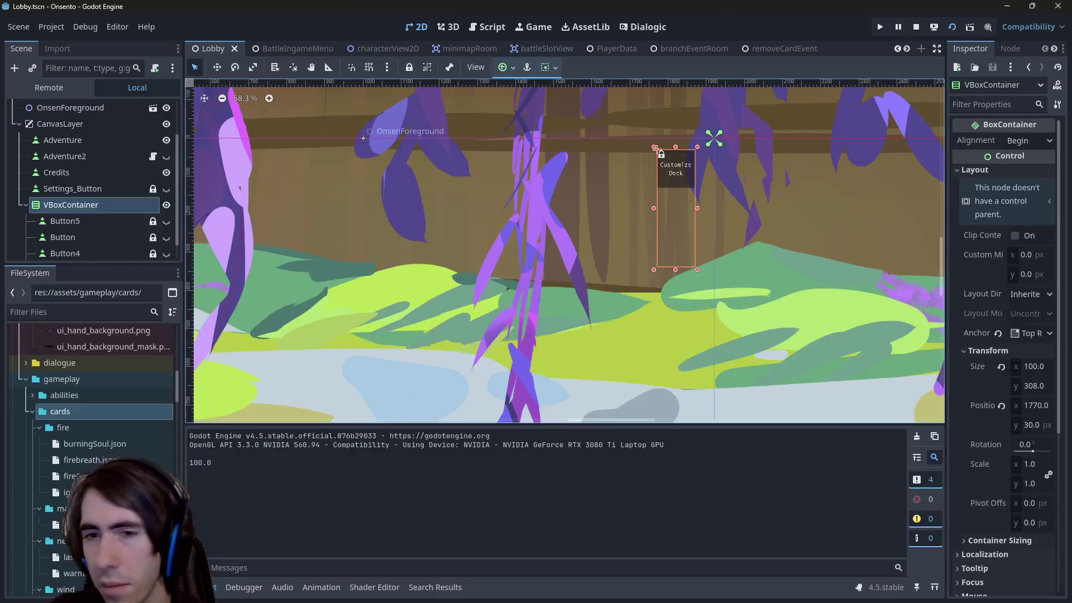
Open firebreath.json, then scroll the FileSystem down and open warCry.json.
double_click(122, 458)
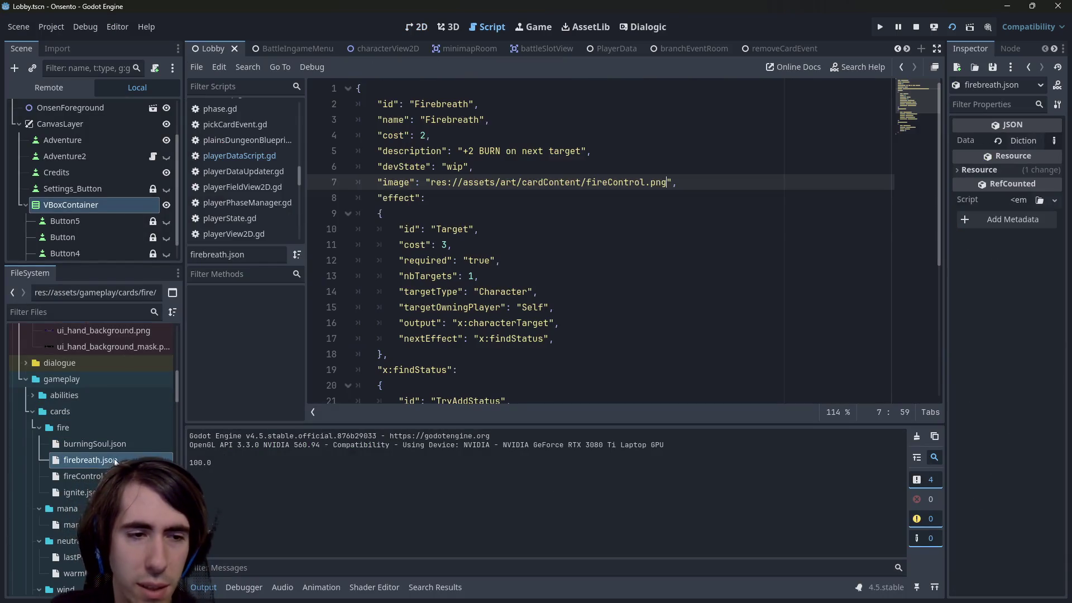
scroll(98, 448, down, 5)
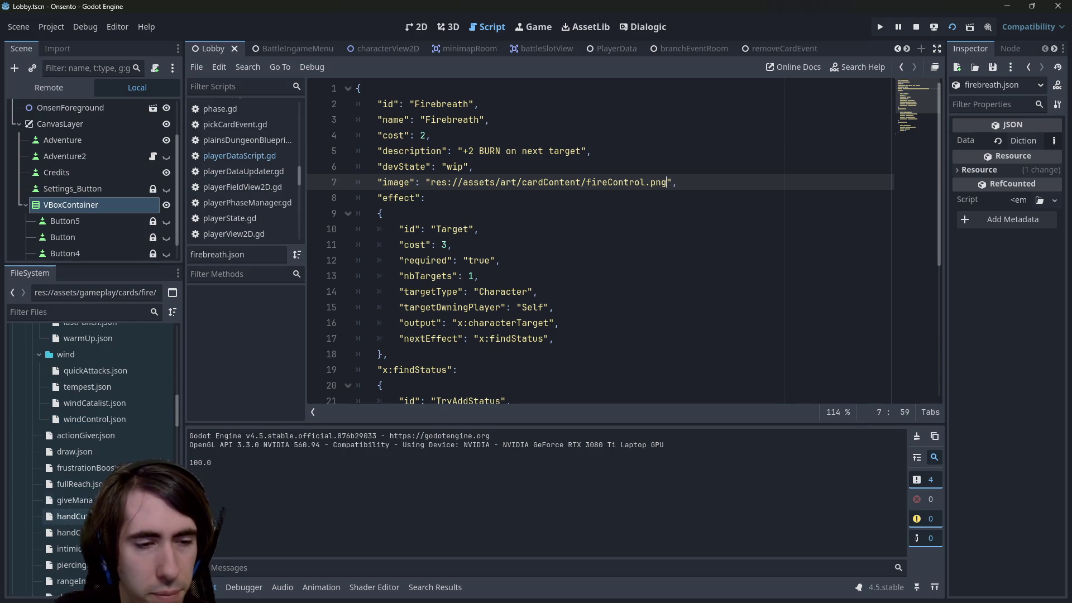
scroll(72, 530, down, 1)
scroll(73, 519, down, 3)
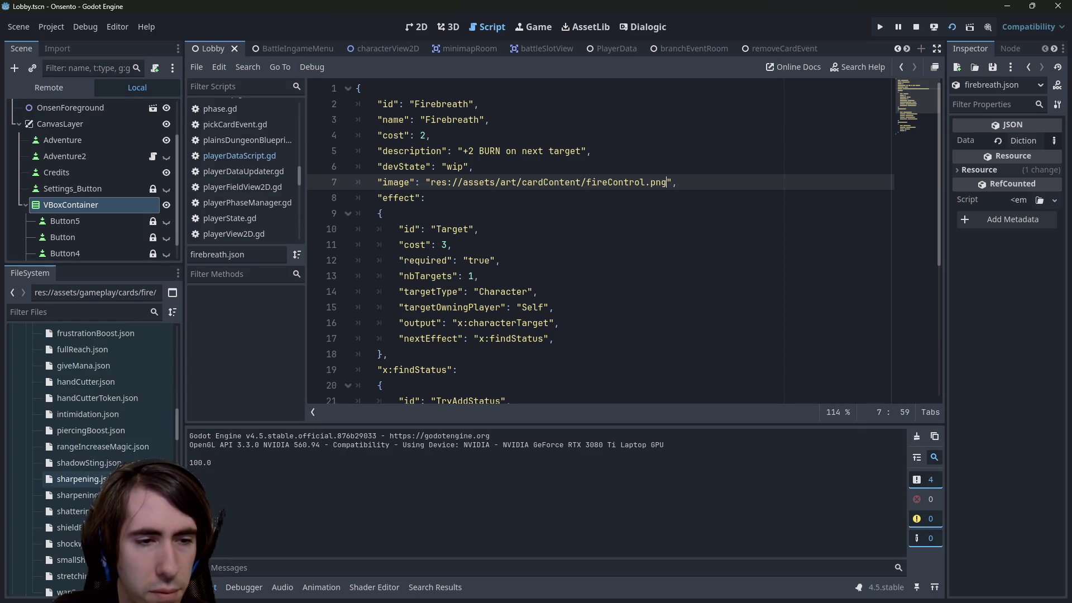
scroll(84, 511, down, 1)
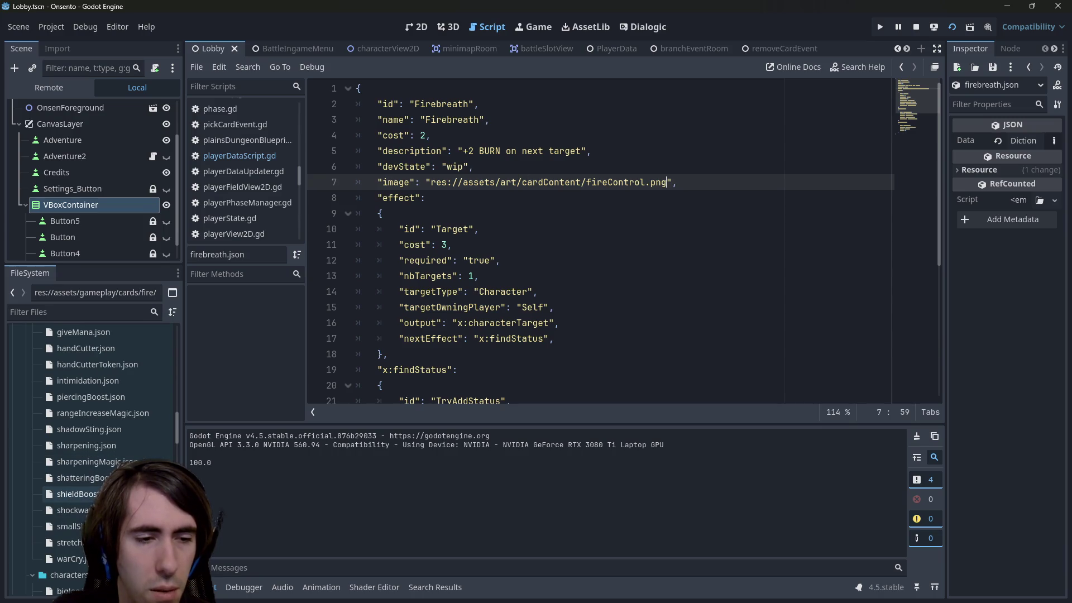
double_click(84, 560)
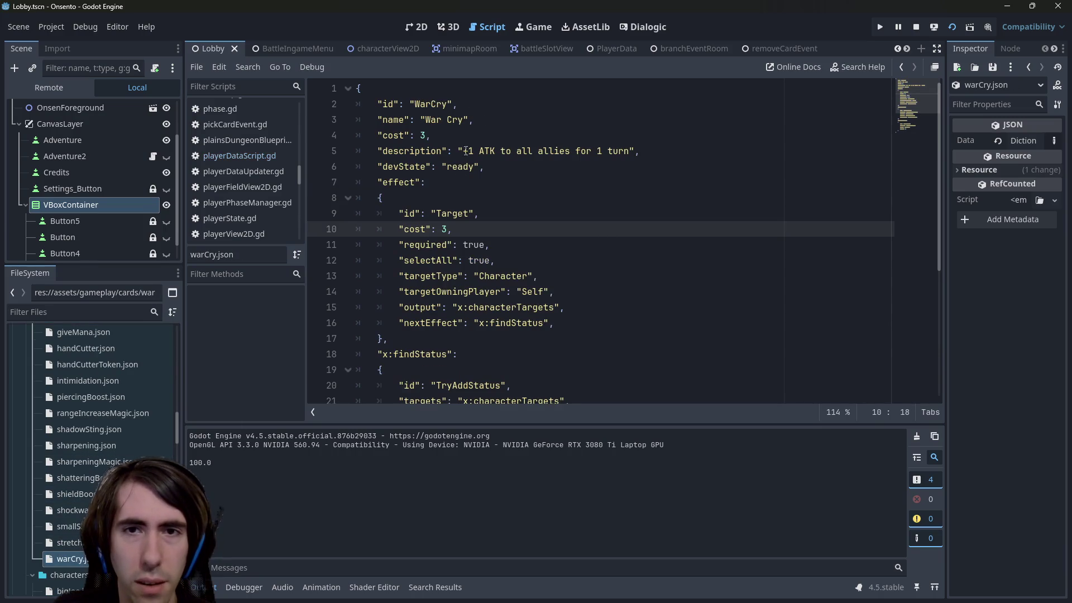
Inspect War Cry's cost, its TryAddStatus effect, ChangeStat and statusTarget entries.
click(458, 142)
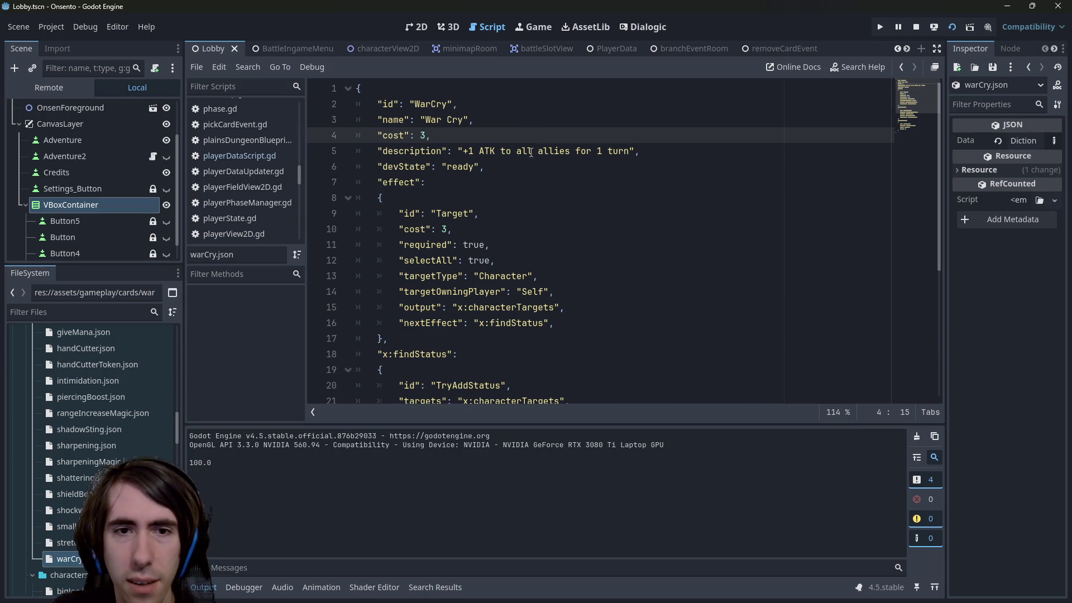
scroll(508, 238, down, 3)
scroll(508, 238, down, 2)
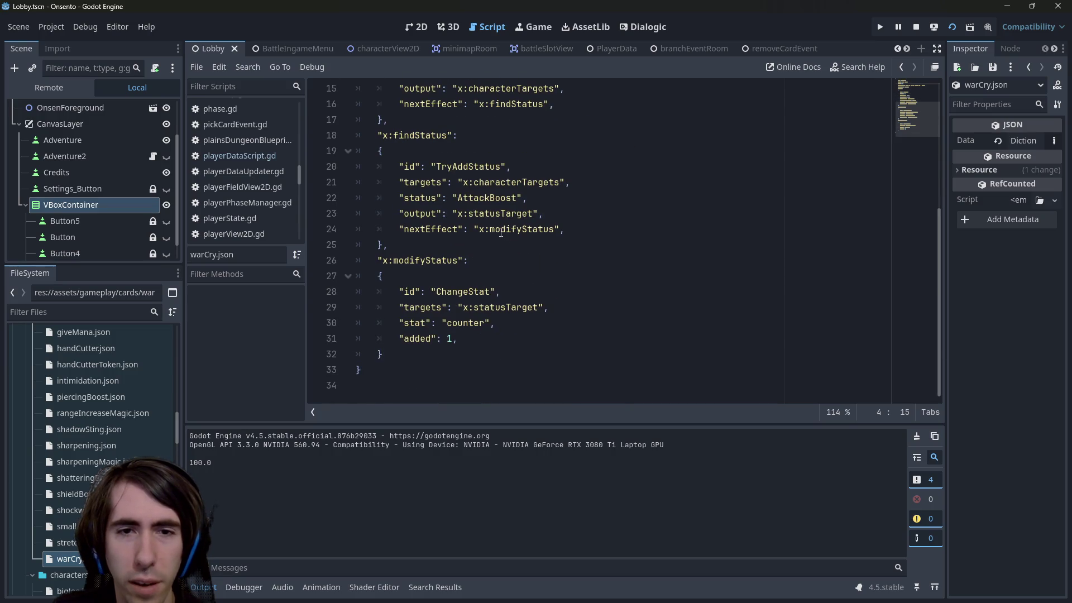
click(485, 167)
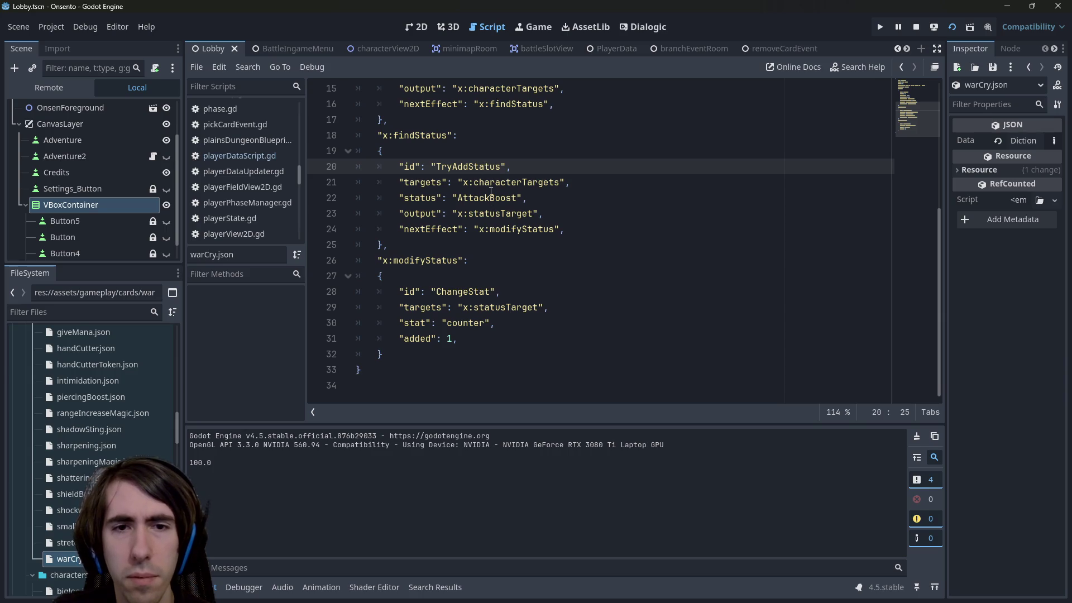
double_click(471, 292)
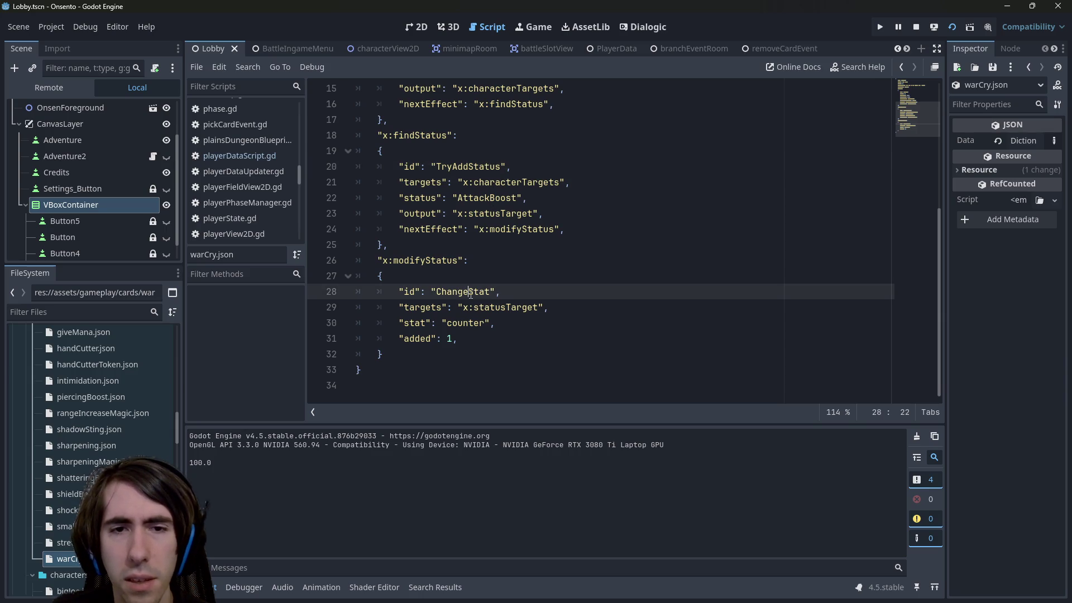
double_click(497, 308)
mouse_move(581, 221)
mouse_down()
mouse_move(380, 120)
mouse_move(357, 167)
mouse_up()
scroll(494, 208, up, 5)
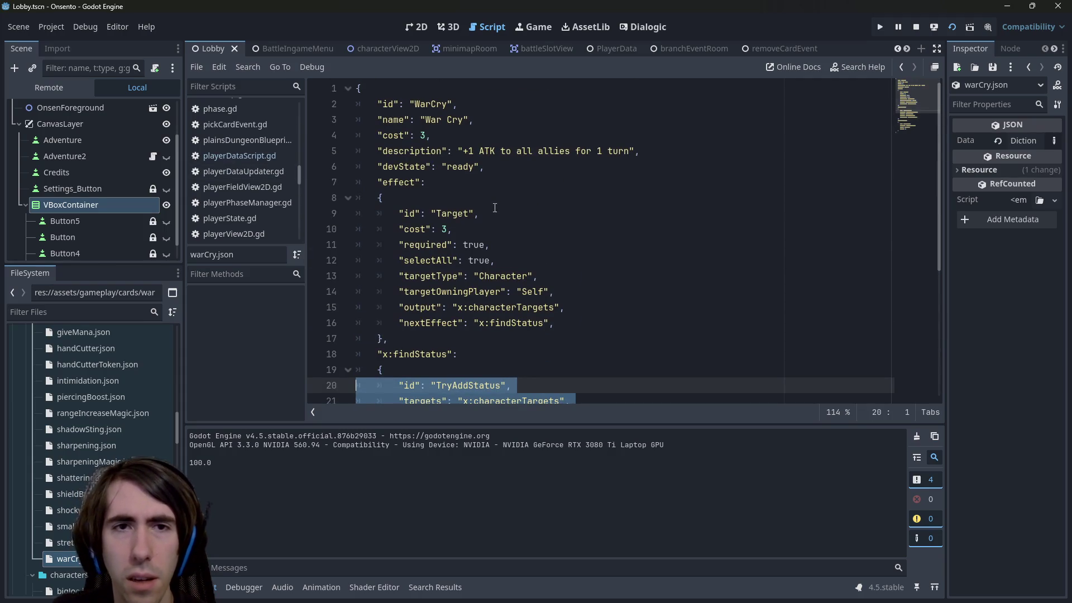
Check the warCry.json file actions, glance at the Dungeon1 design notes, and return to Godot.
right_click(96, 558)
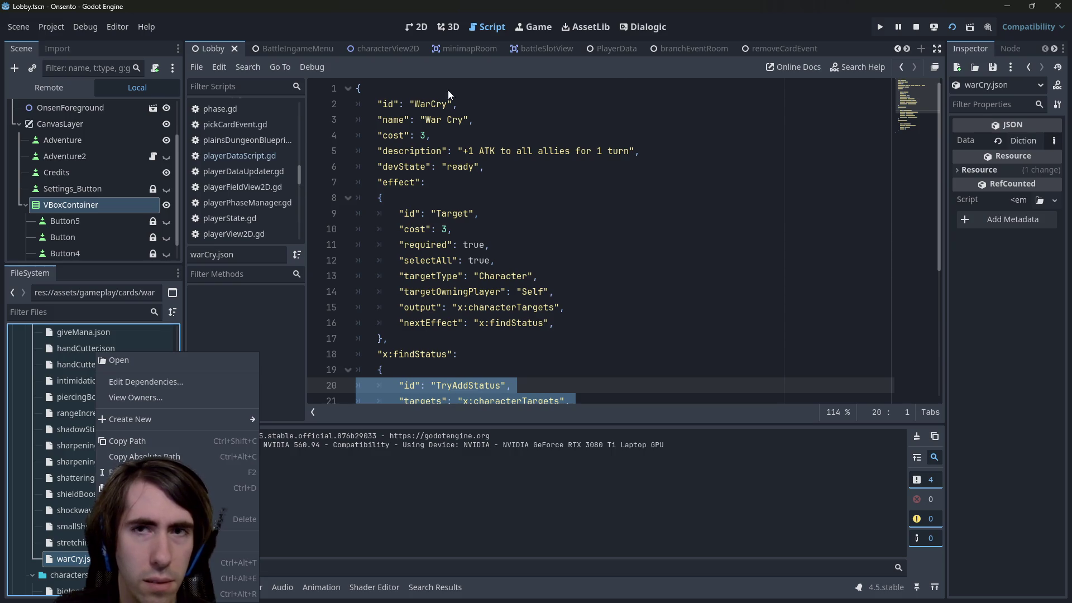
key(Escape)
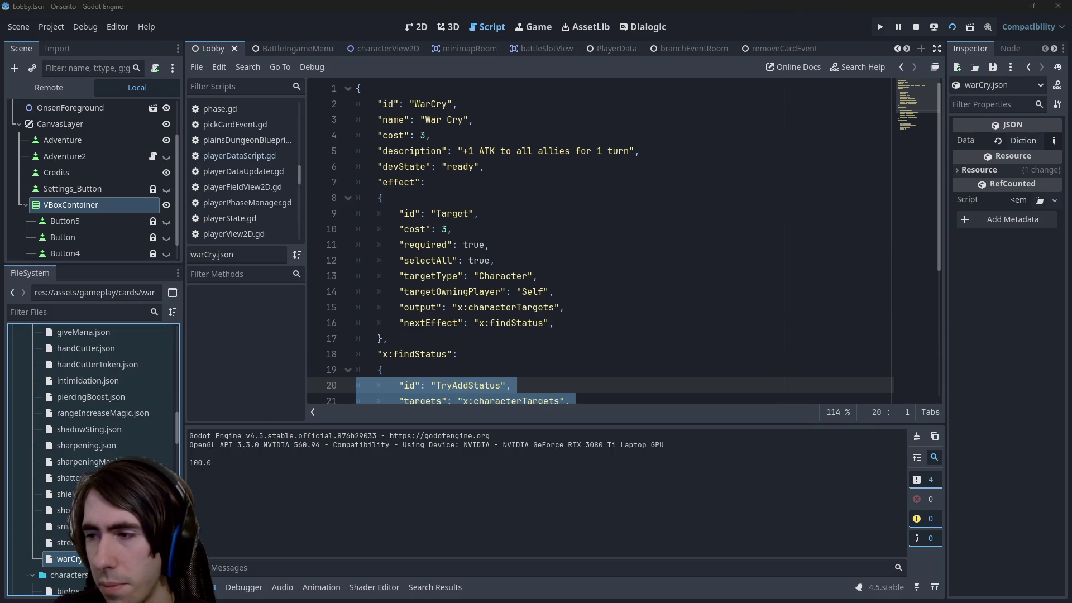
key(alt+Tab)
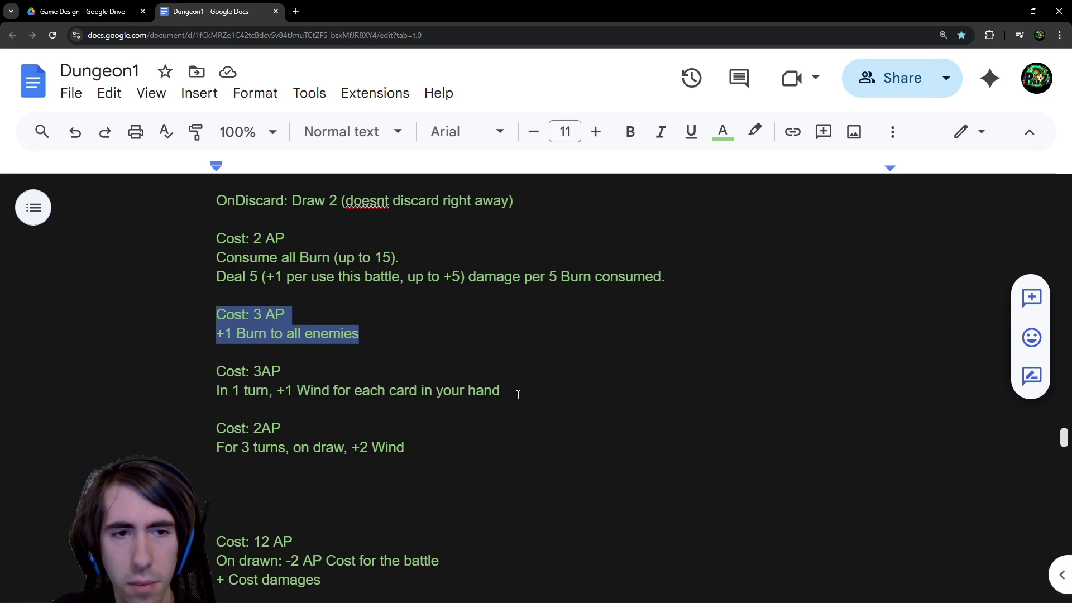
click(1007, 11)
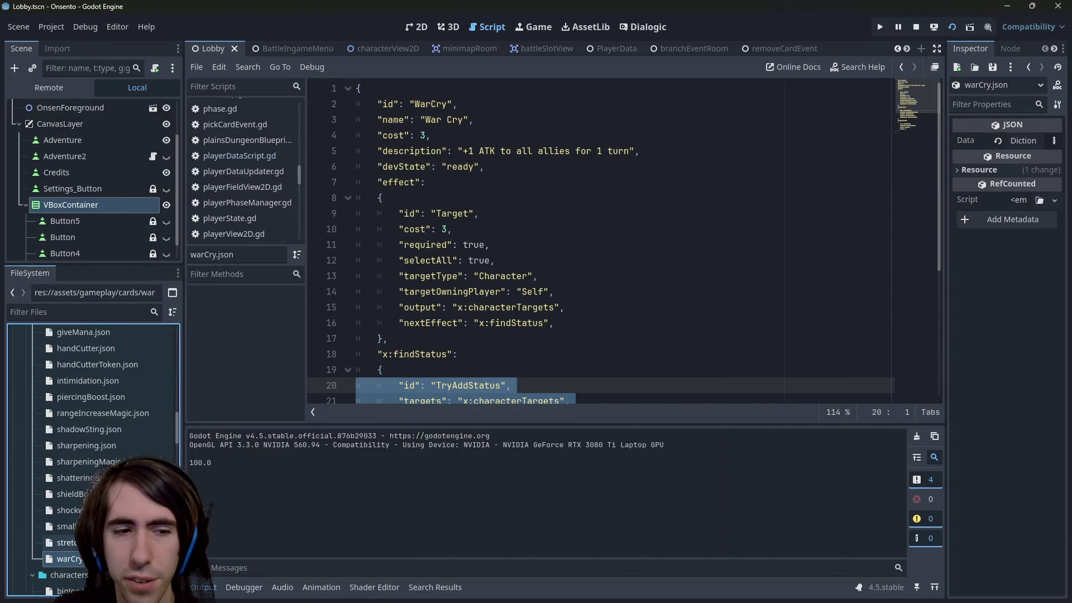